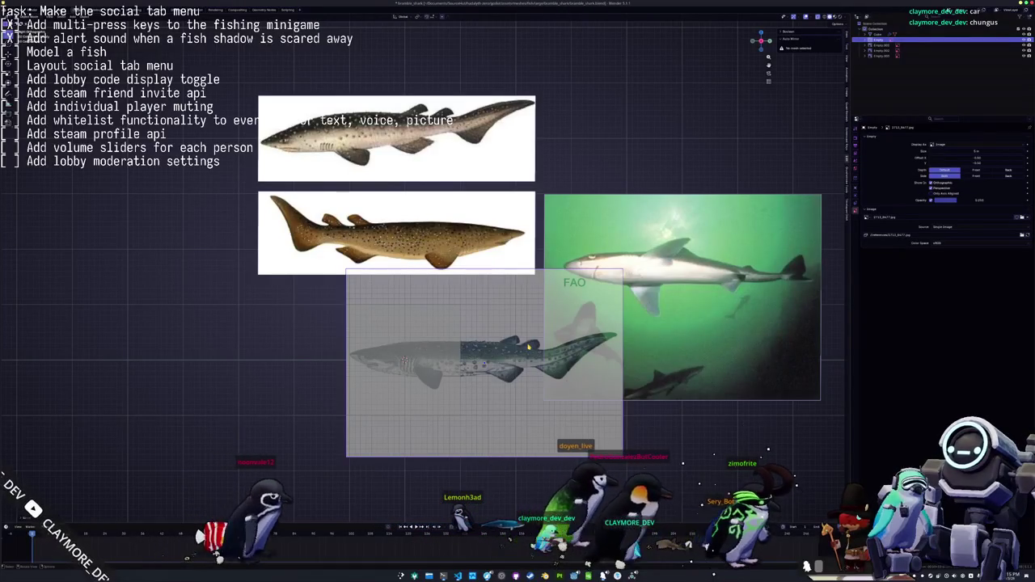
Move the selected reference image up and right along Y into a clear spot
shift+middle_drag(493, 372, 511, 352)
key(g)
key(y)
click(506, 348)
click(508, 346)
Shift the two white-background shark drawings up above the FAO image
scroll(508, 346, down, 2)
shift+middle_drag(832, 355, 737, 413)
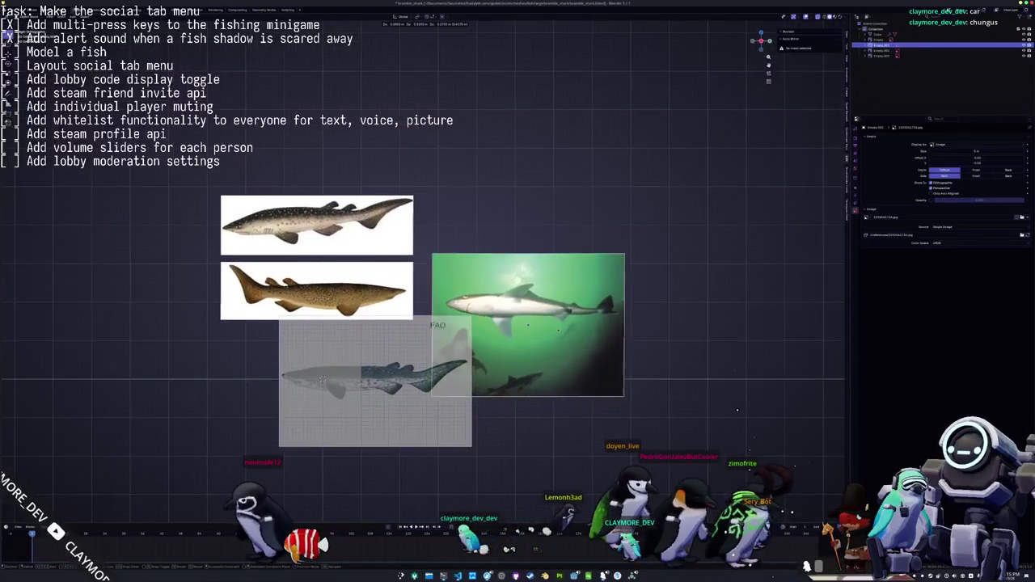
drag(368, 248, 374, 232)
click(259, 370)
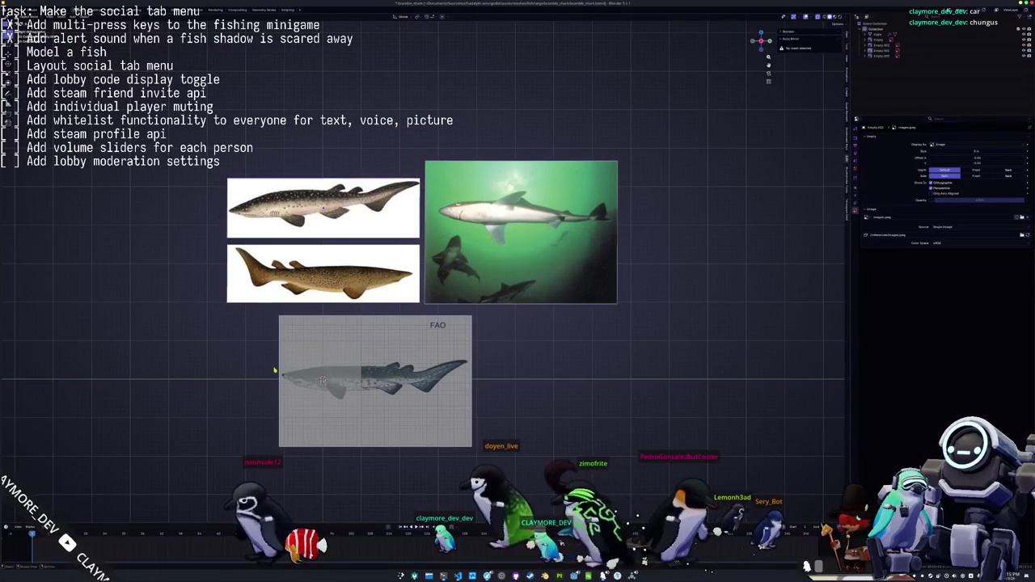
Add a cube mesh at the 3D cursor on the shark reference
key(shift+a)
click(259, 370)
shift+middle_drag(515, 383, 587, 322)
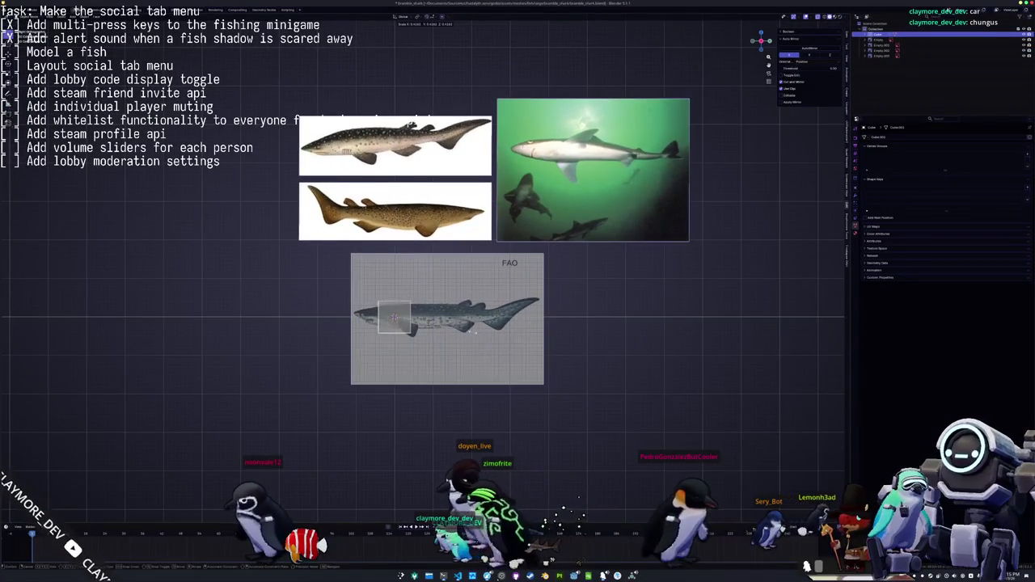
In Edit Mode, slide the cube's face along Y onto the FAO shark's head
scroll(497, 323, up, 1)
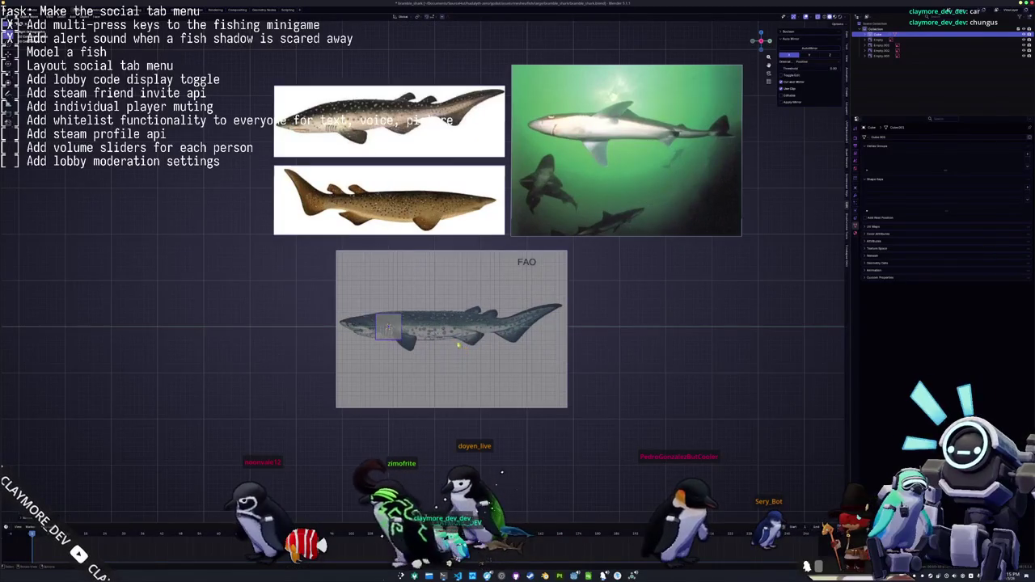
key(Tab)
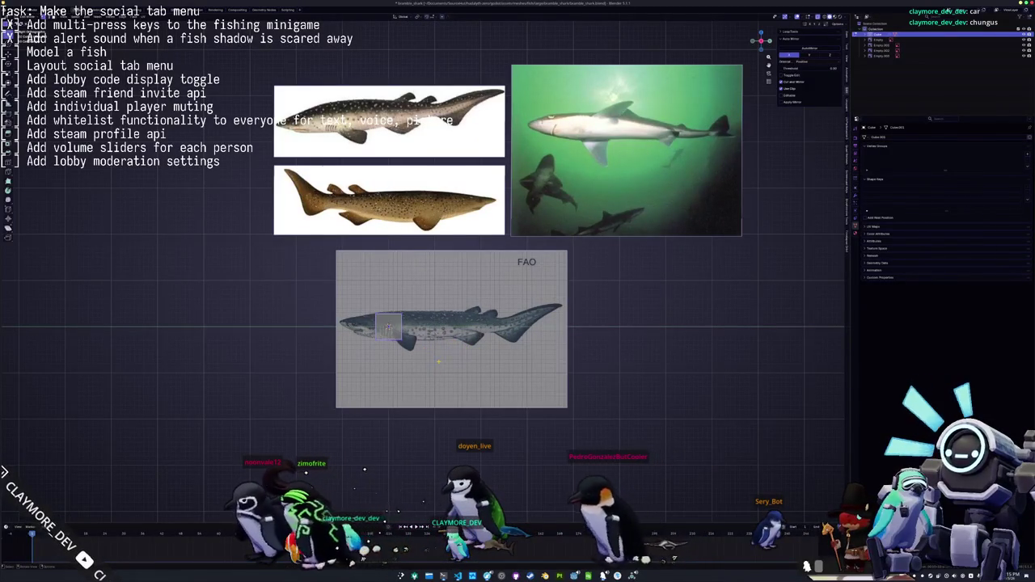
scroll(394, 398, up, 2)
shift+middle_drag(413, 263, 467, 239)
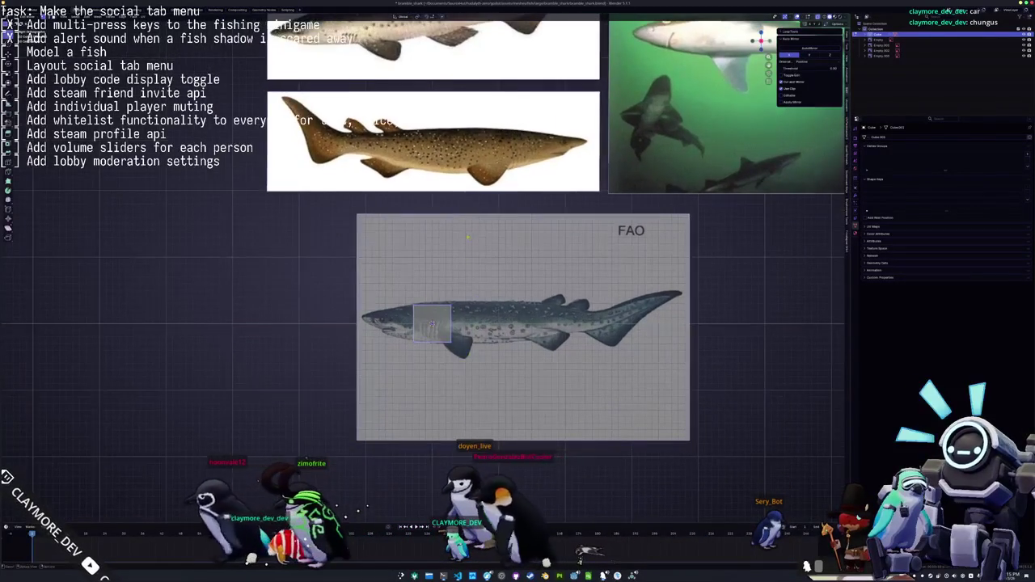
scroll(473, 310, up, 1)
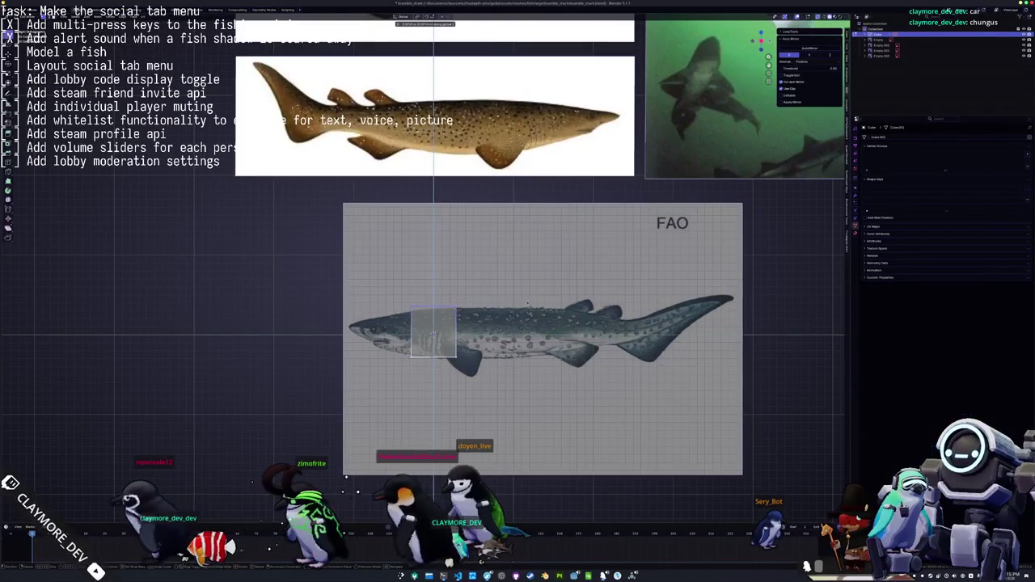
scroll(527, 303, down, 4)
scroll(492, 359, up, 3)
key(g)
key(y)
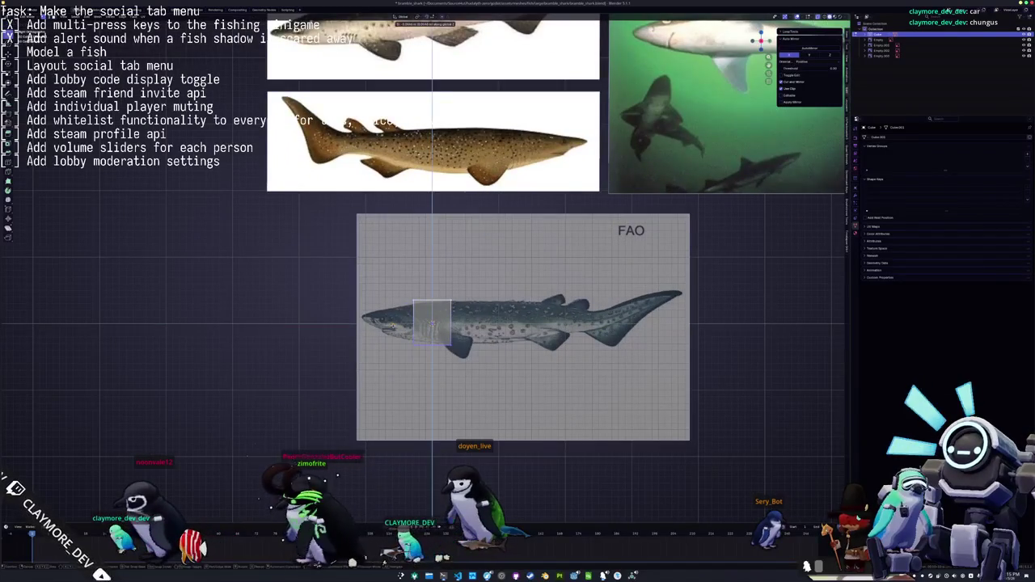
scroll(426, 270, up, 1)
key(g)
key(y)
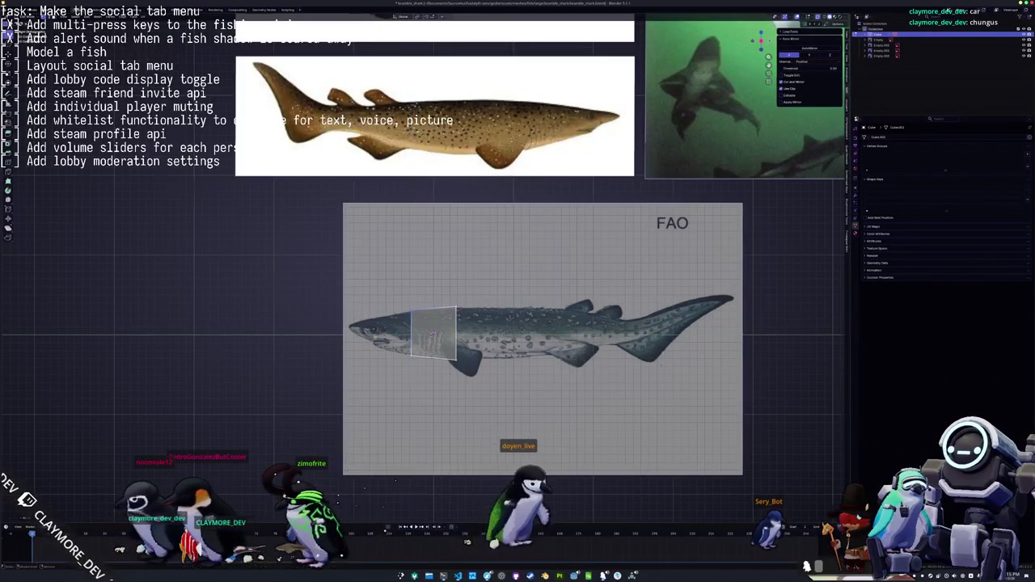
scroll(325, 449, up, 2)
Extrude a new head section forward toward the snout
key(e)
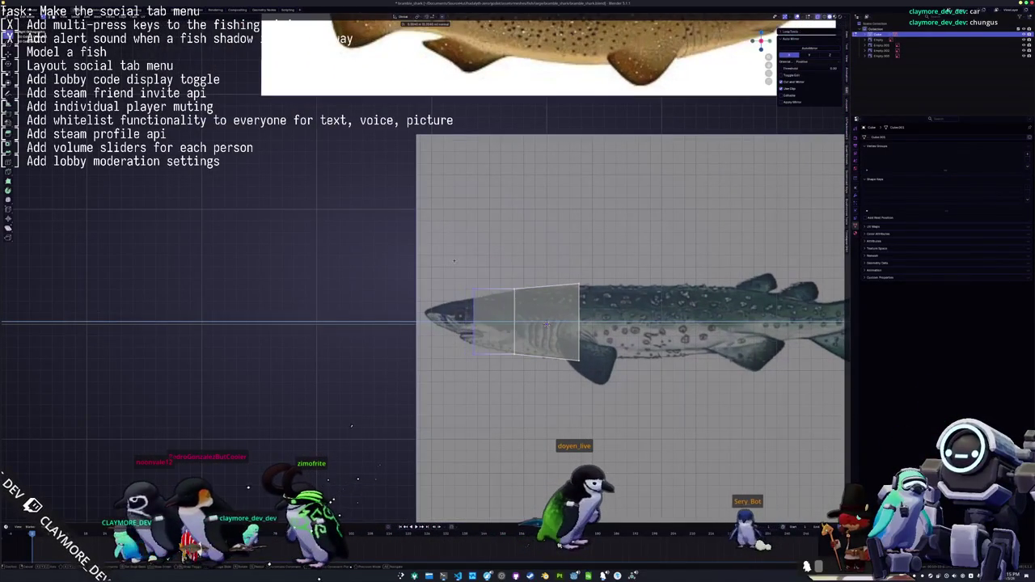
click(459, 259)
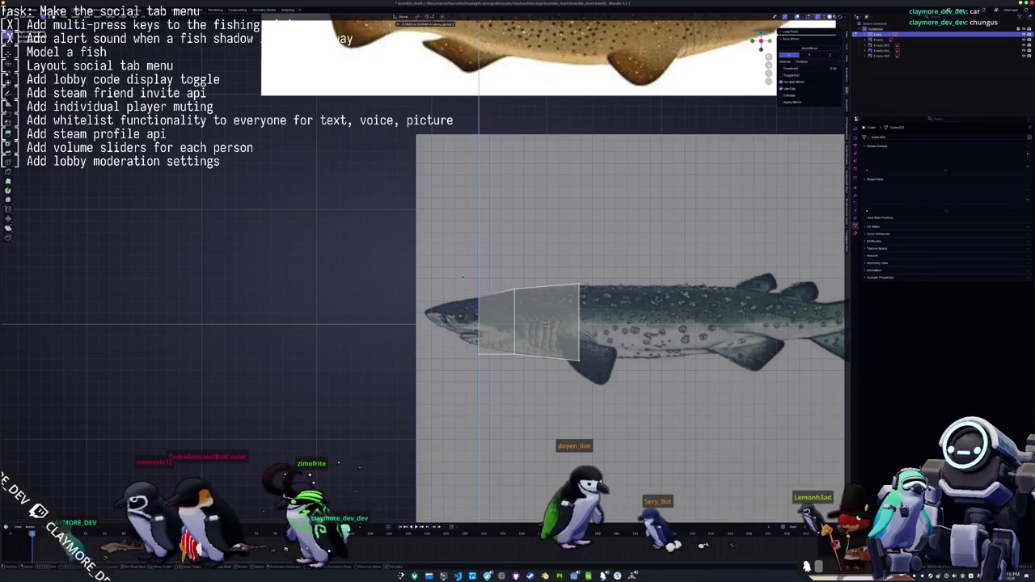
scroll(462, 277, up, 2)
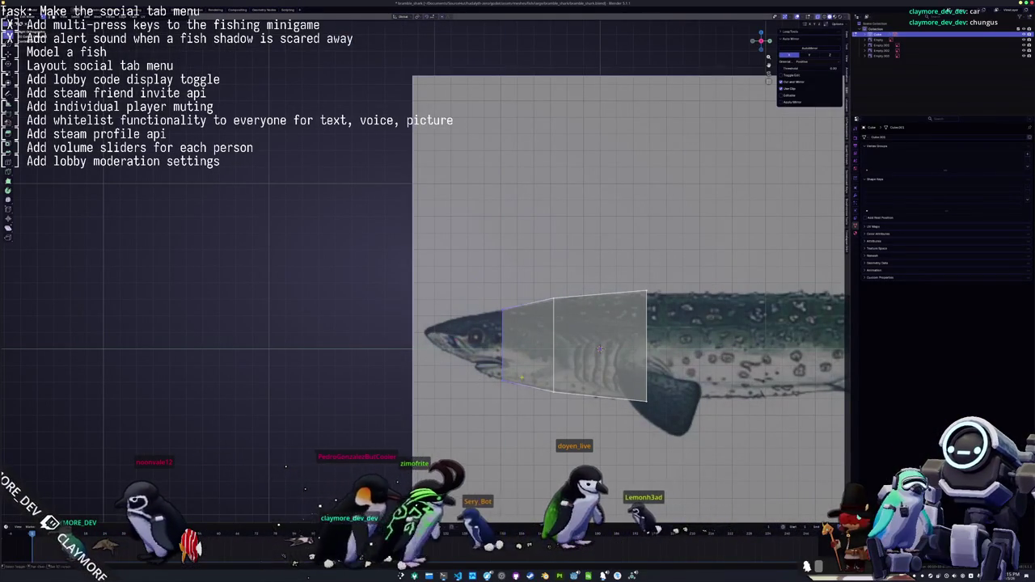
shift+middle_drag(665, 298, 378, 265)
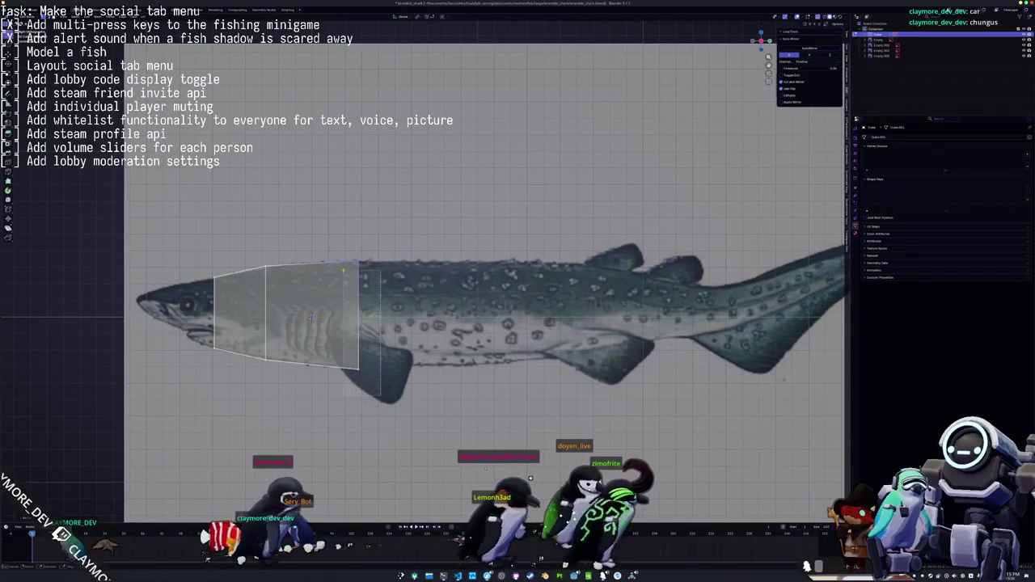
Extrude a section back along the body and add a loop cut across it
key(e)
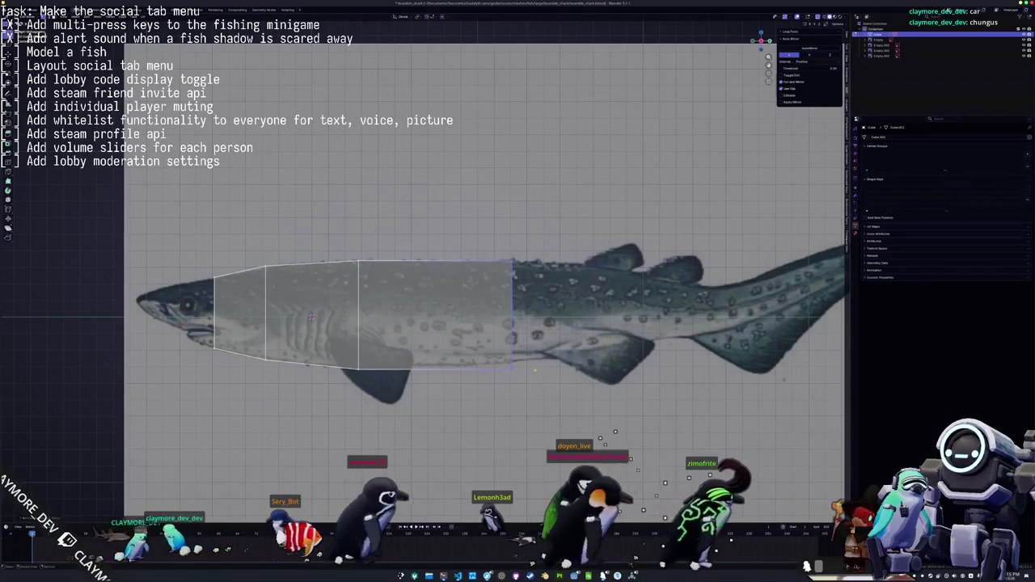
key(ctrl+r)
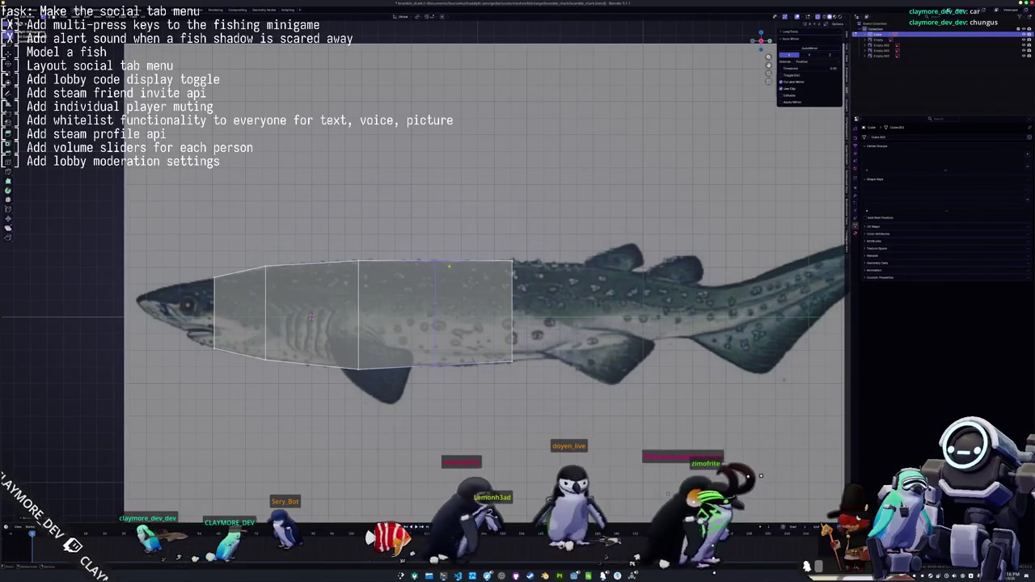
click(443, 379)
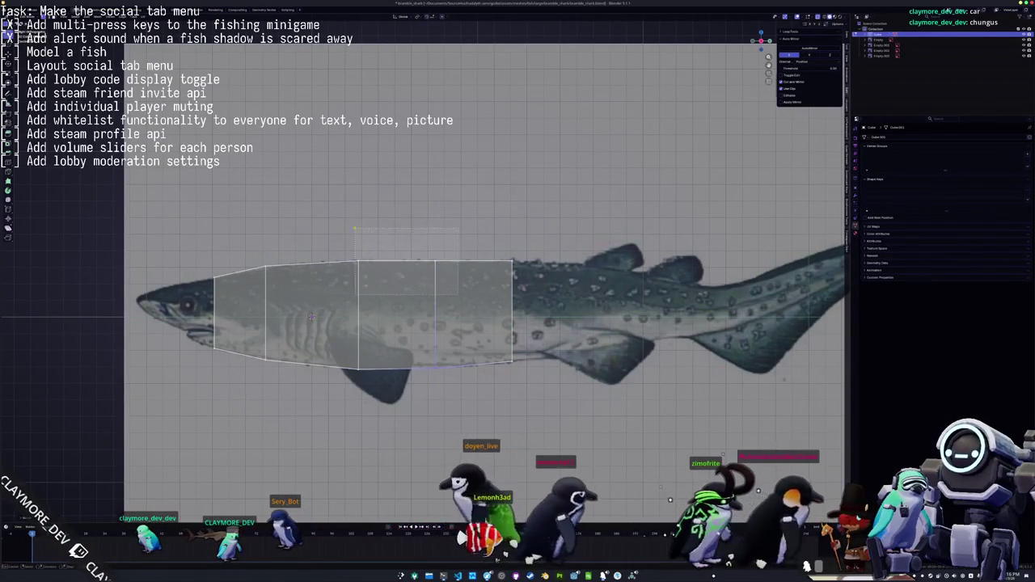
click(457, 305)
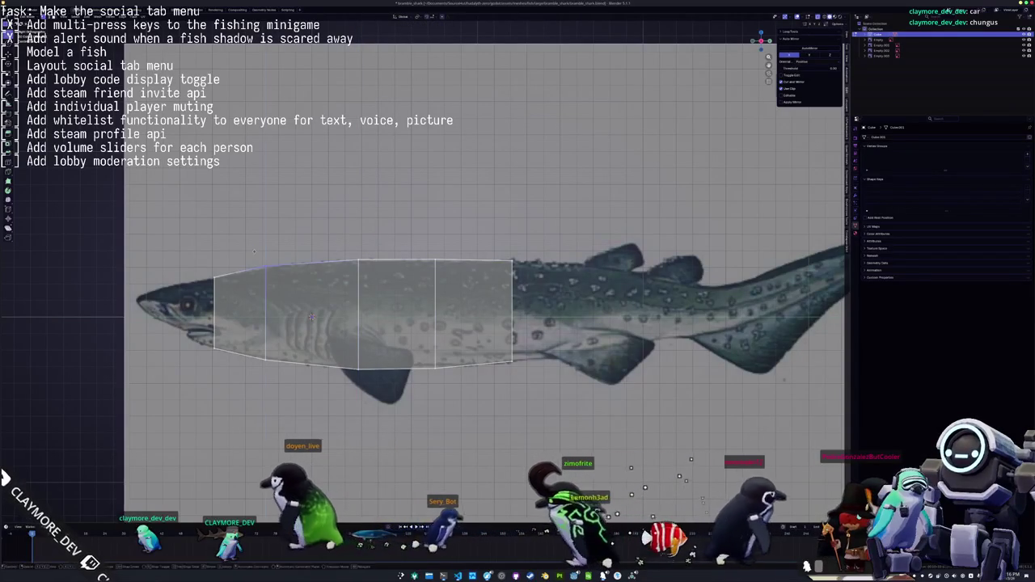
shift+middle_drag(535, 368, 403, 365)
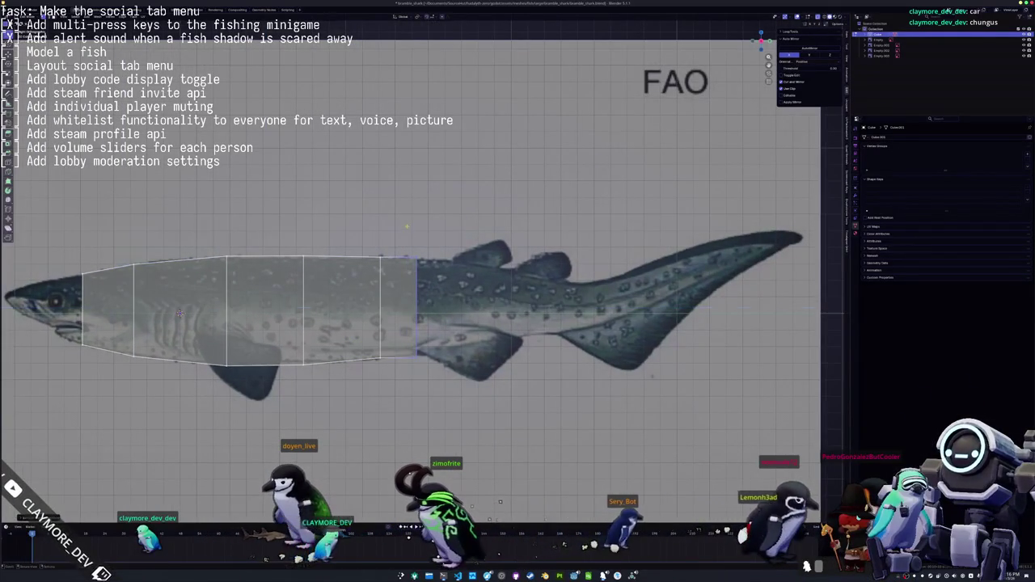
Move the edge vertically to fit the body outline
click(463, 241)
key(g)
key(z)
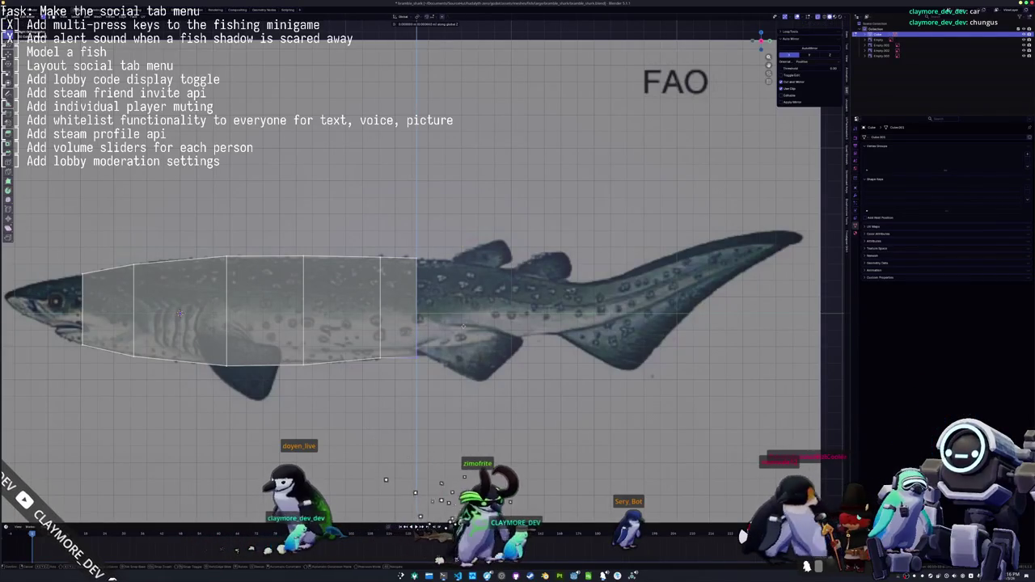
shift+middle_drag(458, 286, 439, 299)
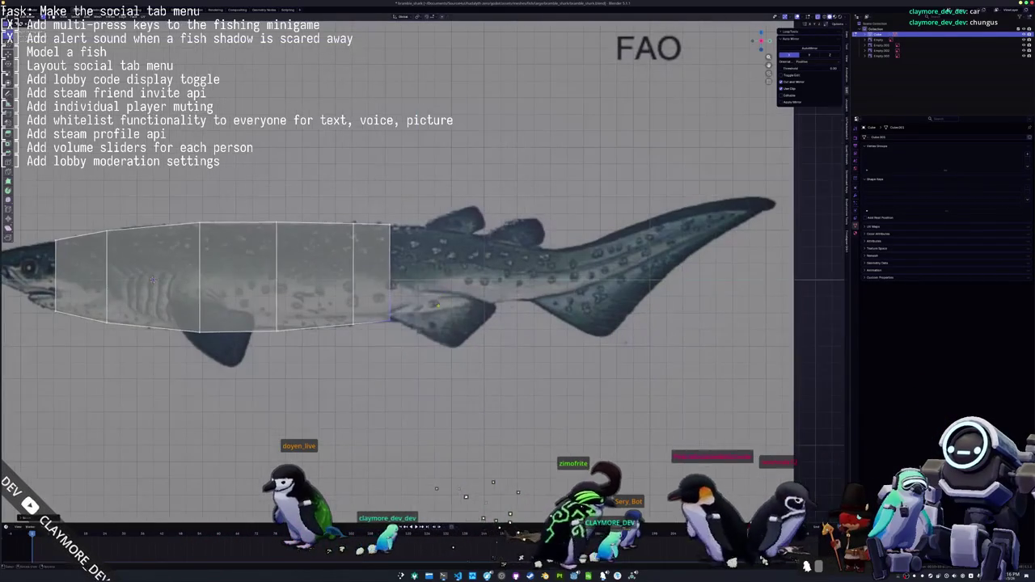
Extrude a body section toward the tail and set its top edge height
key(e)
click(482, 206)
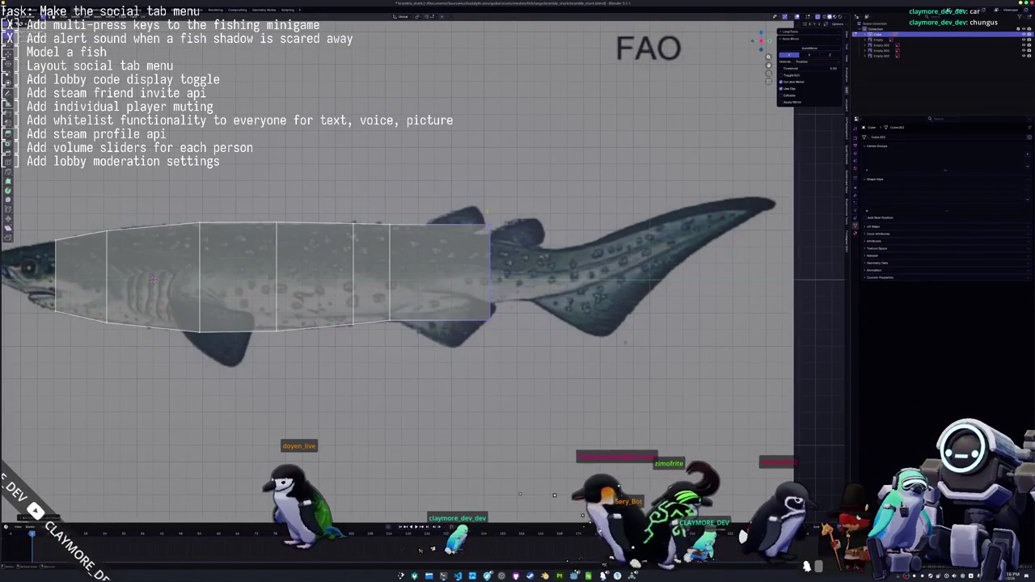
click(481, 222)
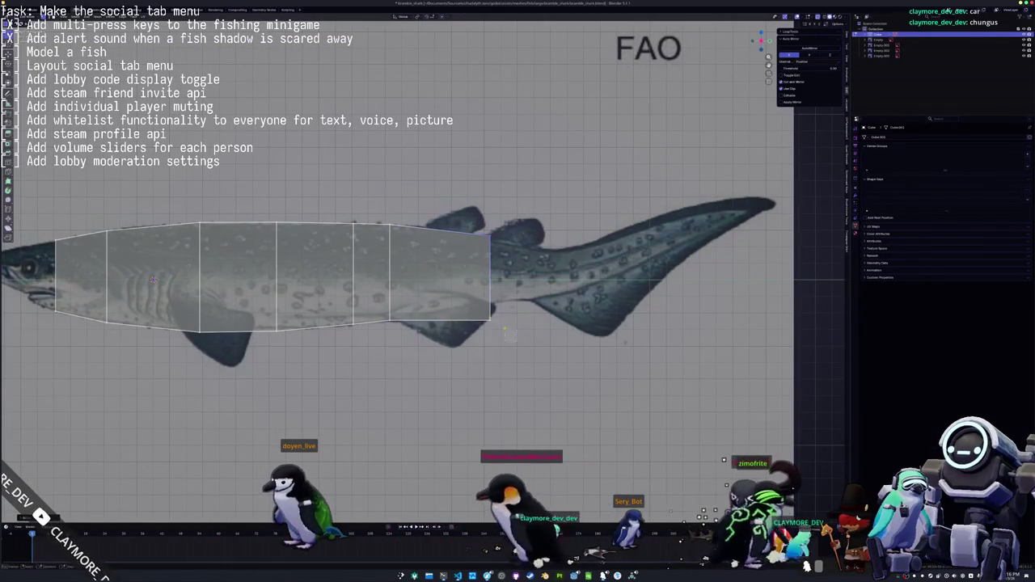
key(g)
key(z)
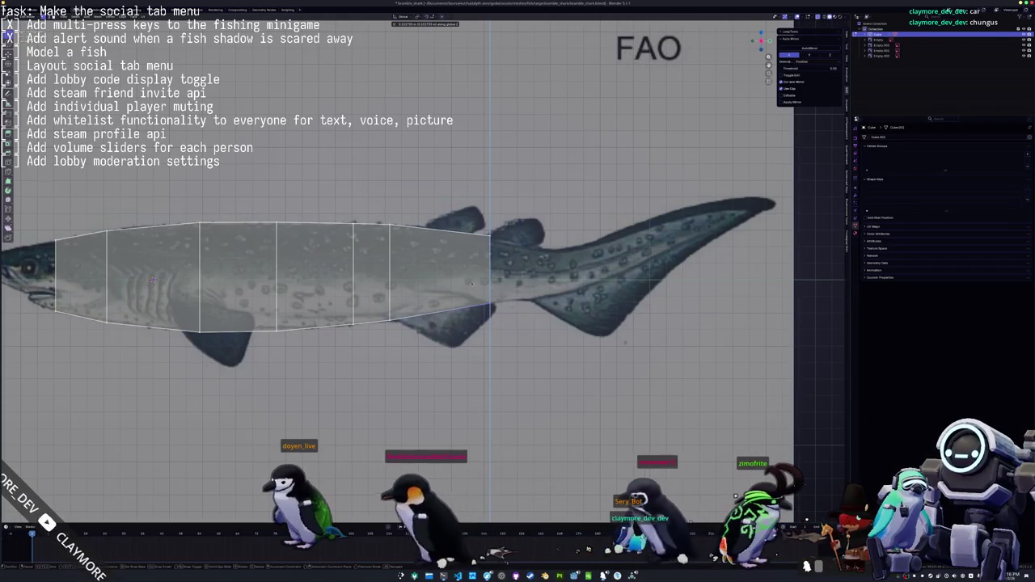
click(472, 283)
Adjust the extruded end's height along Z to match the reference outline
scroll(472, 283, up, 2)
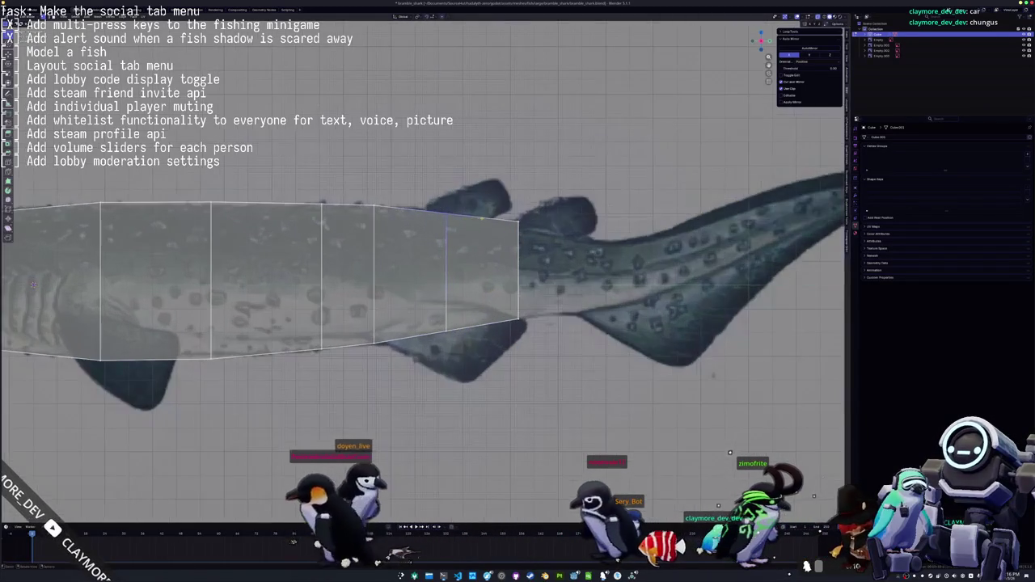
key(g)
key(z)
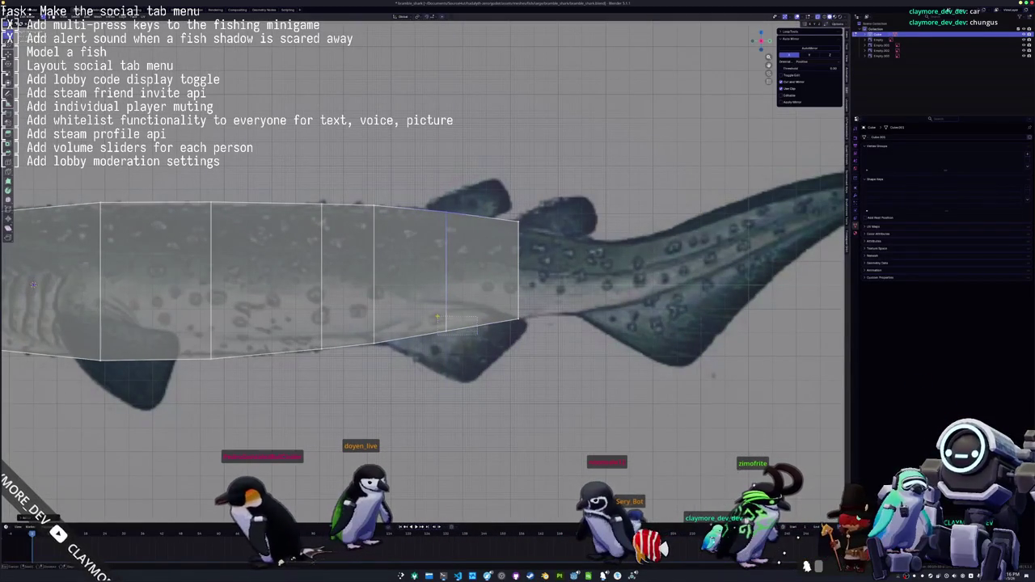
click(441, 330)
scroll(449, 329, right, 2)
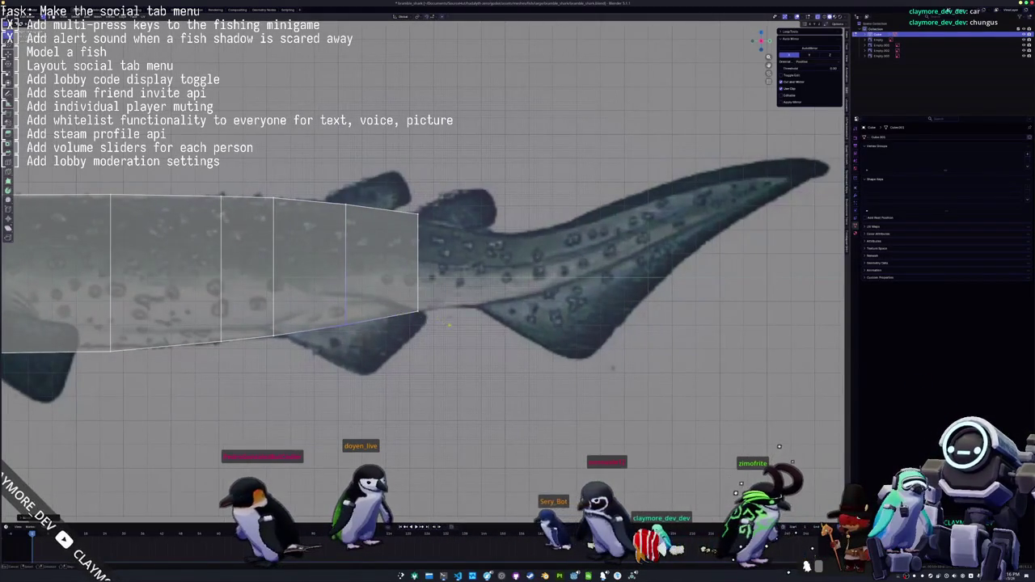
key(g)
key(z)
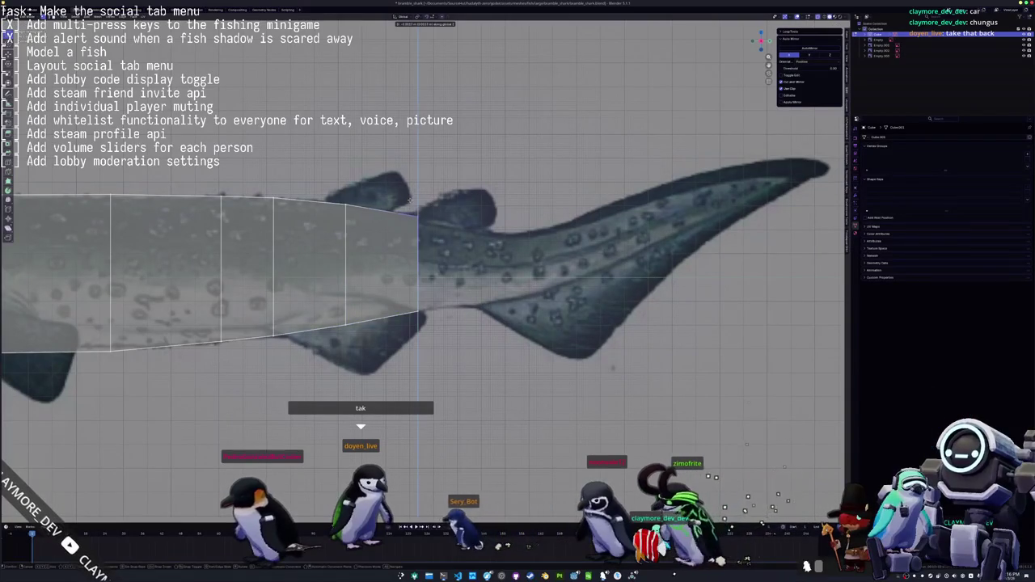
click(411, 197)
Extrude two more sections back to the tail fin's base
scroll(409, 234, right, 2)
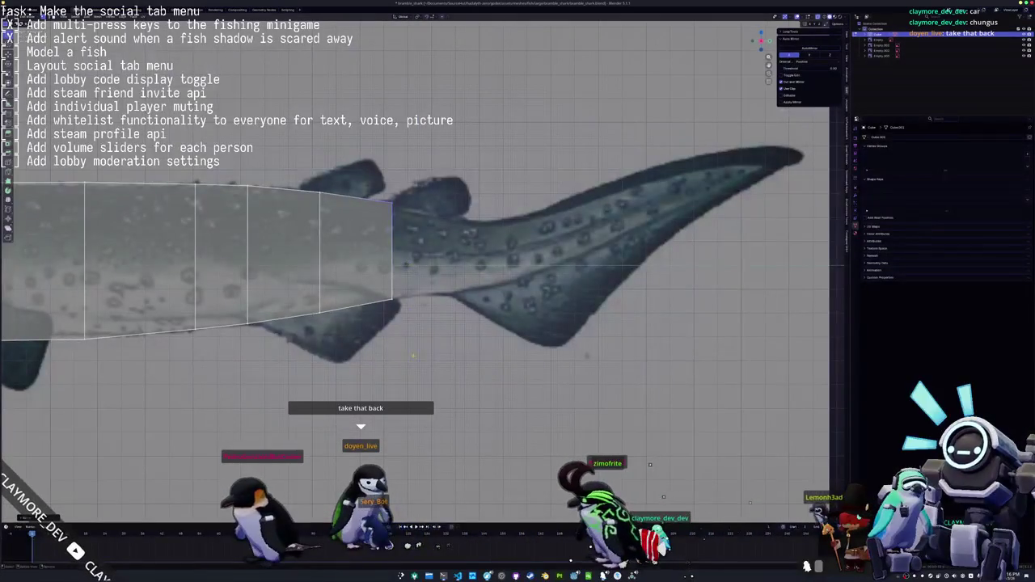
key(e)
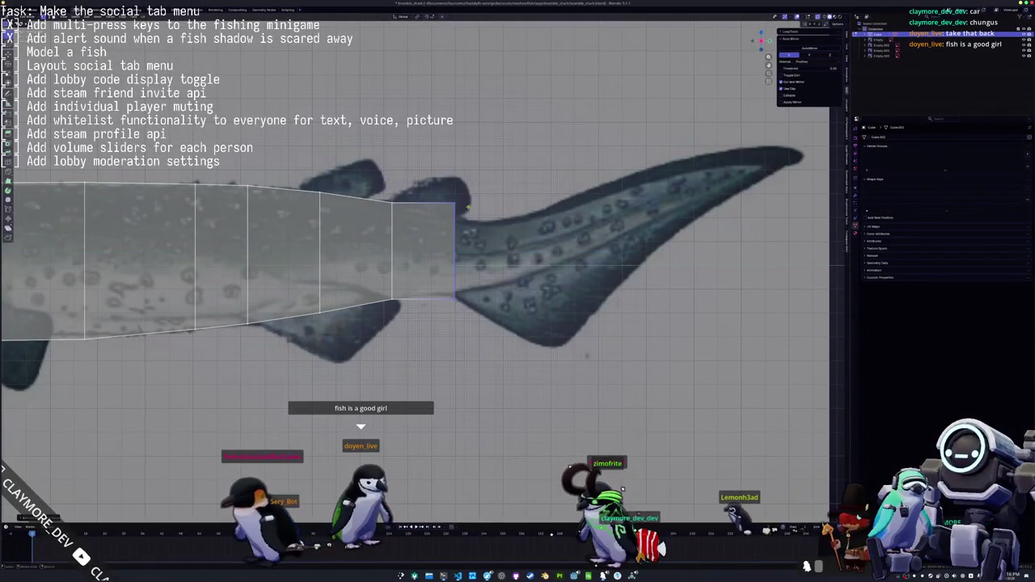
click(459, 263)
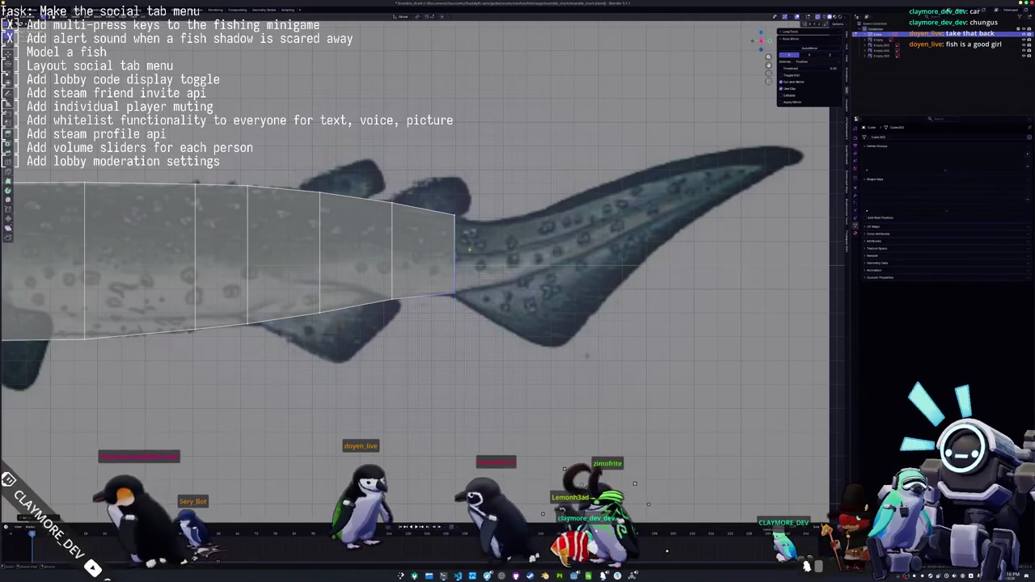
key(e)
click(503, 202)
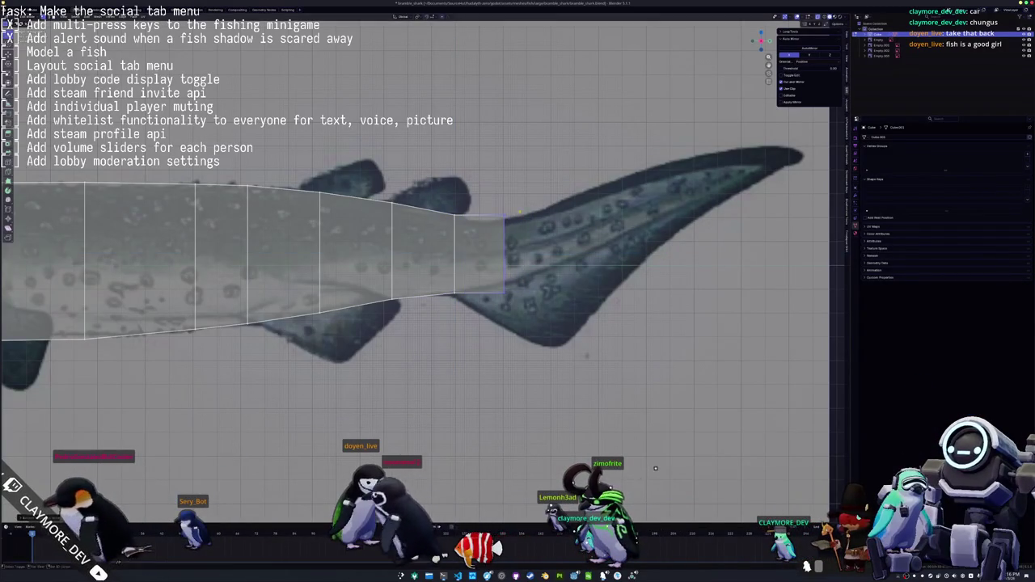
Show the N sidebar and move the end face vertically
key(n)
key(g)
key(z)
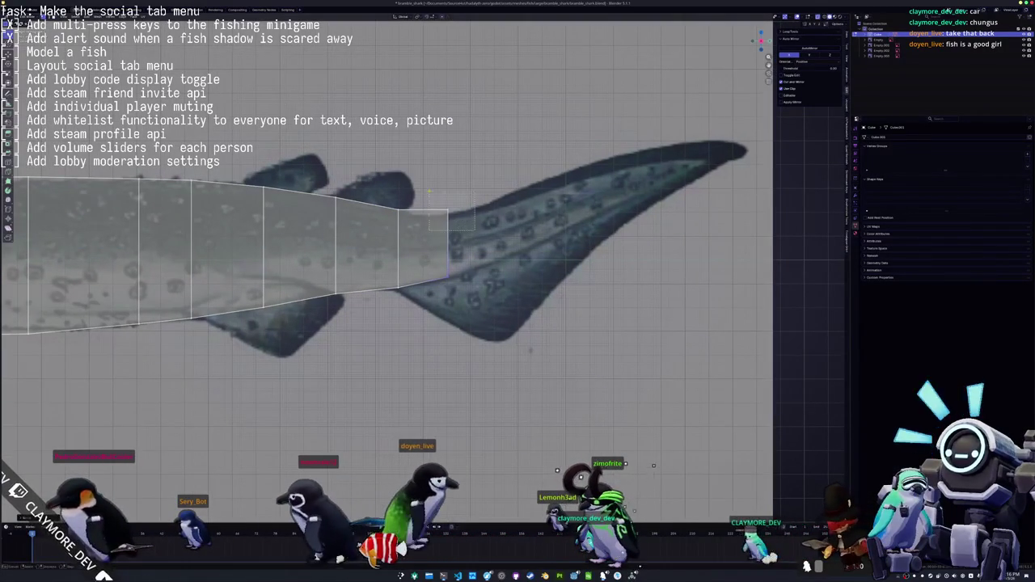
click(426, 192)
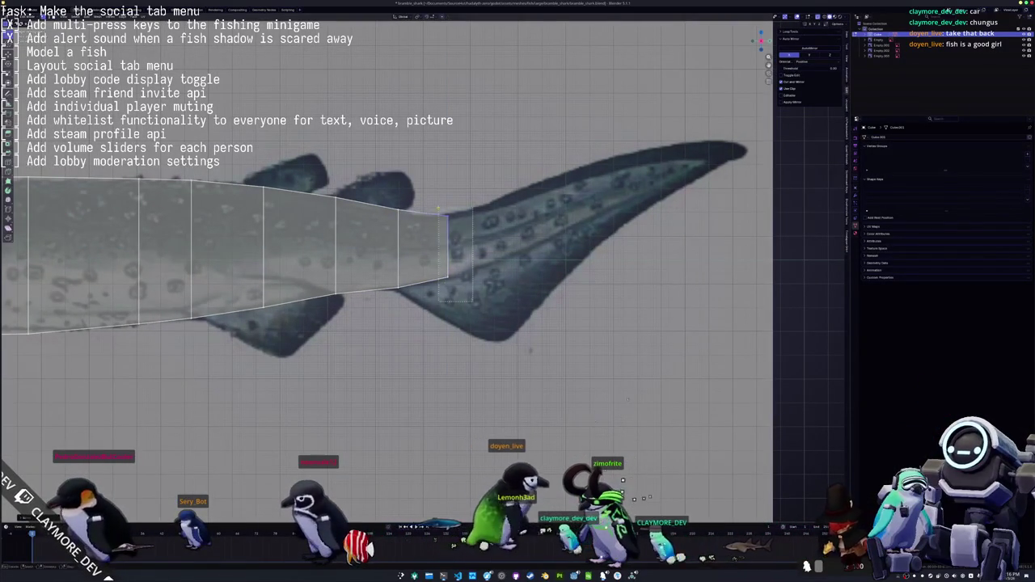
Extrude a segment up toward the tail tip, then undo and reposition the tail end face
key(e)
click(691, 175)
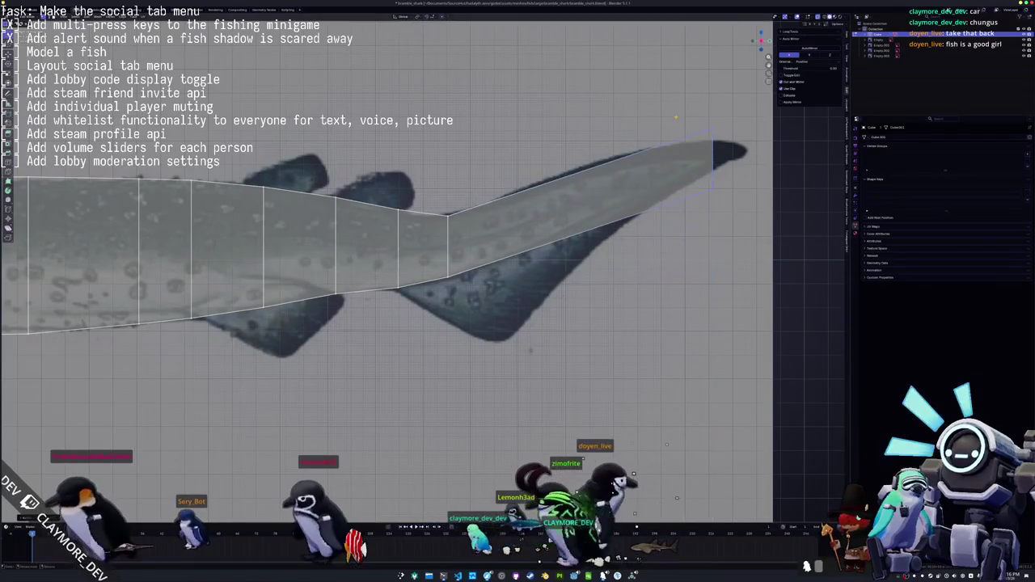
key(ctrl+z)
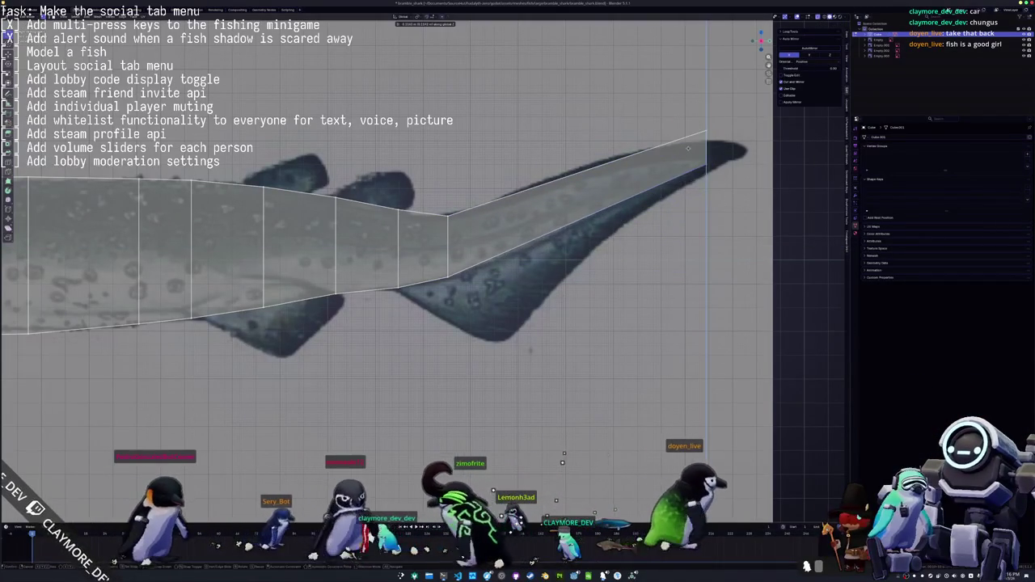
key(g)
key(z)
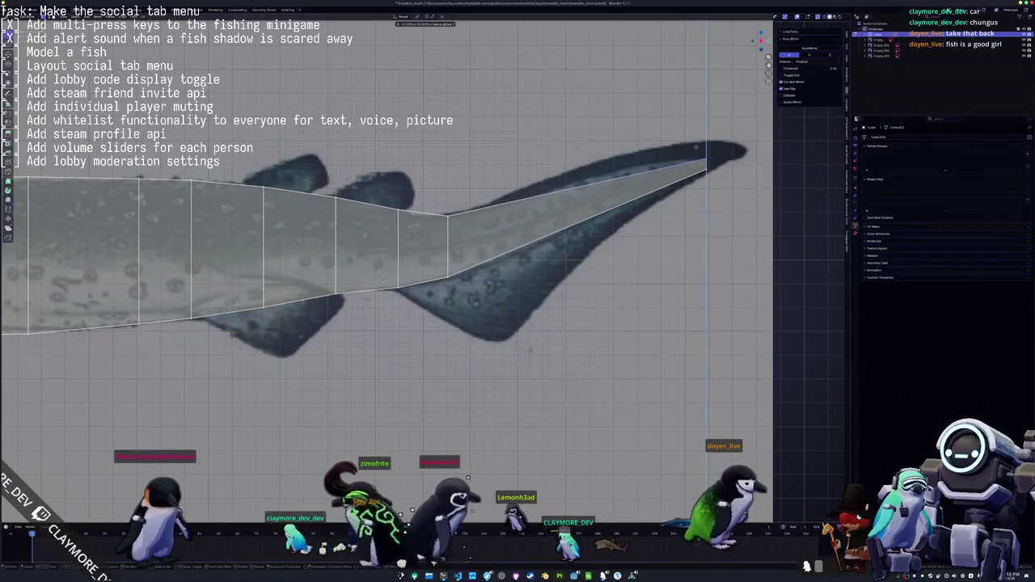
click(698, 150)
Fine-tune the tail face's vertical position and hide the side panel
scroll(602, 187, up, 2)
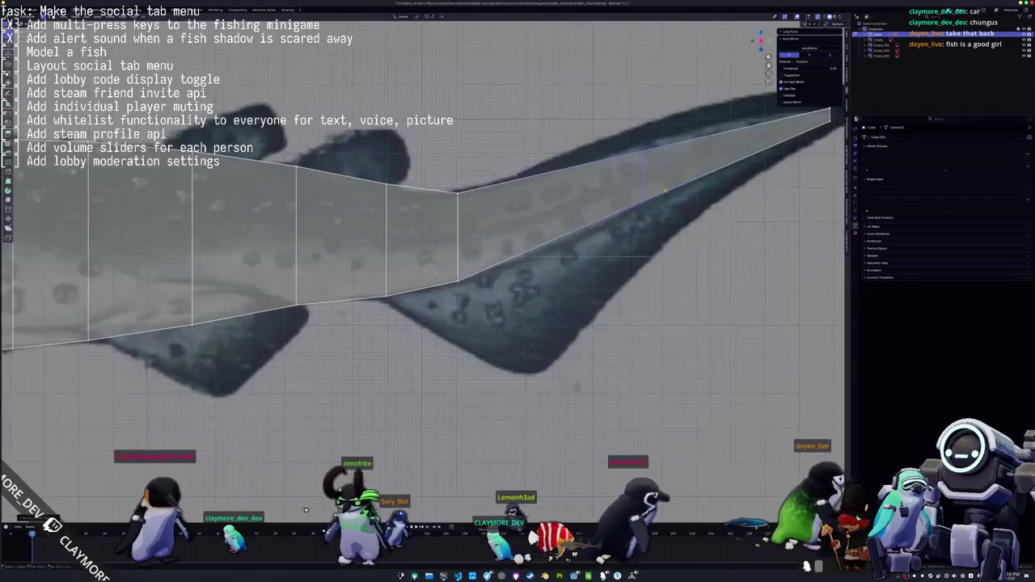
key(g)
key(z)
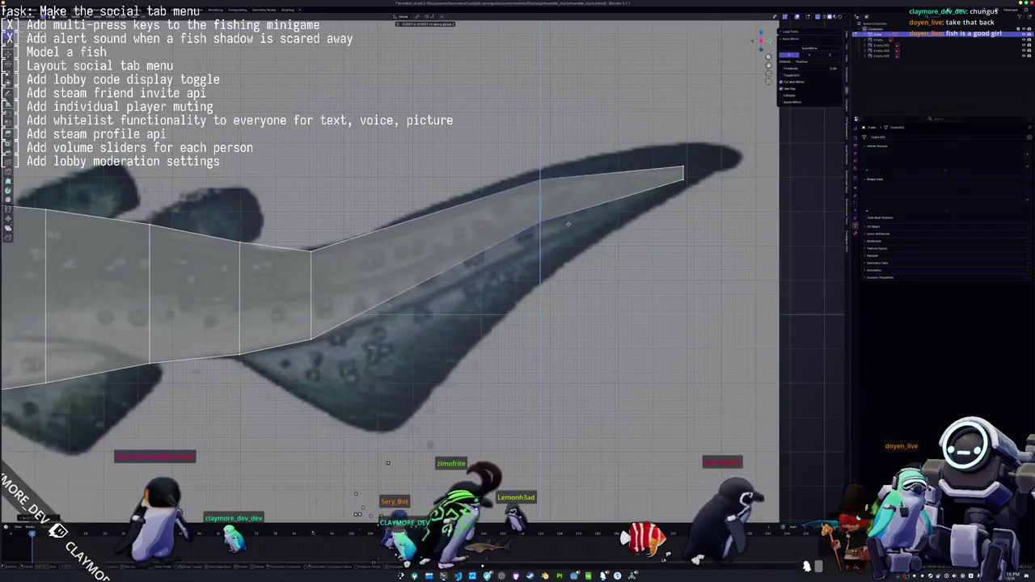
key(g)
key(z)
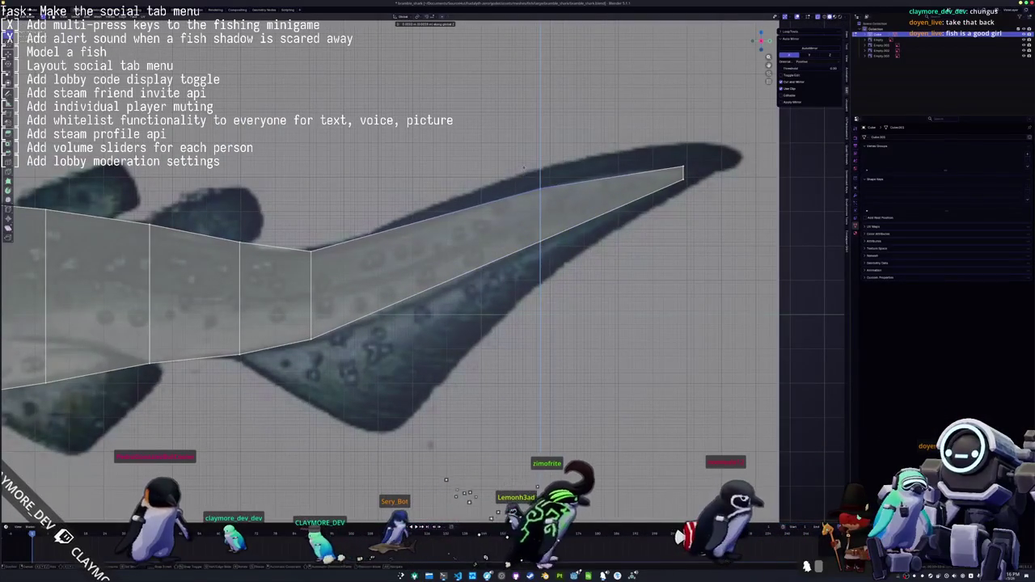
key(Escape)
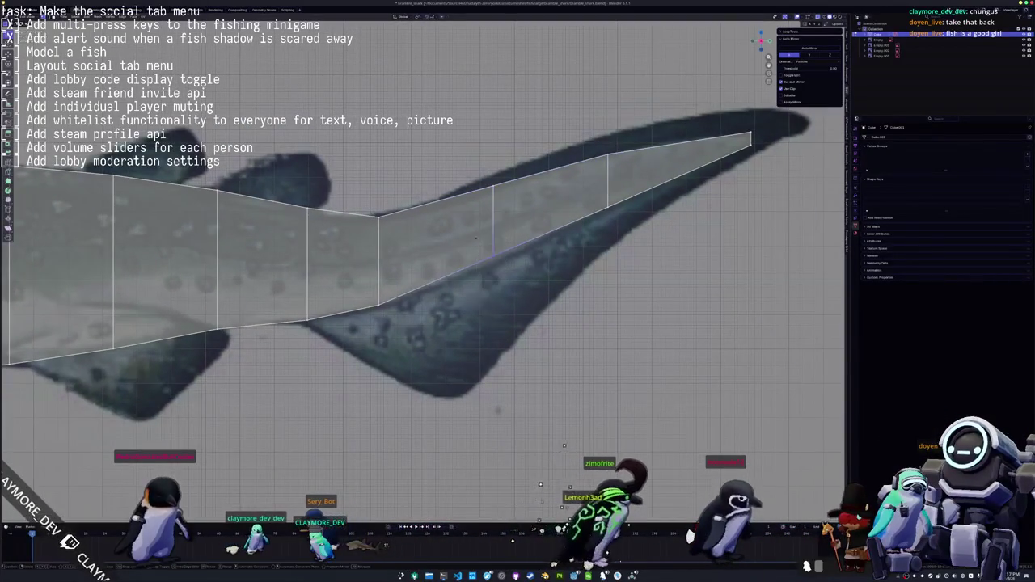
key(g)
key(z)
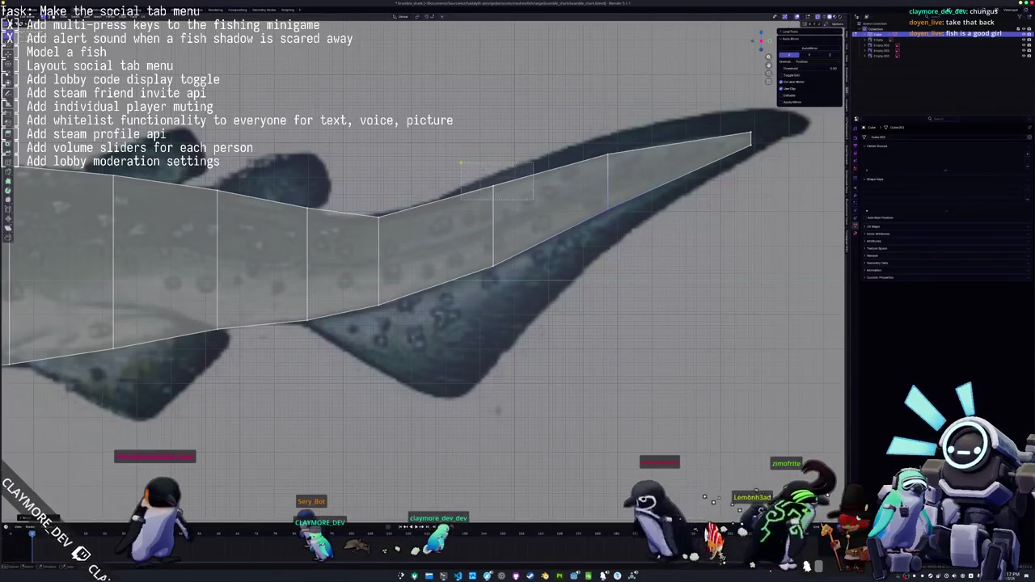
Settle the tail segment's top edge onto the upper lobe outline and select vertices along the tail
drag(461, 164, 463, 166)
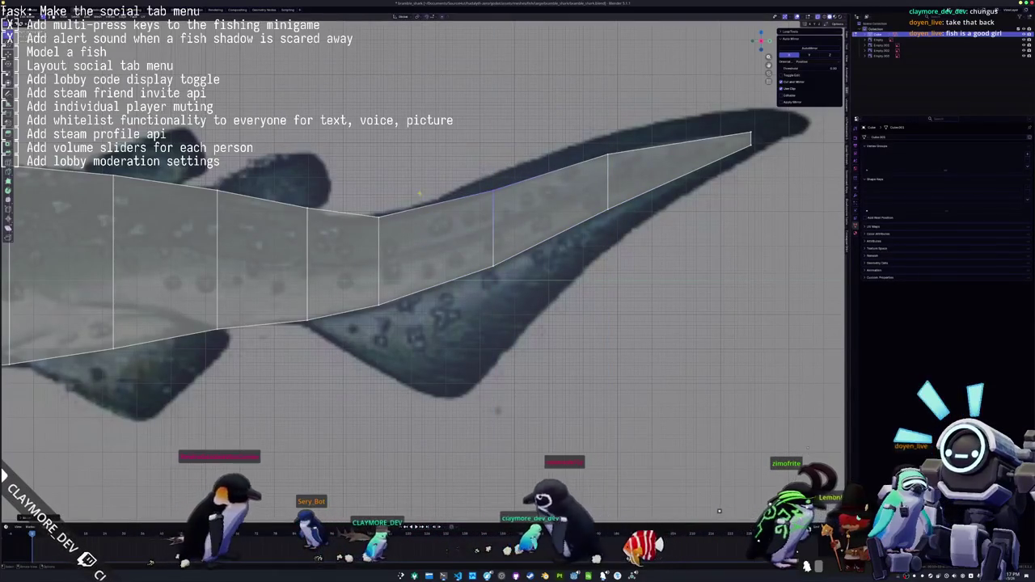
key(g)
key(z)
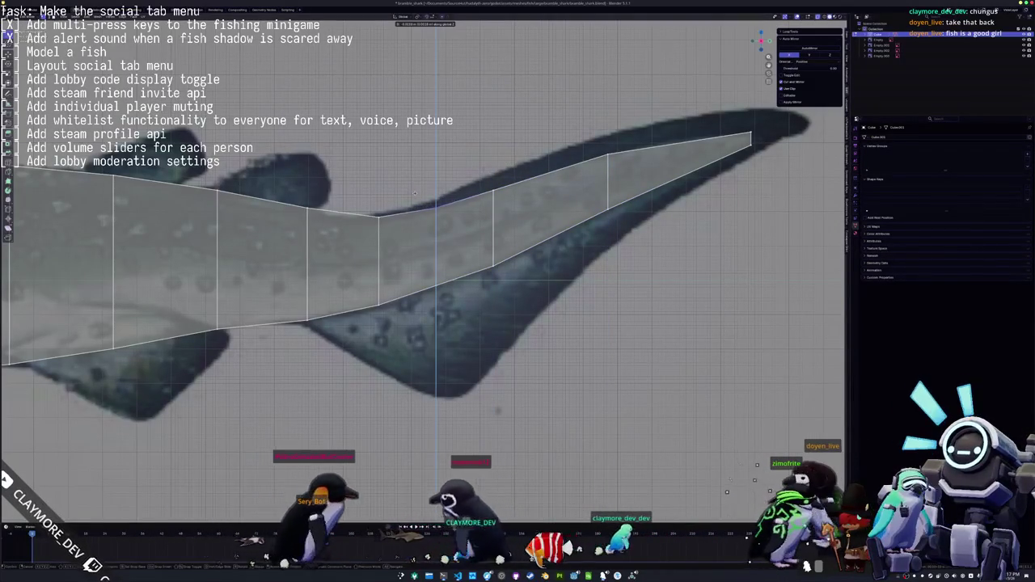
click(415, 194)
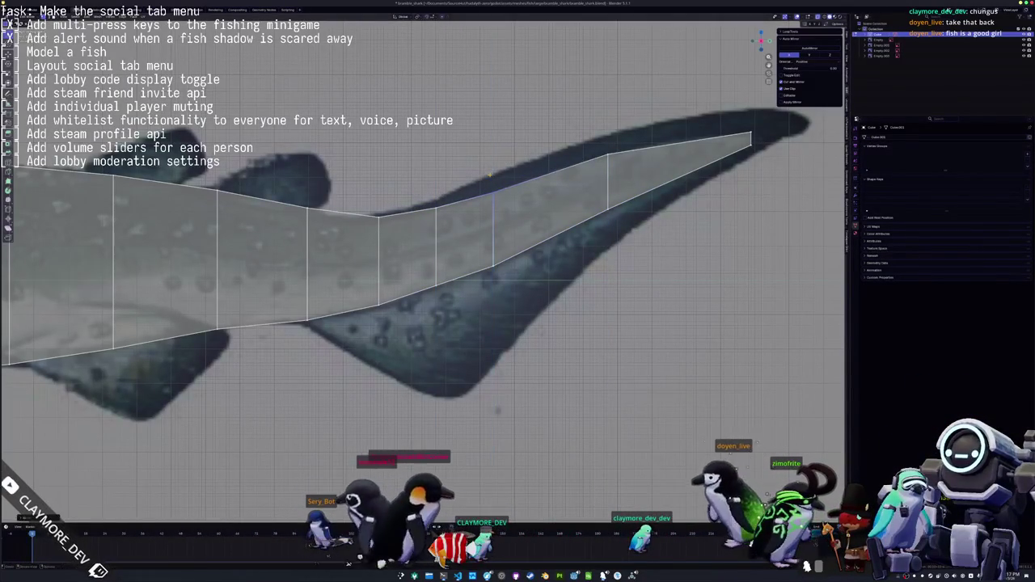
click(590, 145)
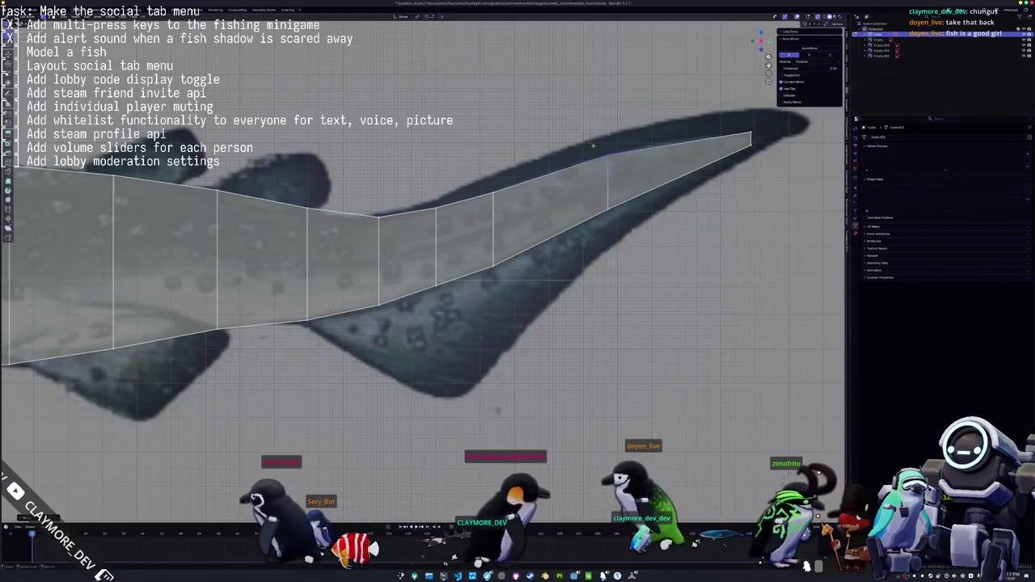
click(694, 140)
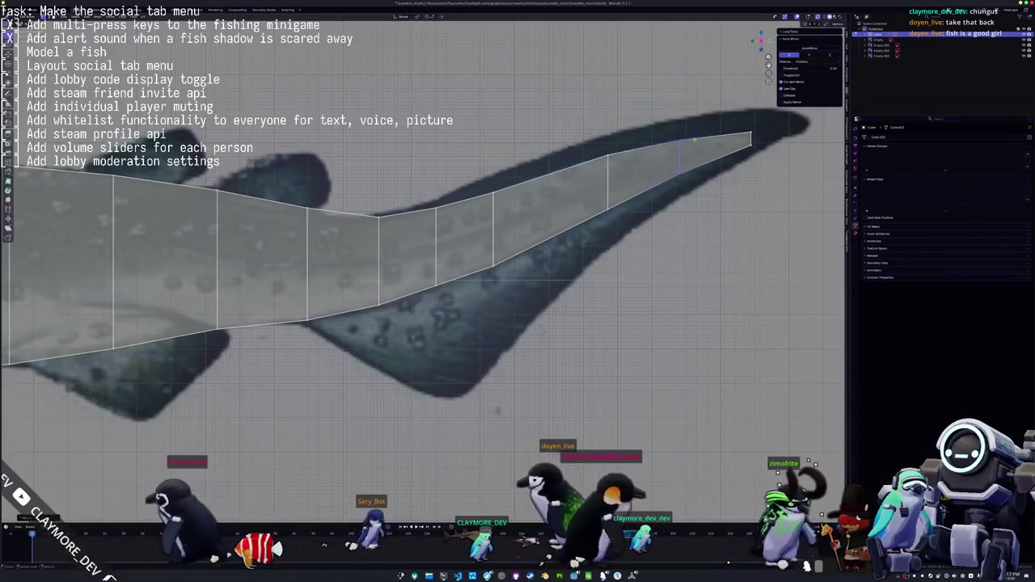
scroll(694, 141, down, 2)
scroll(694, 140, down, 1)
scroll(694, 140, down, 2)
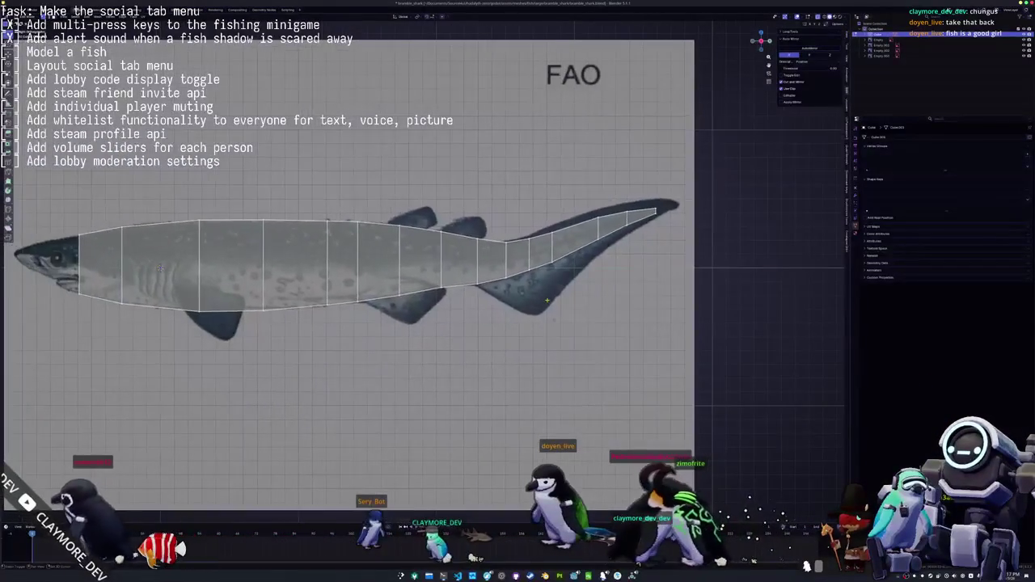
Move body vertices near the head vertically to match the reference outline
scroll(447, 301, up, 1)
scroll(552, 291, up, 2)
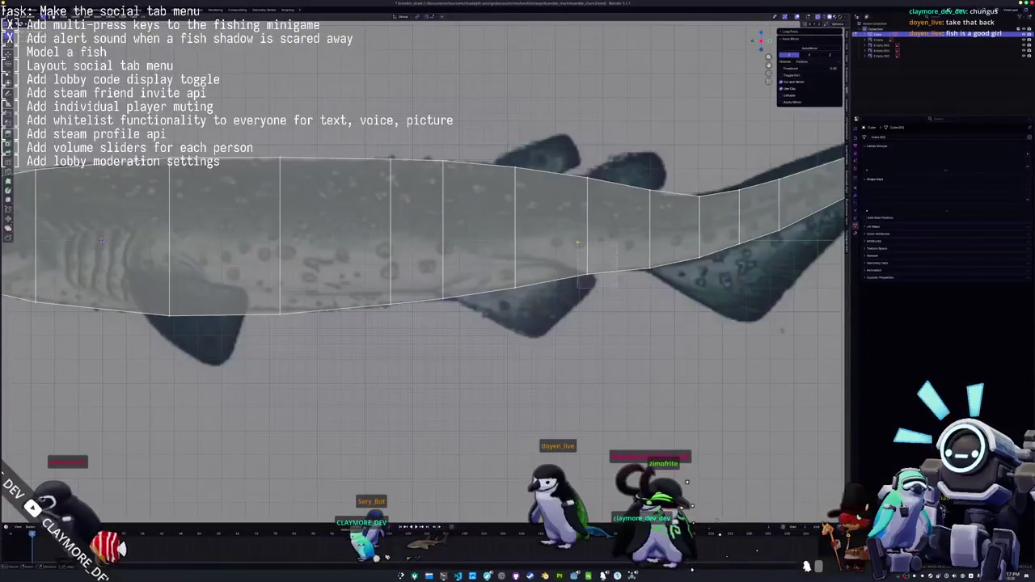
click(577, 242)
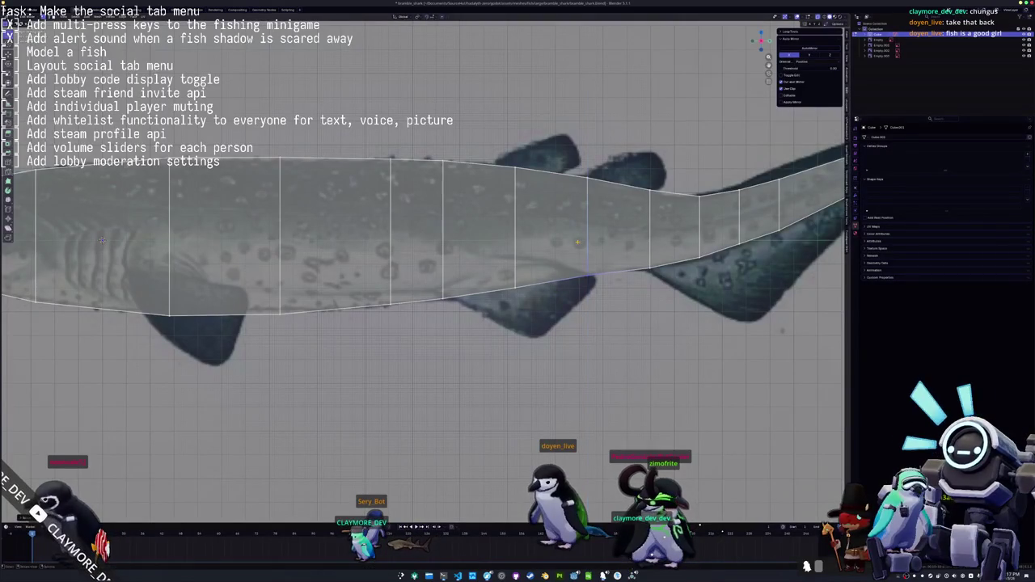
shift+middle_drag(101, 240, 310, 237)
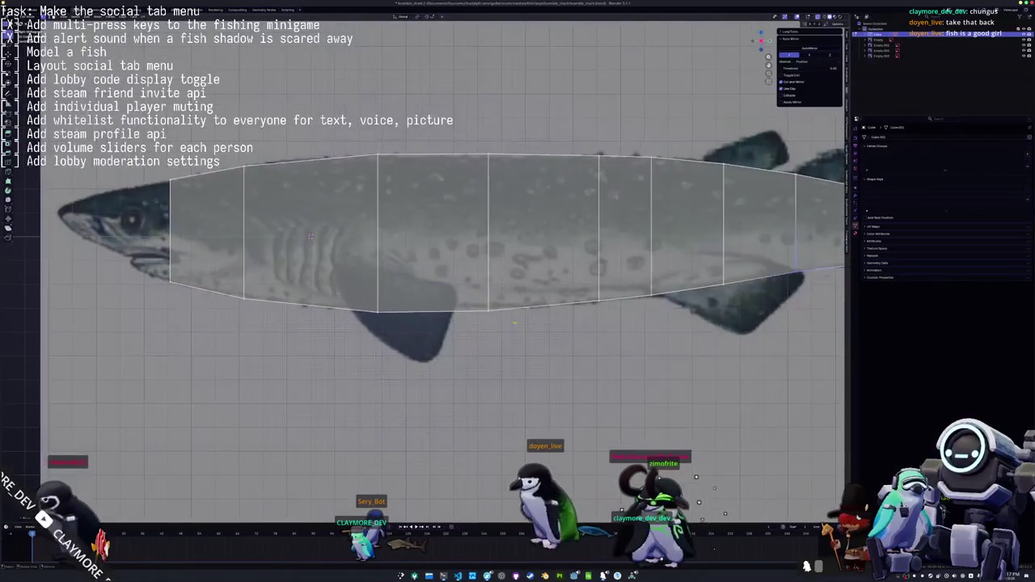
key(g)
key(z)
click(455, 285)
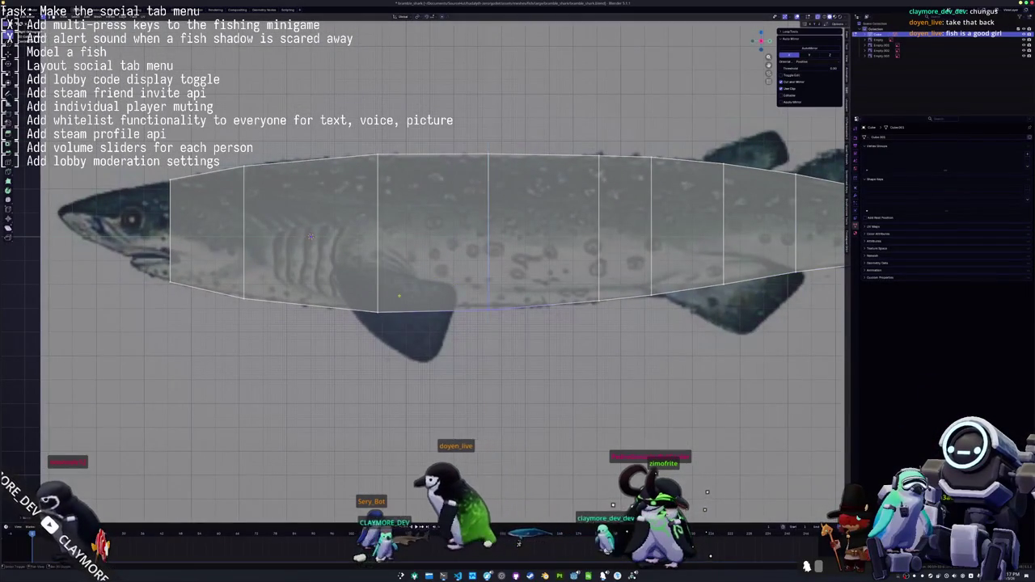
Box-select vertices near the head and place a lengthwise edge loop through the body
shift+middle_drag(455, 285, 571, 289)
mouse_move(446, 291)
mouse_down()
mouse_move(514, 330)
mouse_move(449, 289)
mouse_up()
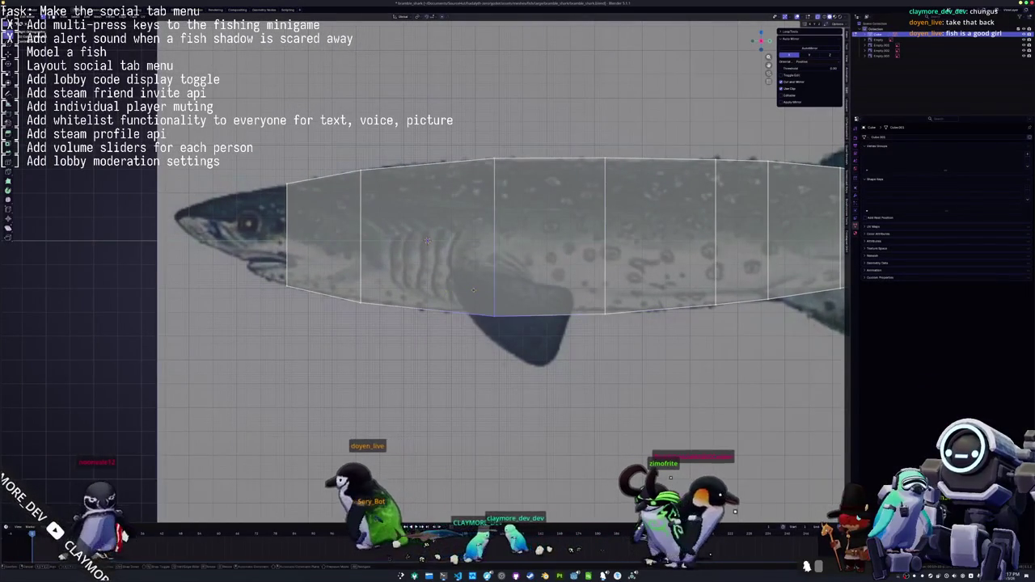
scroll(427, 241, down, 3)
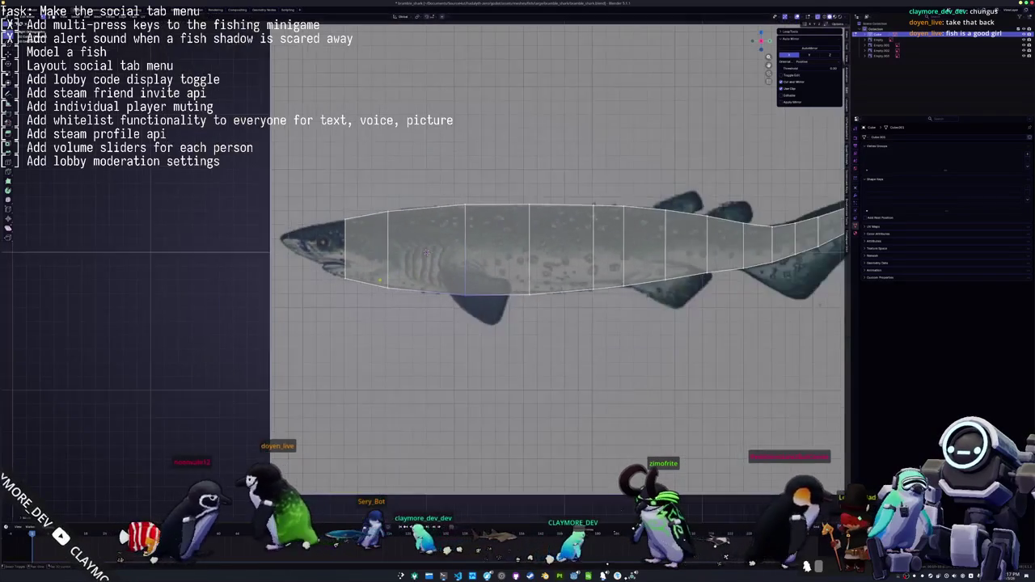
scroll(452, 251, up, 1)
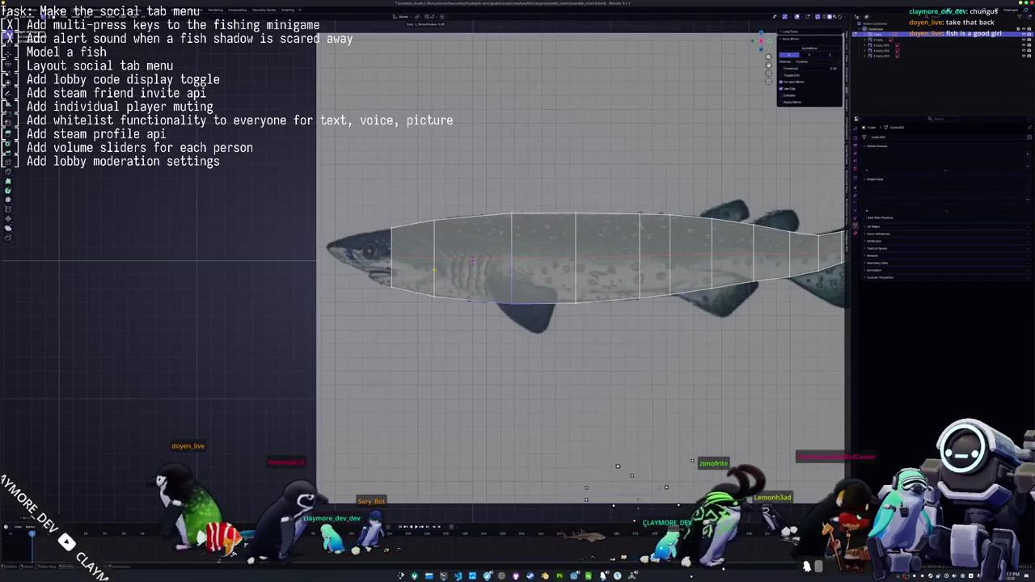
scroll(472, 259, up, 3)
click(426, 240)
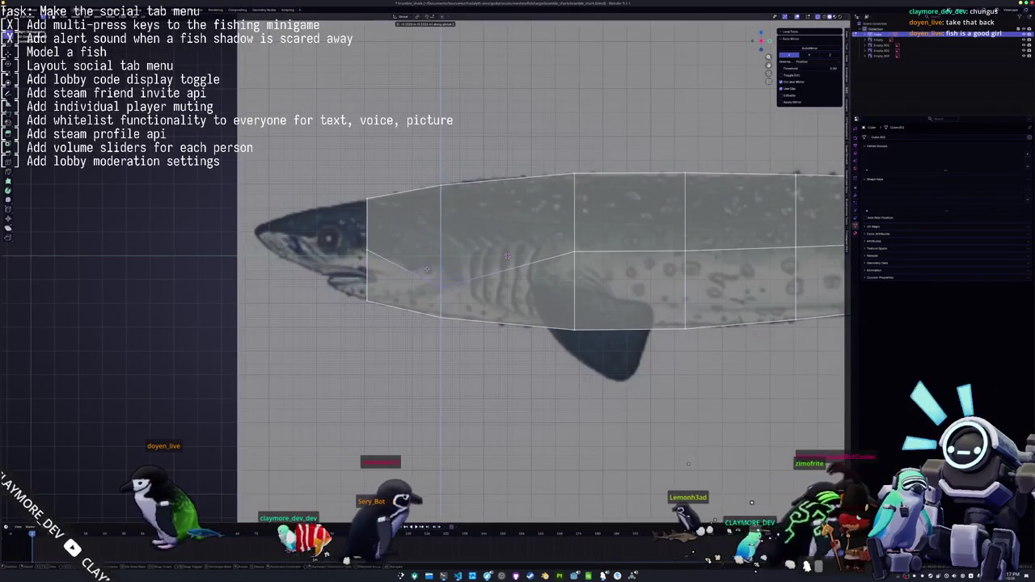
Lower the new loop's middle vertices along the front body onto the reference
key(g)
key(z)
click(346, 262)
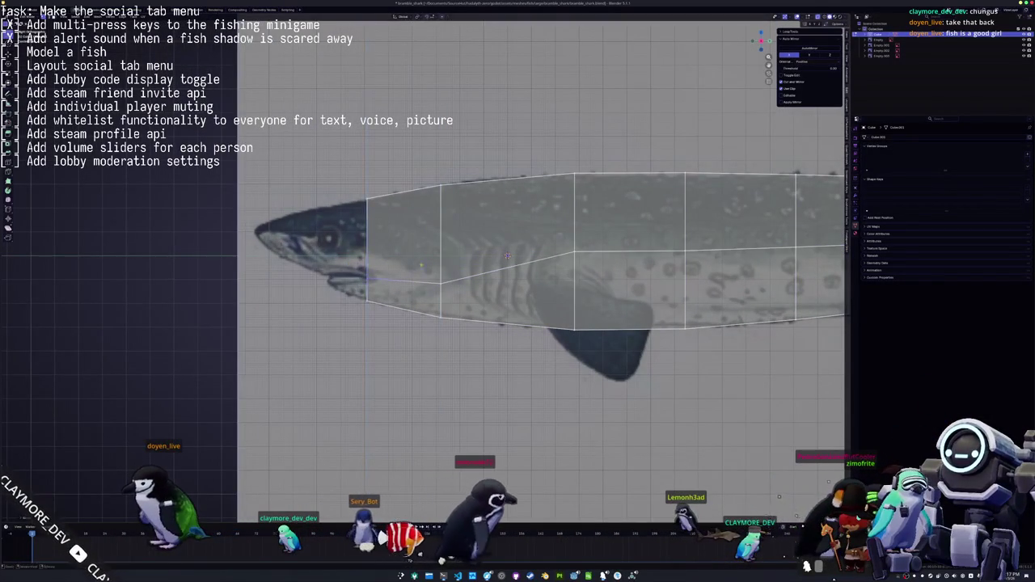
shift+middle_drag(424, 262, 346, 262)
alt+click(496, 210)
key(g)
key(z)
click(483, 265)
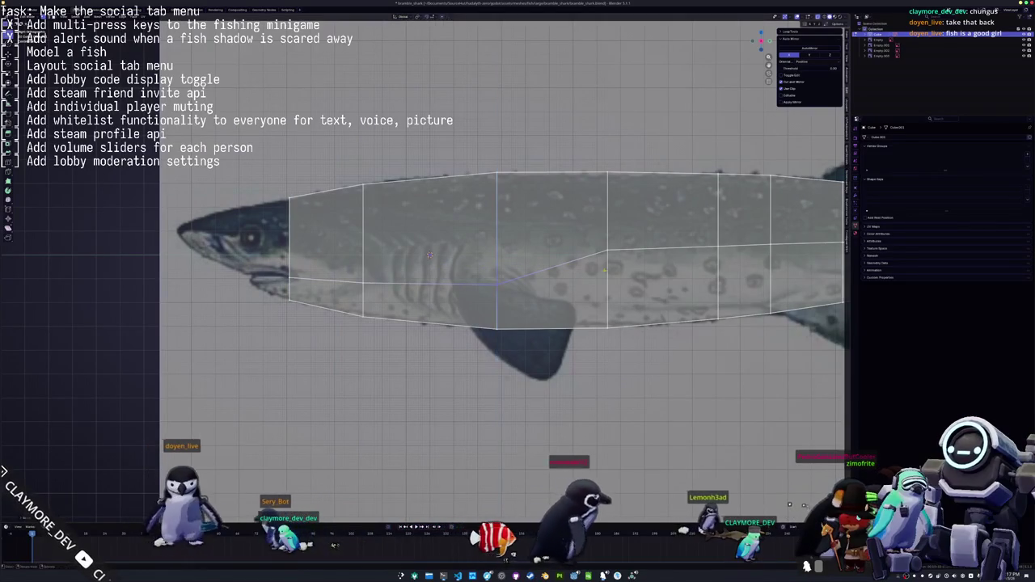
alt+click(606, 242)
key(g)
key(z)
click(594, 265)
Lower the middle vertices farther back toward the tail, including a pair together
shift+middle_drag(594, 265, 392, 265)
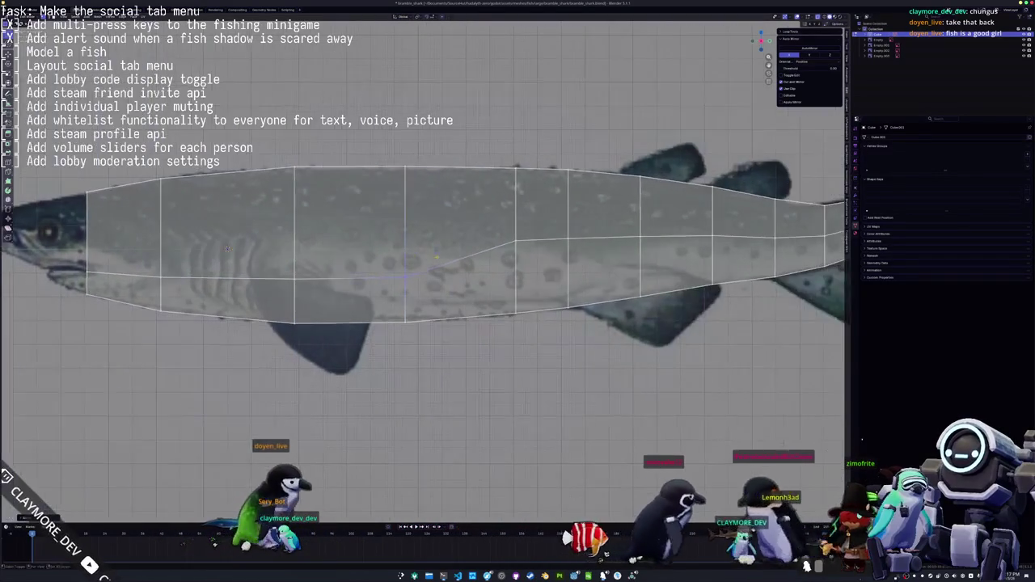
alt+click(515, 242)
key(g)
key(z)
click(509, 256)
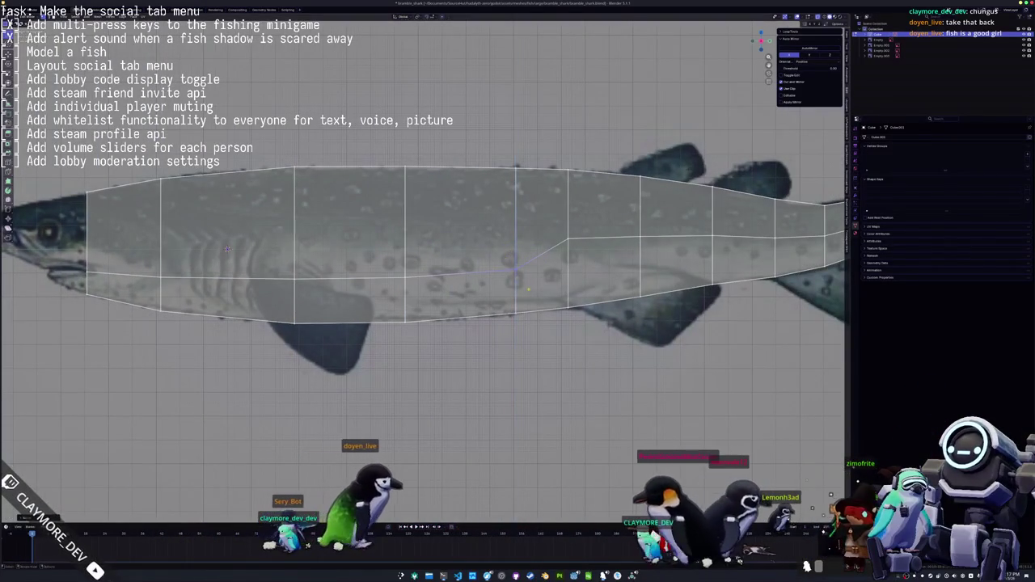
drag(375, 248, 375, 247)
key(g)
key(z)
click(376, 236)
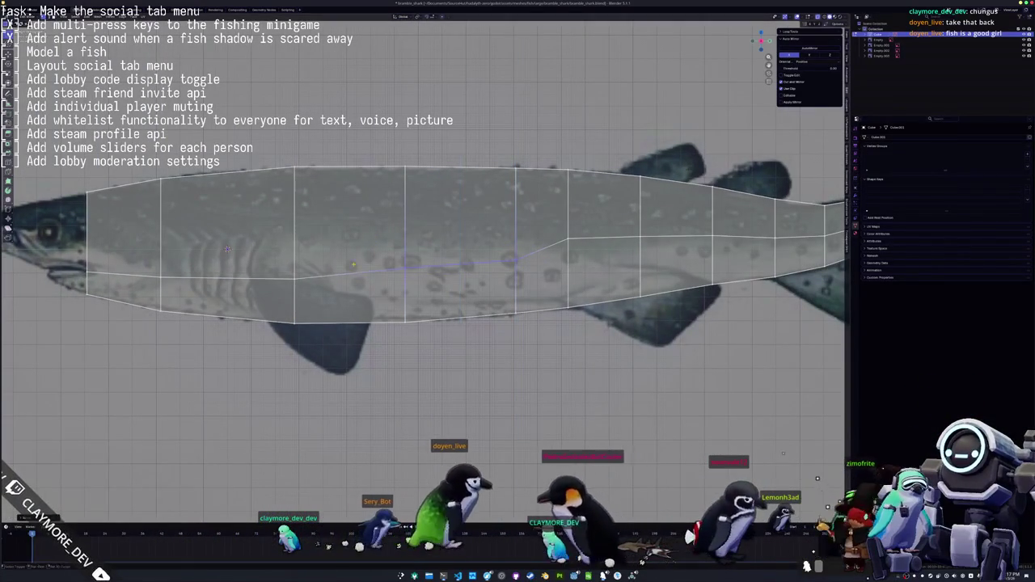
Raise the middle-loop vertex near the head onto the outline
shift+middle_drag(272, 259, 353, 248)
click(242, 265)
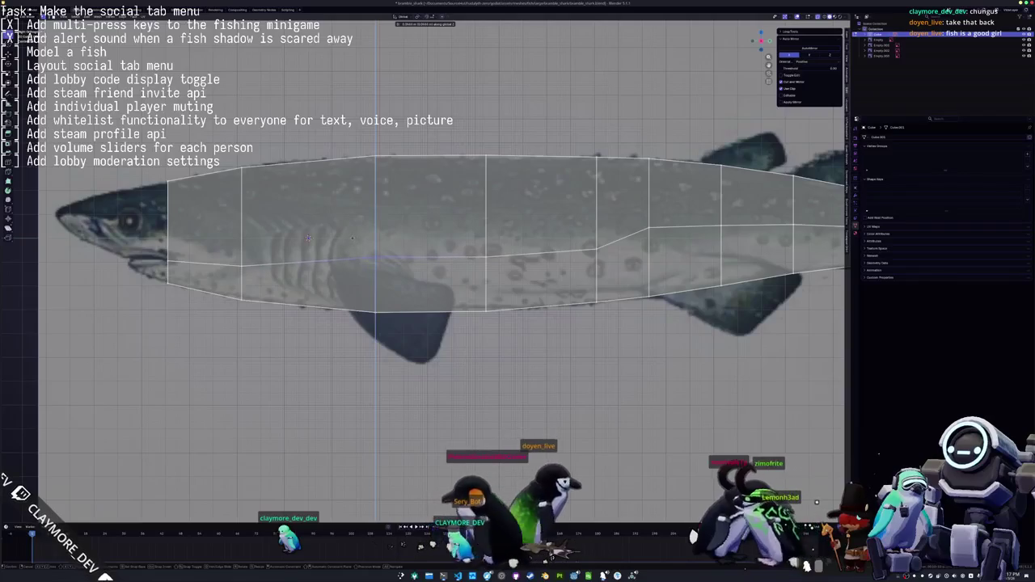
key(g)
key(z)
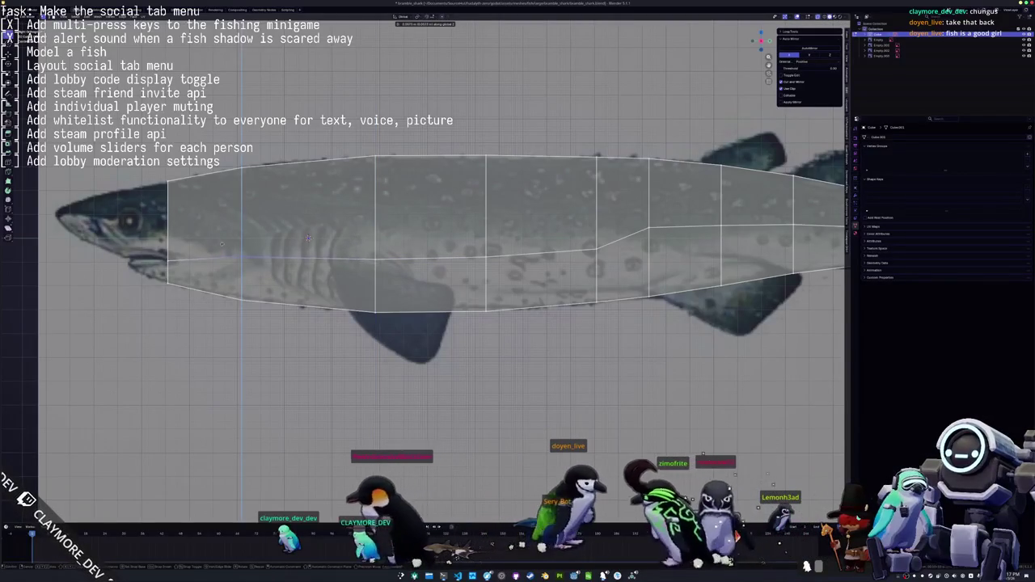
click(222, 241)
Set the heights of the remaining middle-loop vertices up into the tail fin
shift+middle_drag(222, 240, 16, 247)
click(442, 233)
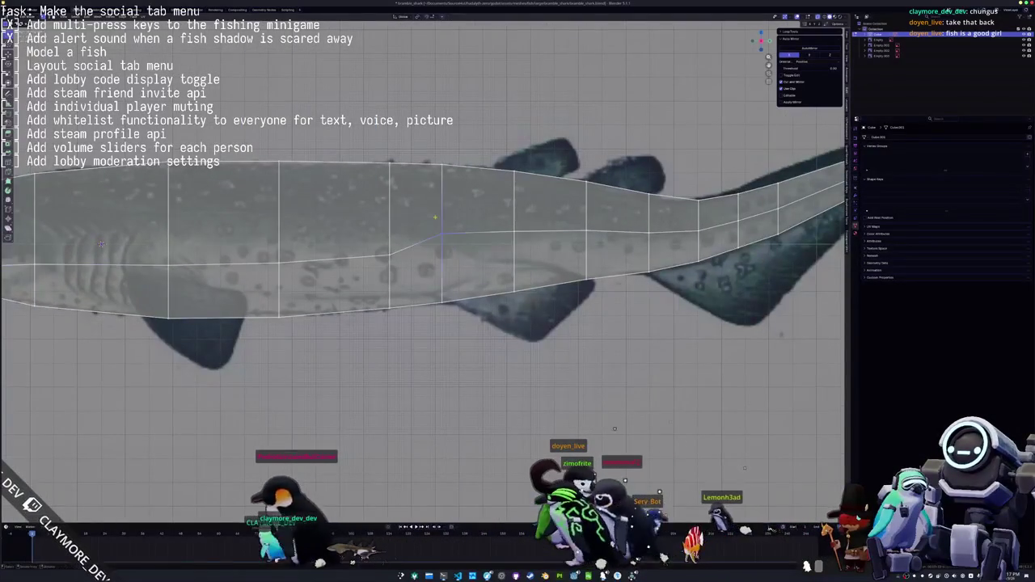
key(g)
key(z)
click(478, 239)
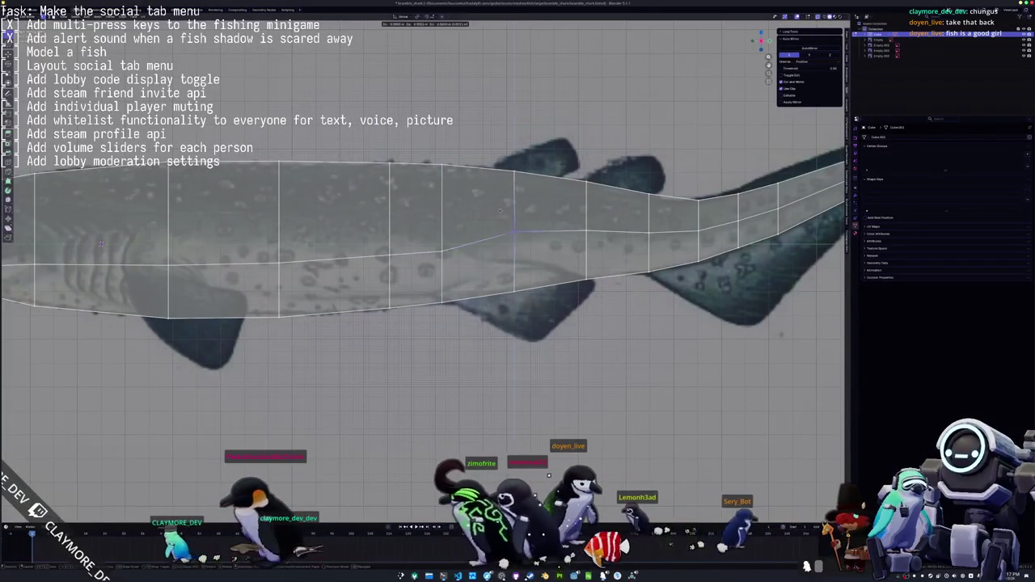
click(514, 236)
key(g)
key(z)
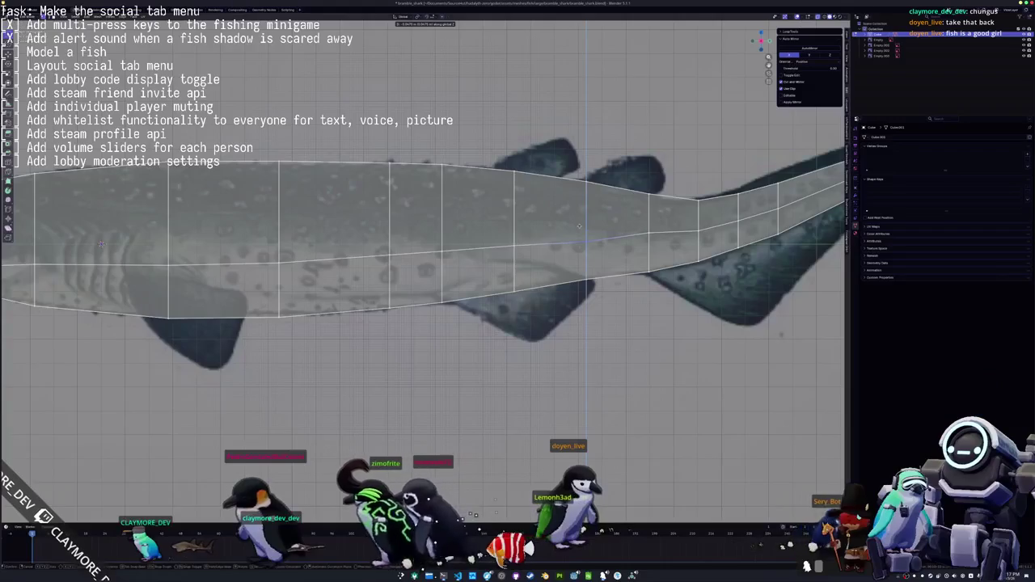
shift+middle_drag(570, 214, 444, 232)
key(g)
key(z)
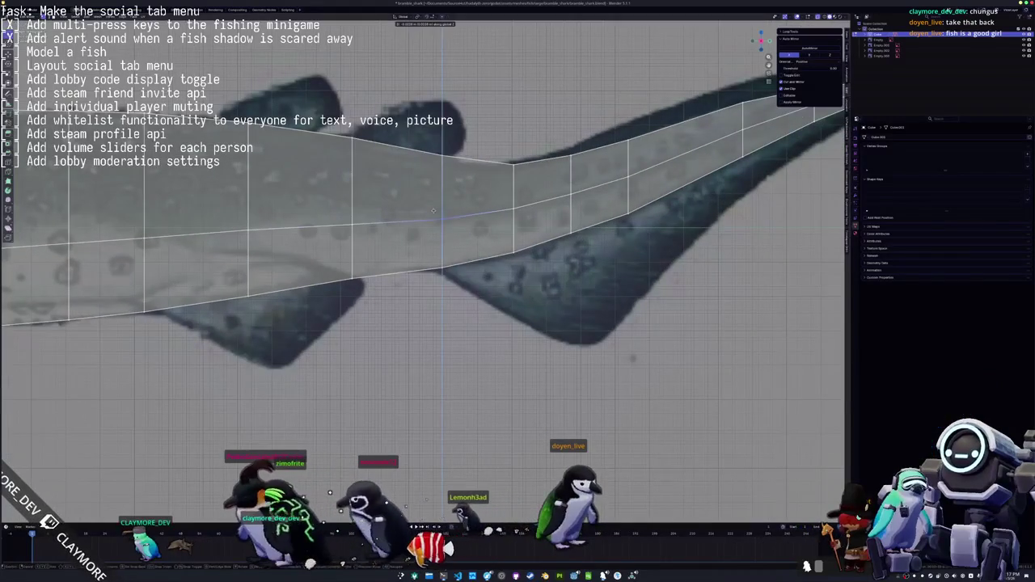
shift+middle_drag(534, 209, 423, 244)
mouse_move(492, 221)
shift+middle_down()
mouse_move(387, 257)
mouse_move(722, 277)
shift+middle_up()
Bring the lower front vertices to the mouth and extrude the head forward twice into a snout
scroll(723, 278, up, 2)
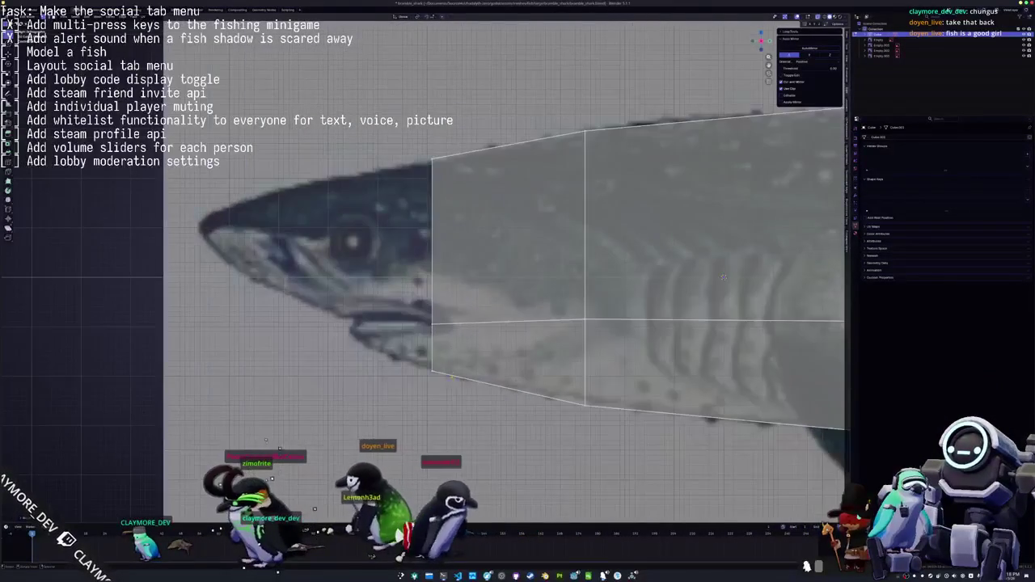
key(g)
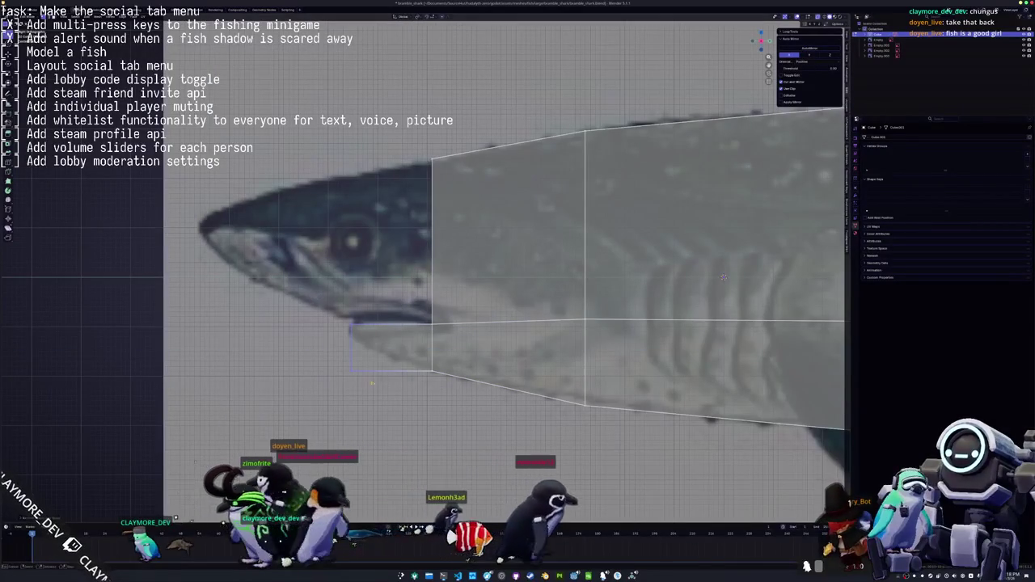
click(336, 330)
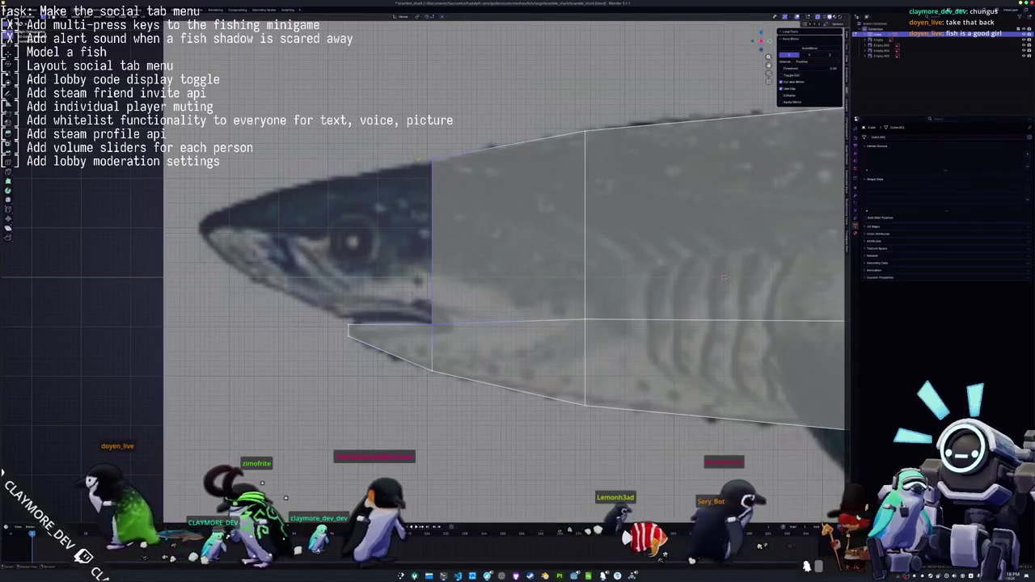
key(e)
click(334, 237)
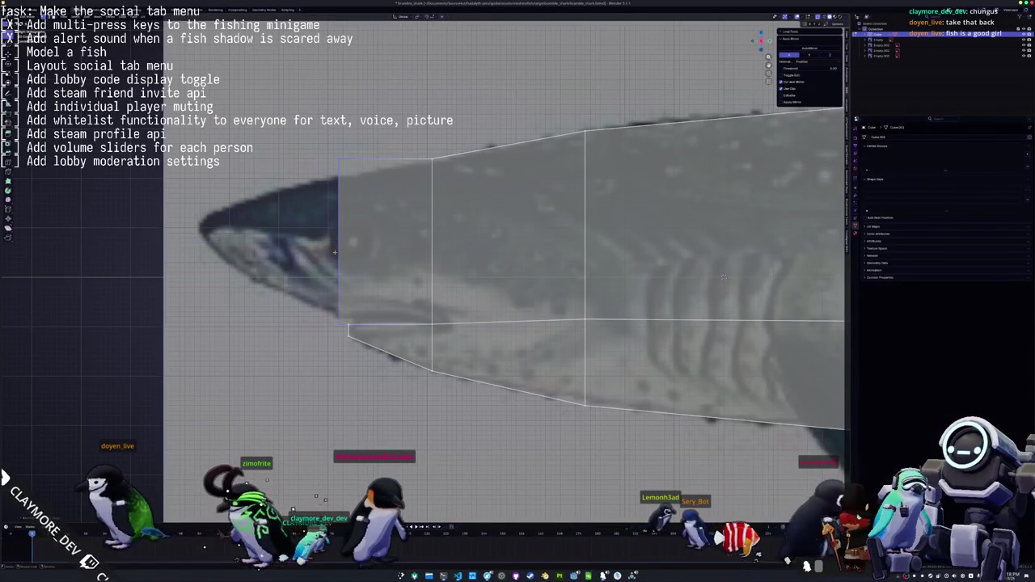
key(g)
key(z)
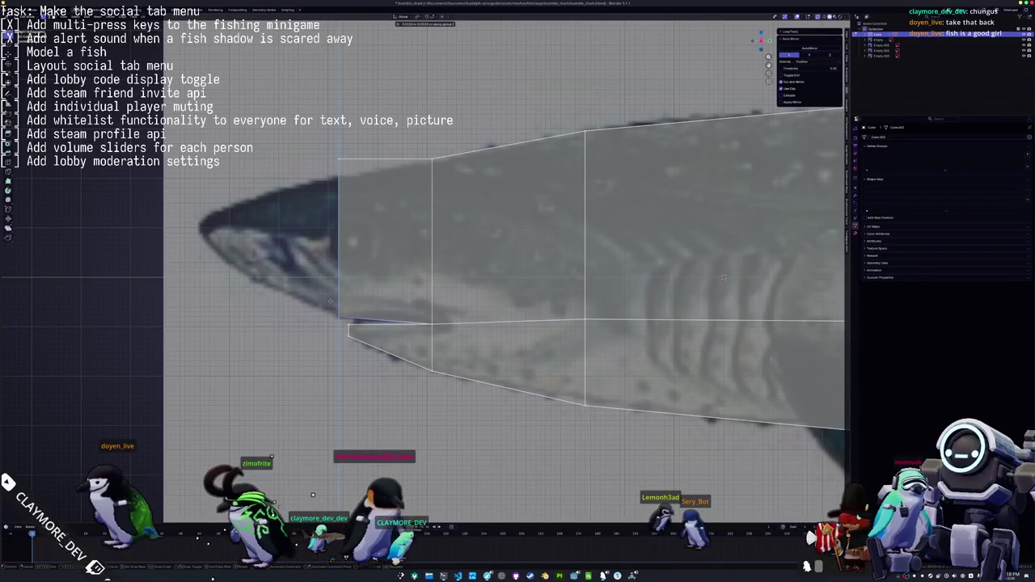
key(g)
key(z)
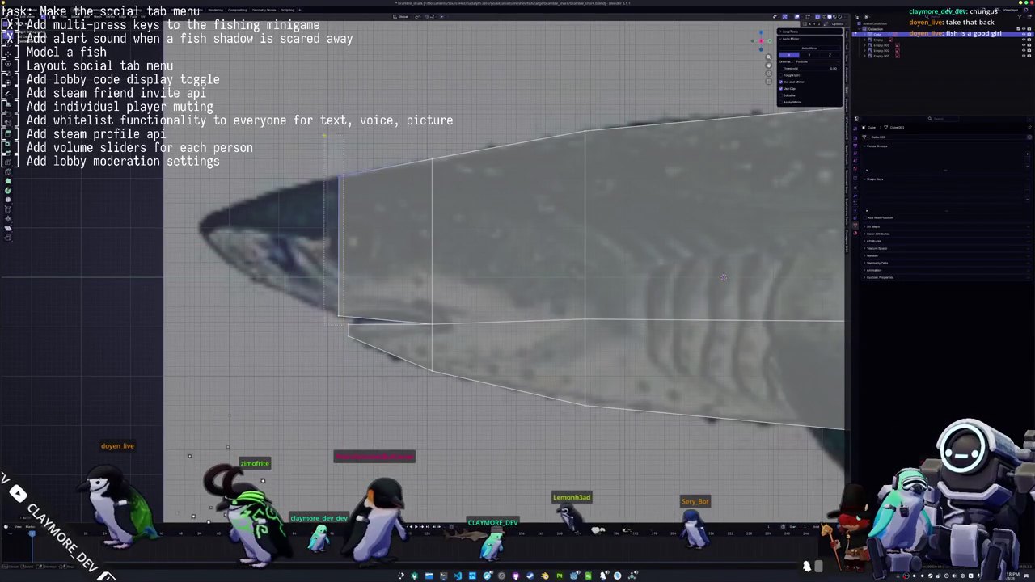
key(e)
click(209, 209)
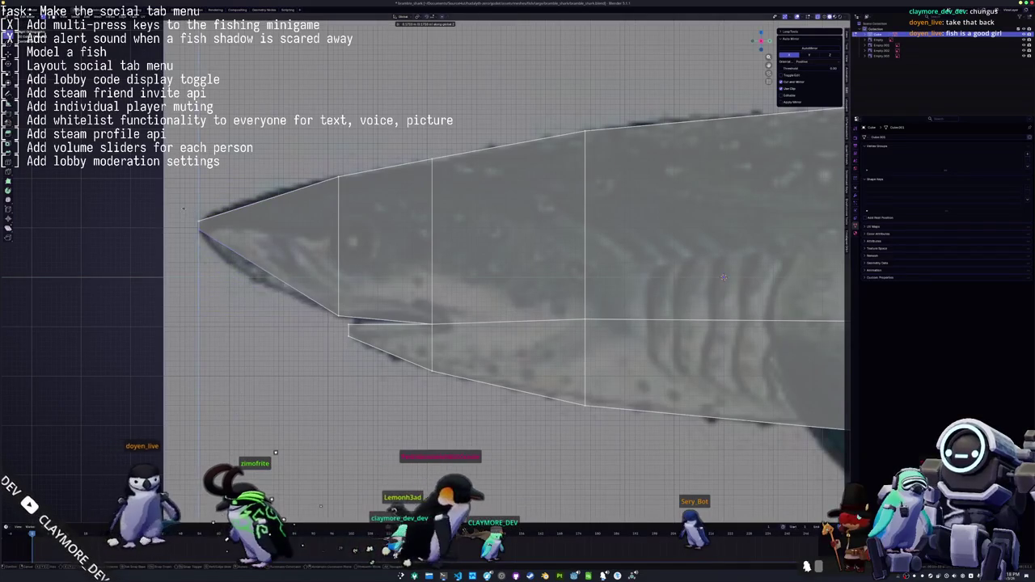
click(182, 213)
Add an edge loop across the snout and raise the jaw vertex vertically
key(ctrl+r)
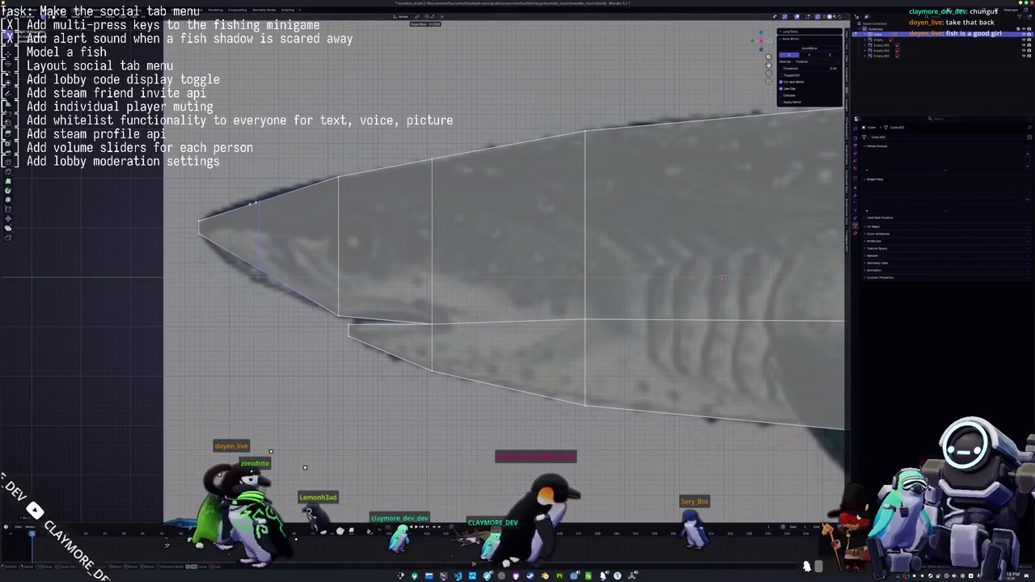
click(243, 258)
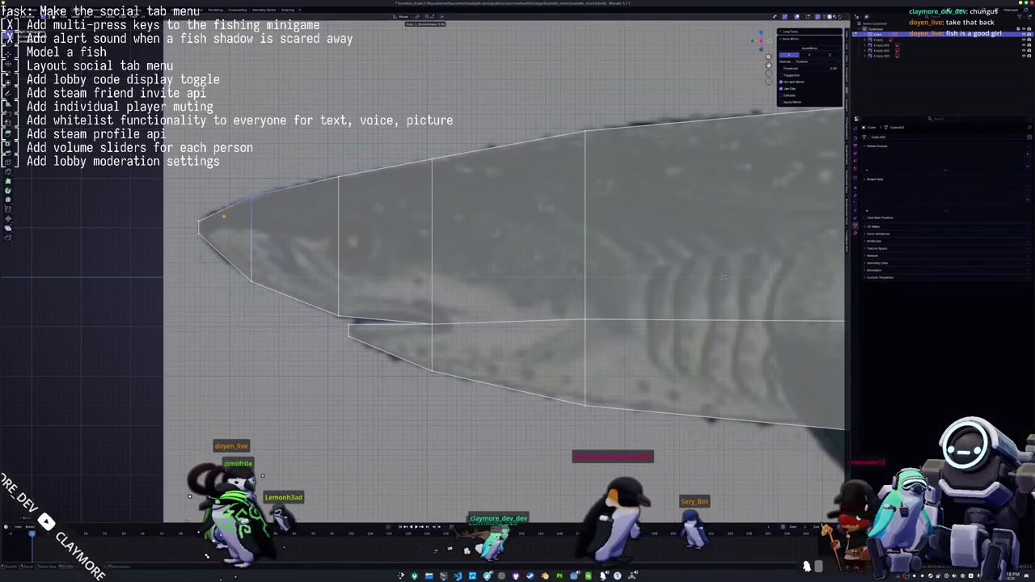
key(g)
key(z)
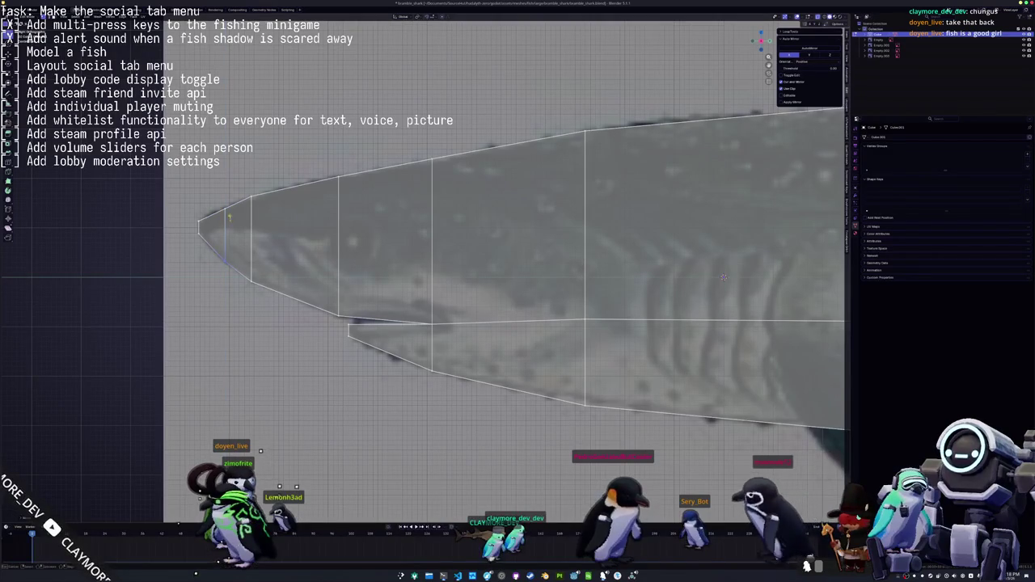
shift+middle_drag(391, 320, 334, 306)
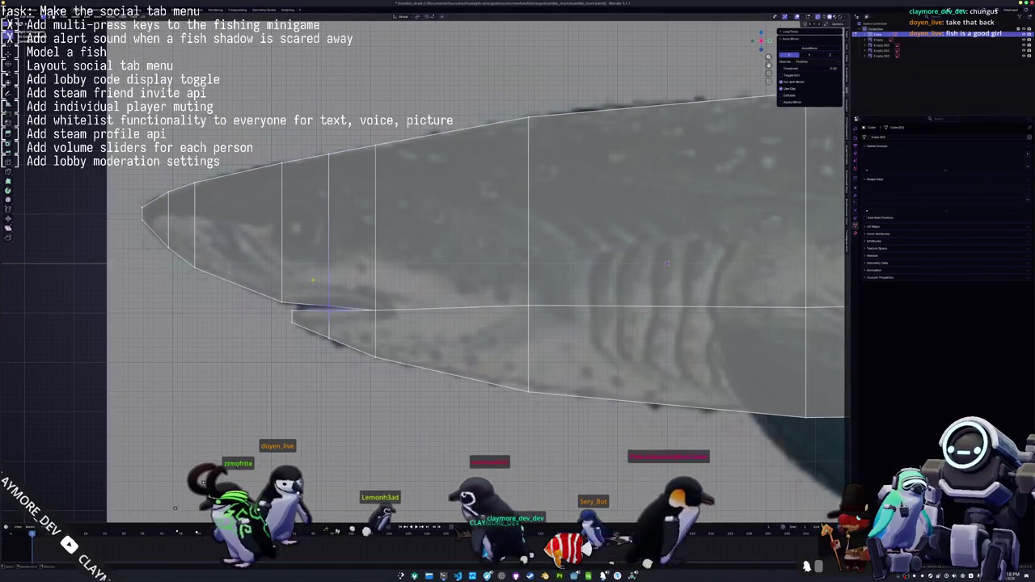
scroll(348, 307, up, 3)
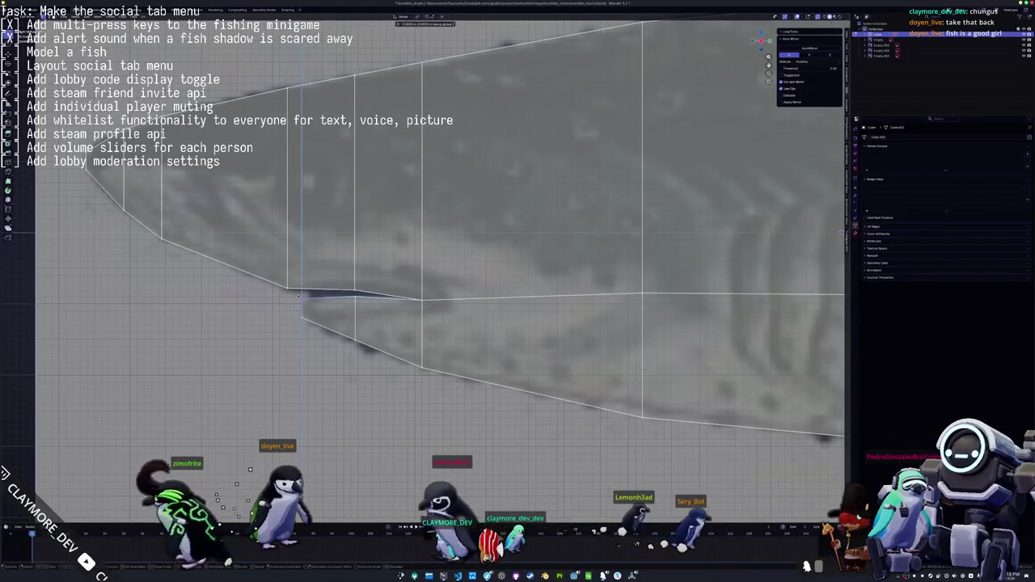
key(Return)
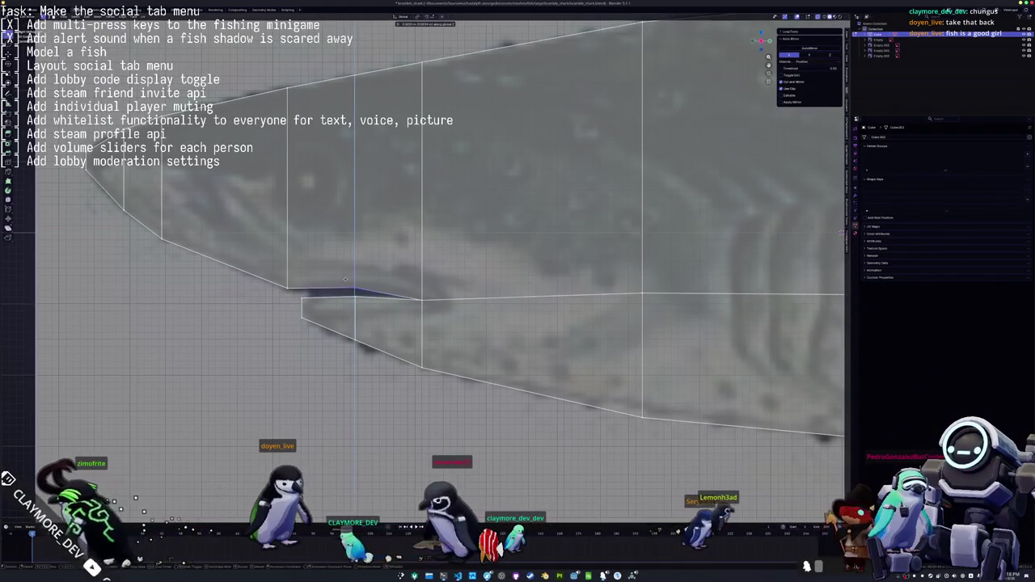
scroll(626, 251, down, 3)
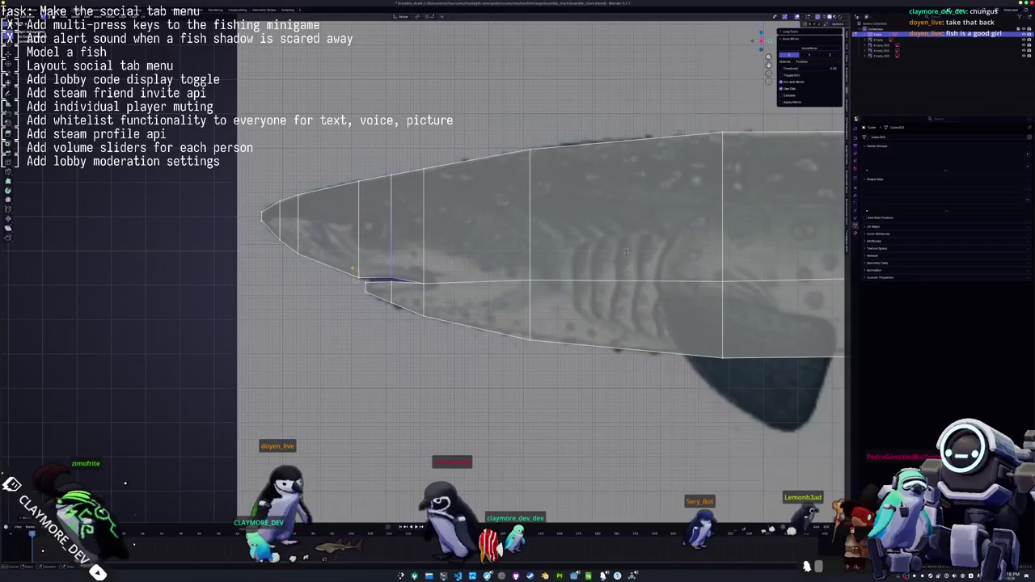
scroll(626, 251, down, 4)
scroll(688, 255, down, 1)
Zoom and orbit around the finished shark strip to inspect its side profile in 3D
scroll(752, 257, down, 1)
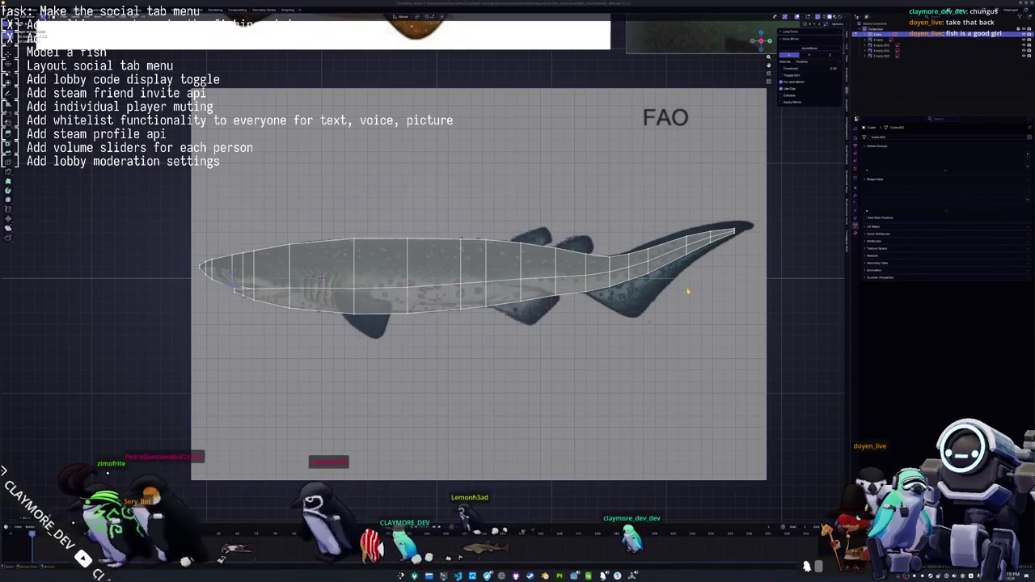
scroll(396, 312, up, 2)
scroll(377, 303, up, 1)
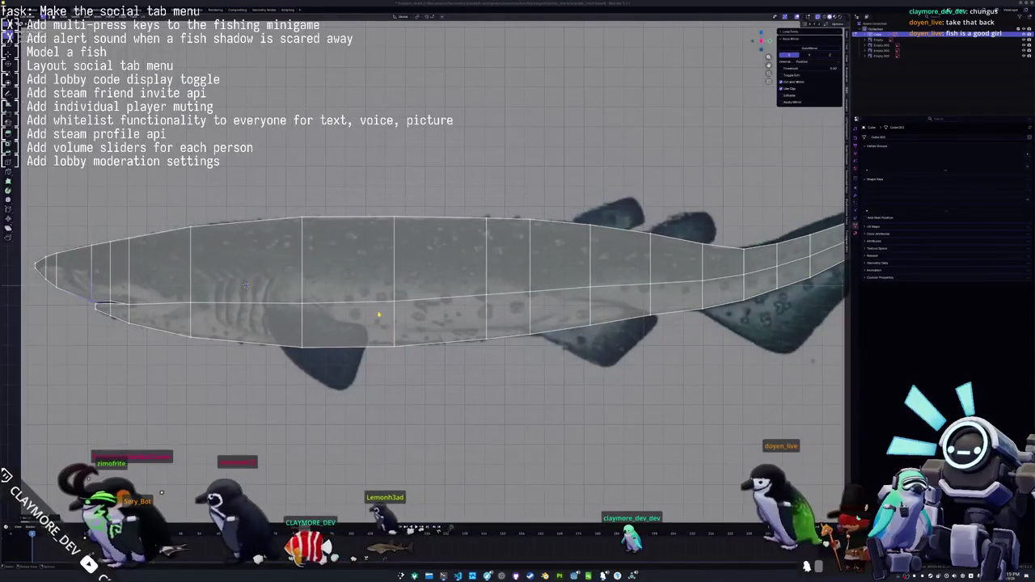
scroll(361, 327, down, 2)
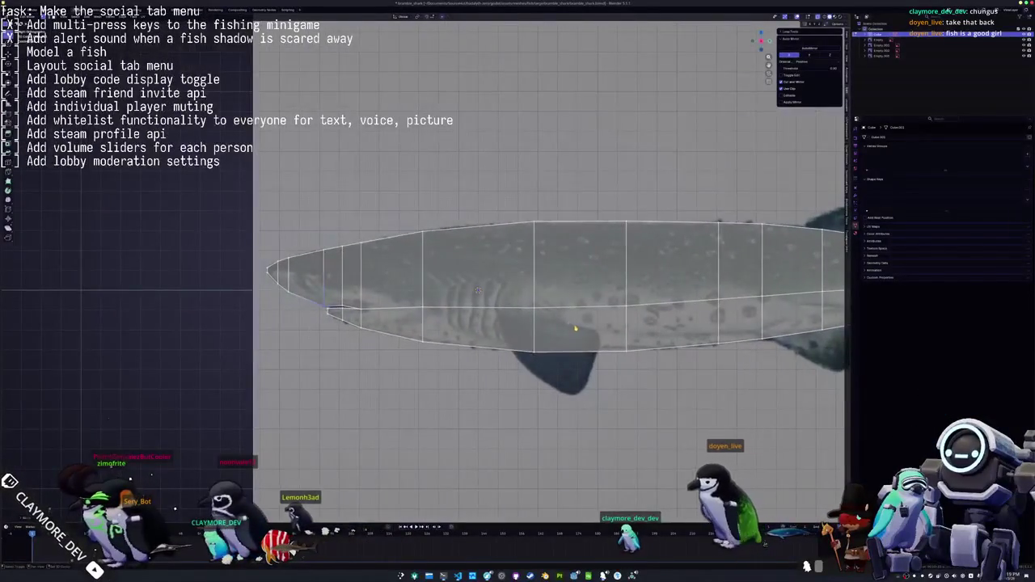
scroll(372, 330, up, 2)
middle_drag(372, 330, 426, 338)
Switch to the top orthographic view (Numpad 7) with the mesh centred
key(KP_7)
scroll(446, 342, down, 2)
scroll(518, 364, up, 2)
scroll(560, 396, up, 2)
mouse_move(559, 396)
shift+middle_down()
mouse_move(512, 315)
mouse_move(489, 337)
shift+middle_up()
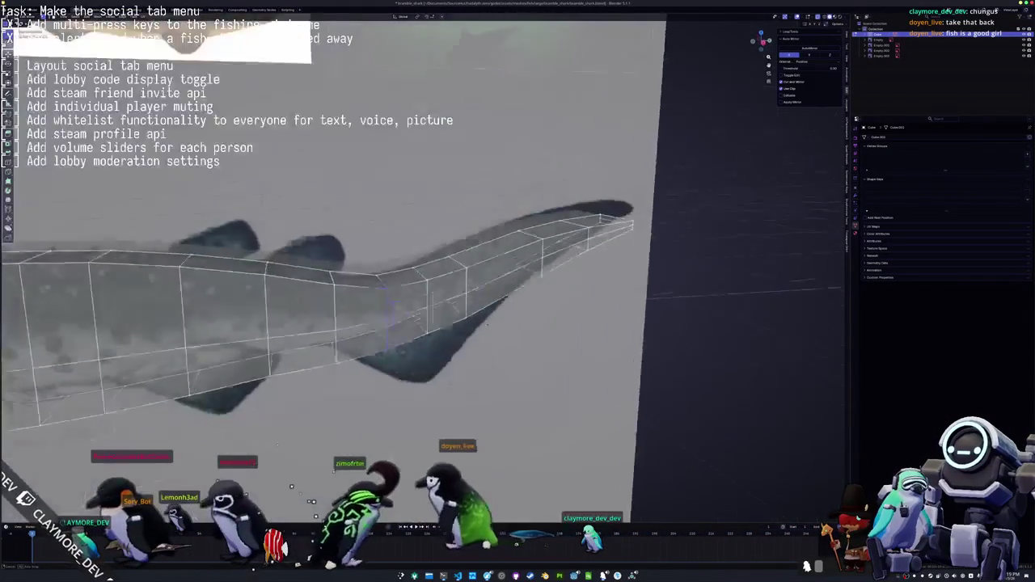
key(KP_7)
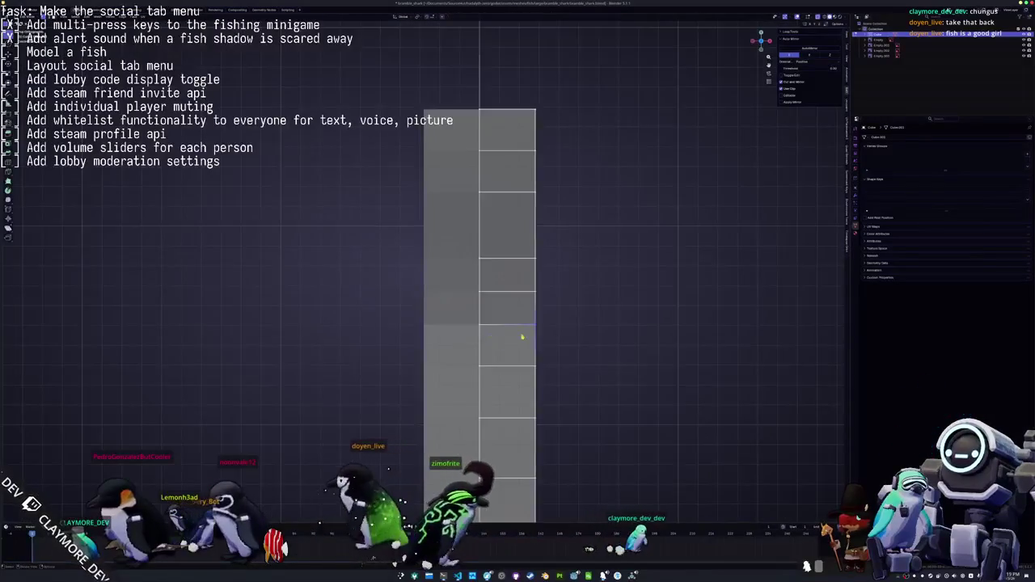
Scale the middle and neck edge loops inward along X to form a narrow neck
key(s)
alt+click(558, 301)
key(s)
key(x)
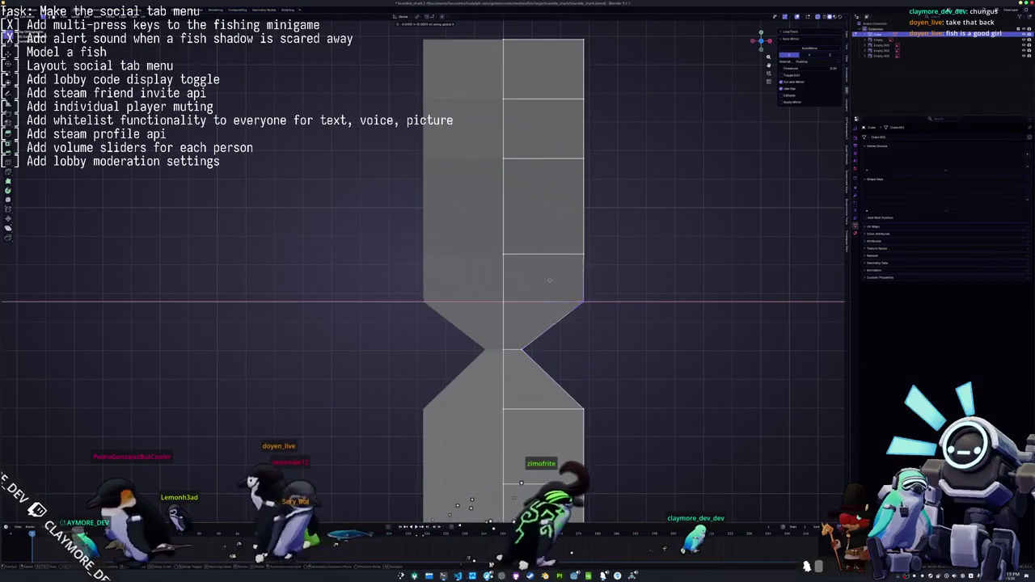
click(486, 273)
alt+click(566, 254)
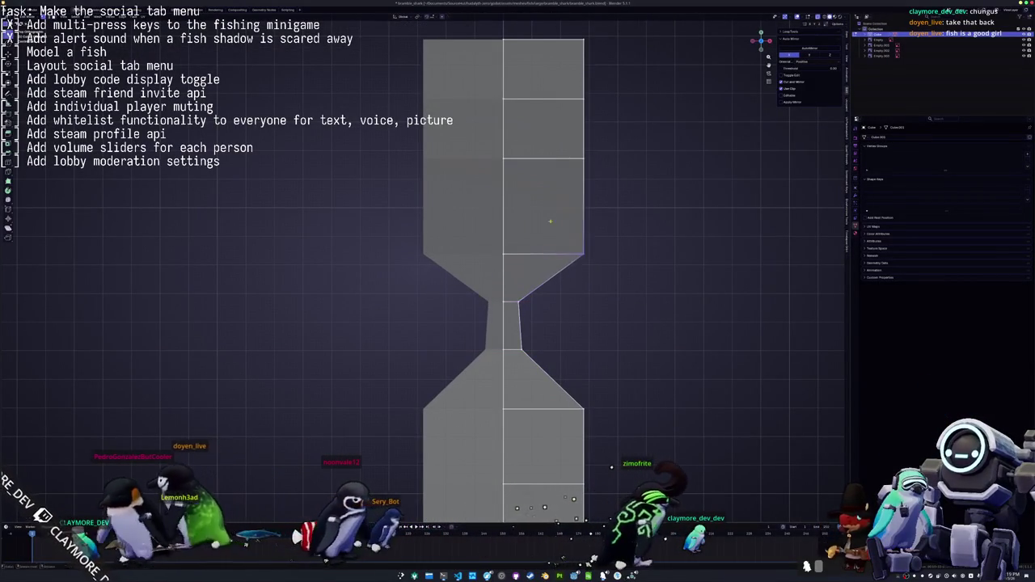
key(s)
key(x)
click(479, 190)
Narrow the top section of the mesh along X into a thin column
shift+middle_drag(486, 194, 505, 284)
drag(612, 286, 591, 148)
key(s)
key(x)
click(518, 97)
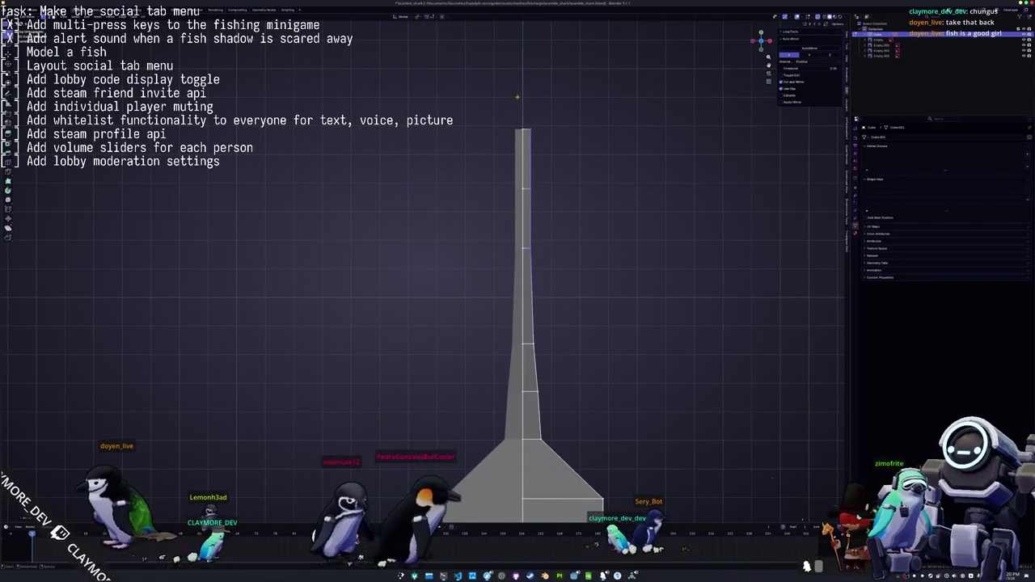
shift+middle_drag(564, 124, 580, 307)
scroll(602, 352, up, 3)
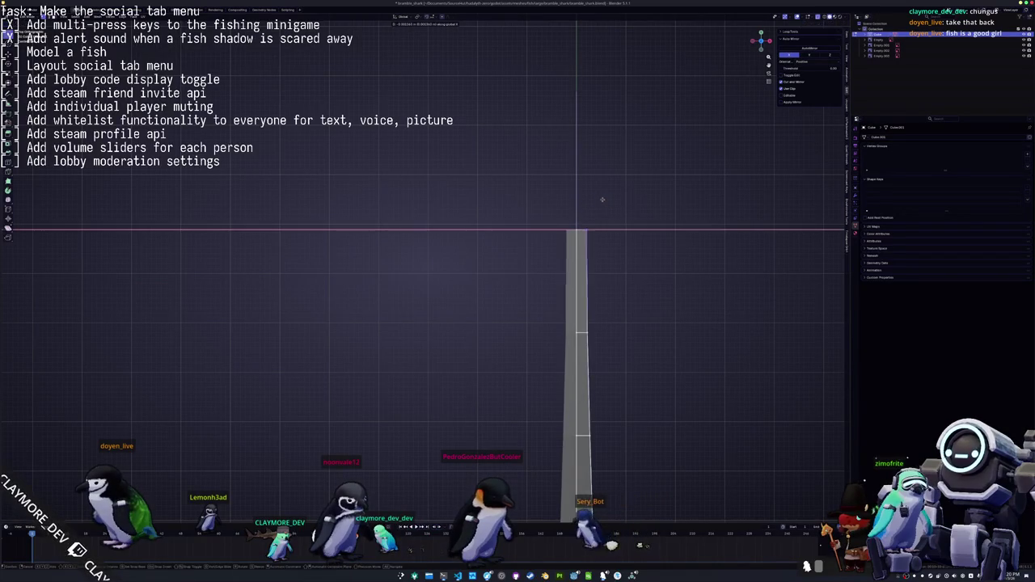
click(564, 195)
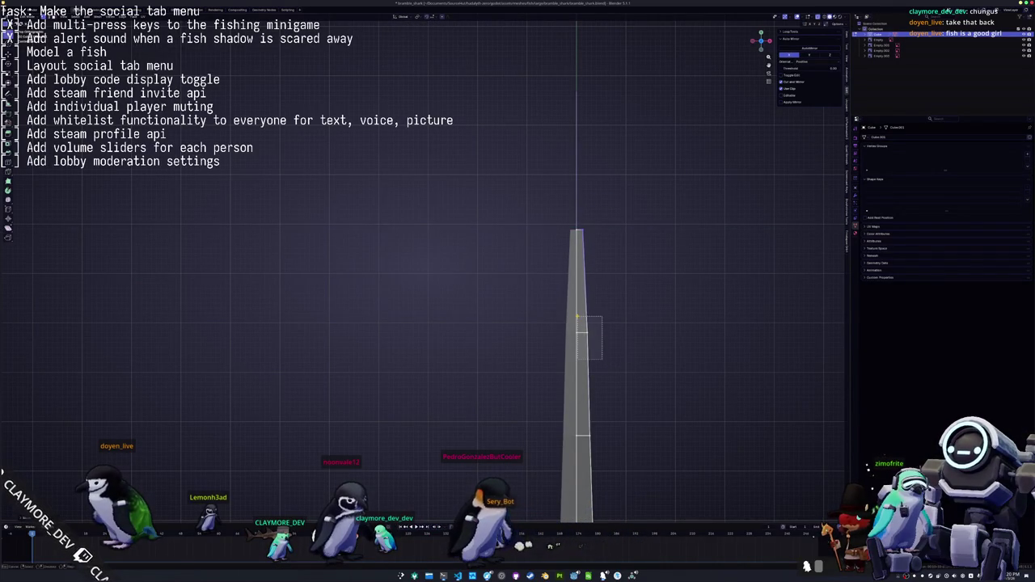
scroll(617, 319, up, 2)
scroll(582, 314, up, 1)
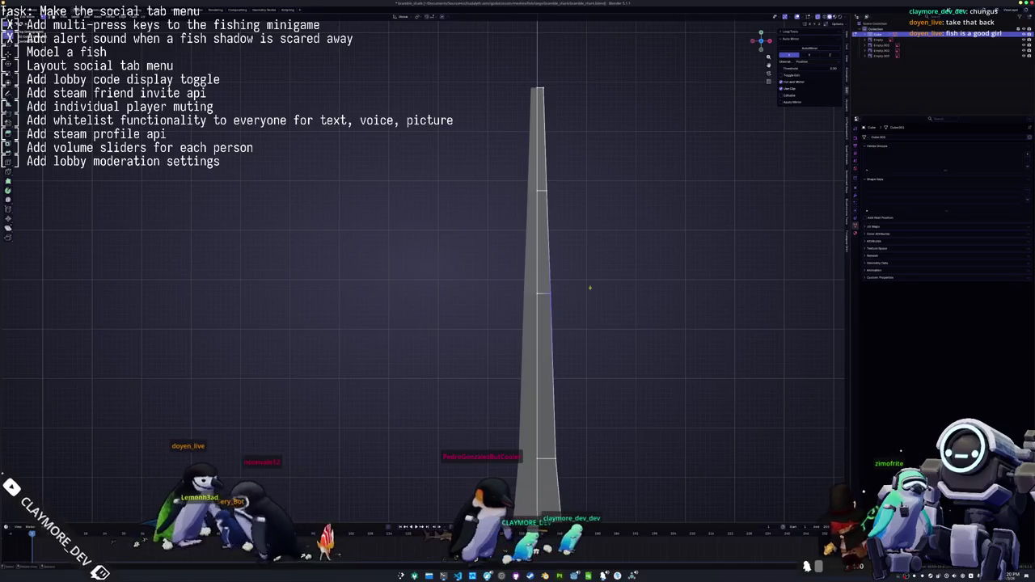
scroll(566, 324, up, 1)
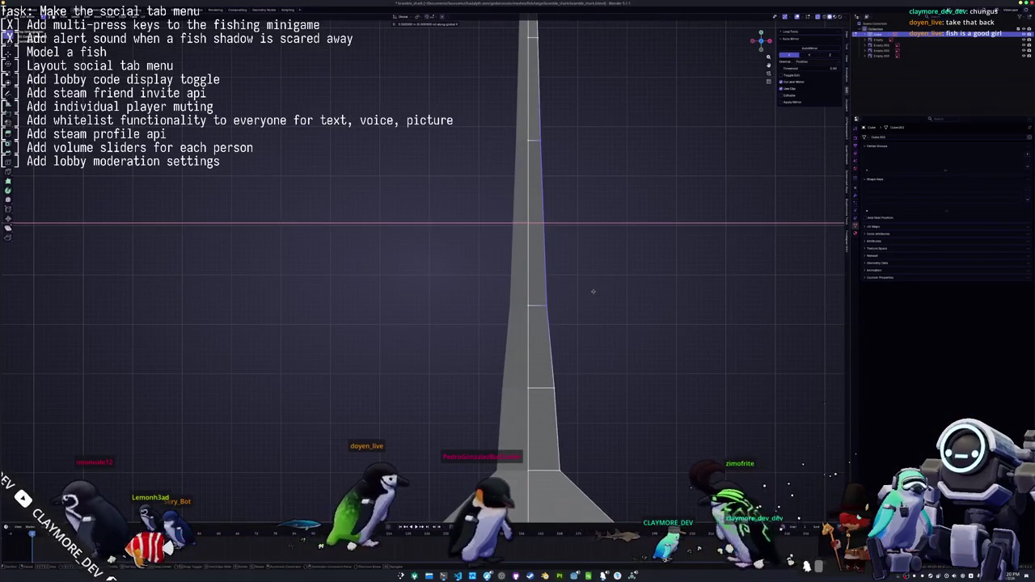
Slide the edge loops sideways along X to refine the tapering outline
key(g)
key(x)
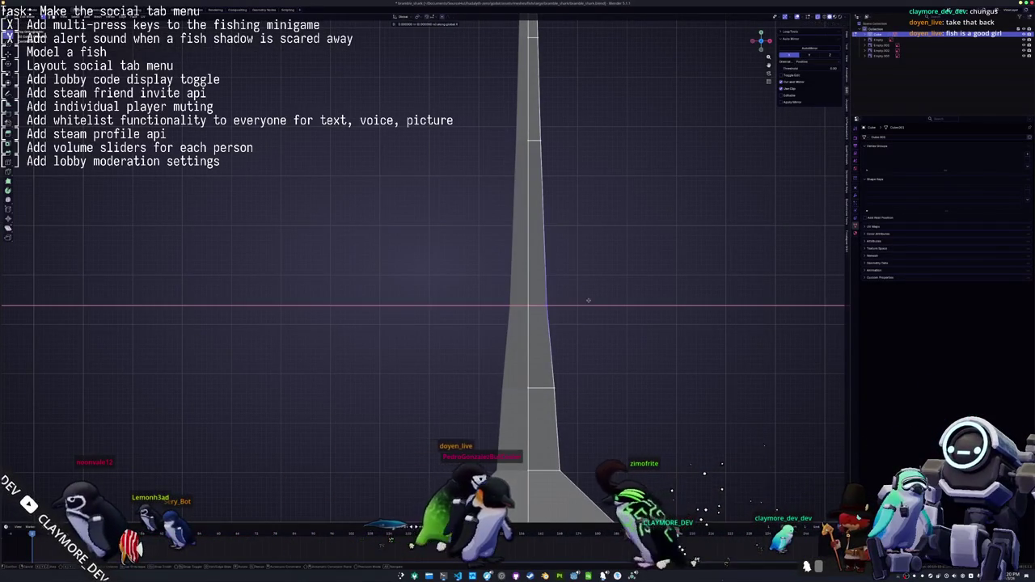
scroll(579, 312, down, 2)
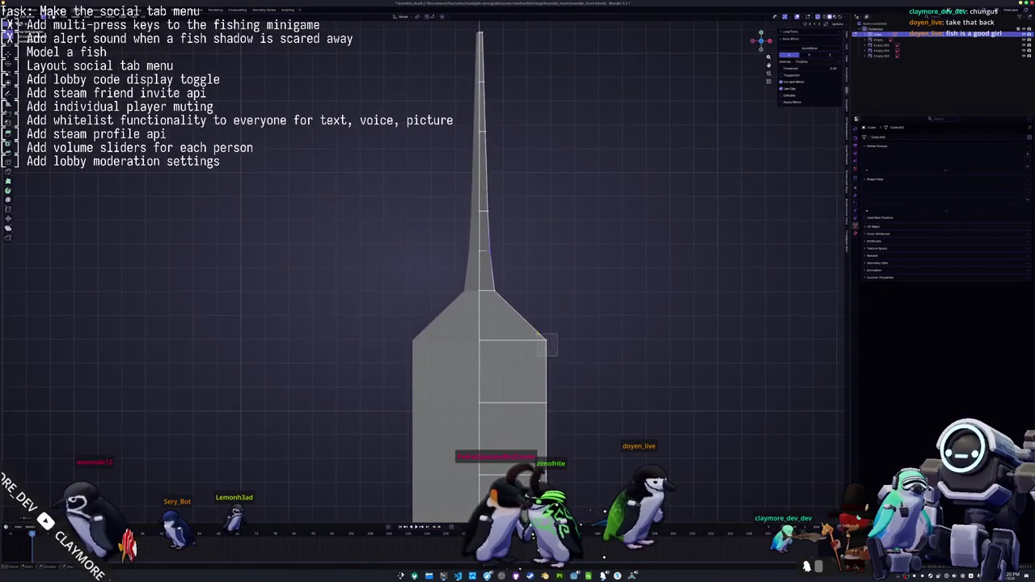
key(g)
key(x)
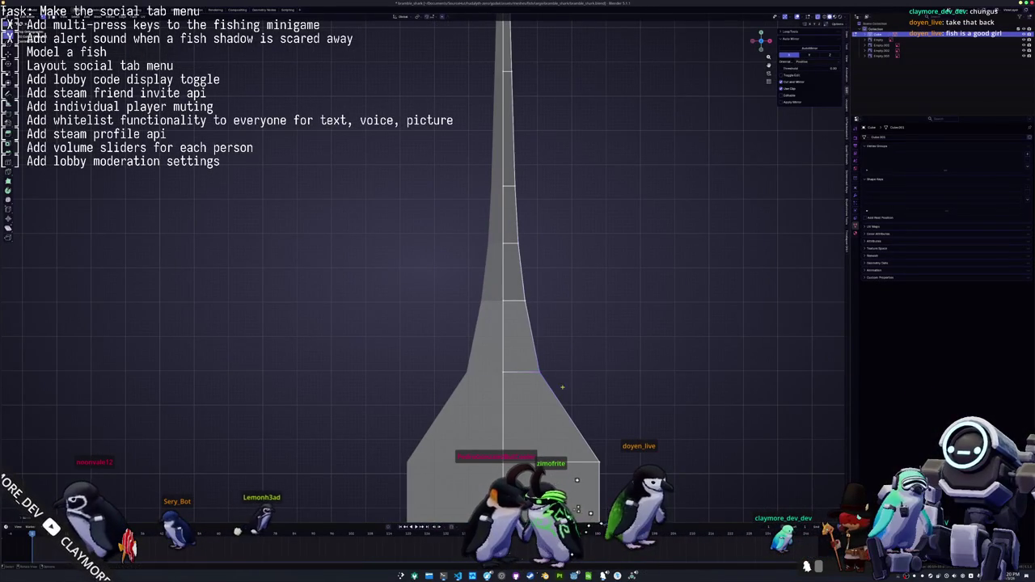
click(564, 312)
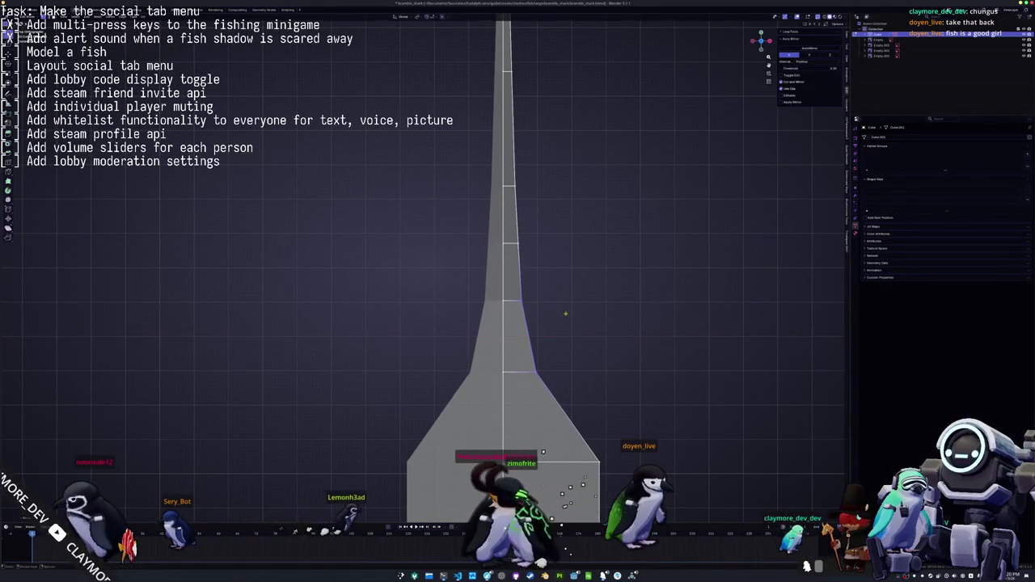
click(554, 260)
key(g)
key(x)
click(550, 315)
scroll(536, 343, down, 2)
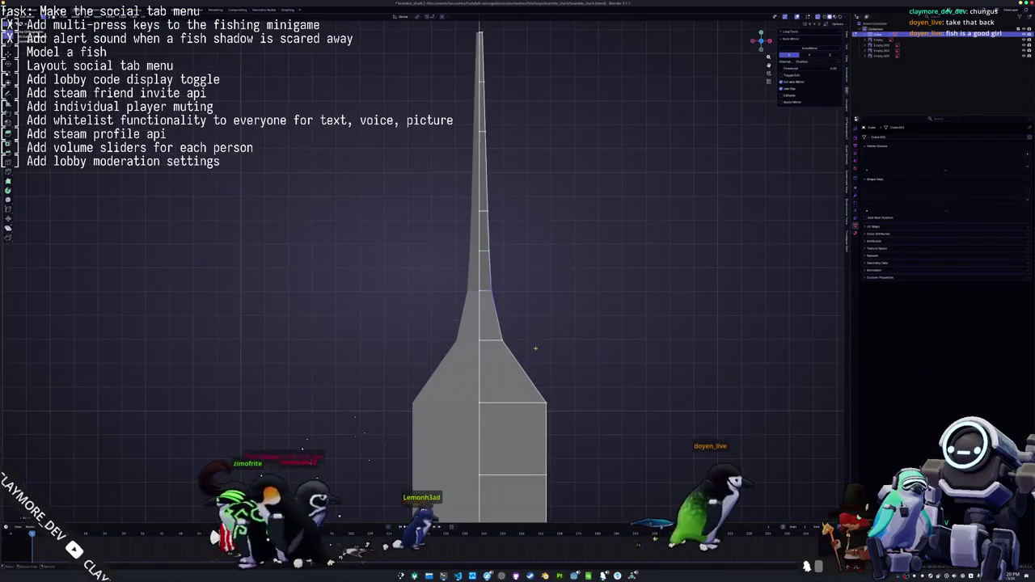
Compare the mesh with the reference, return to top view, and shift vertices along X
scroll(536, 343, down, 1)
scroll(533, 344, down, 2)
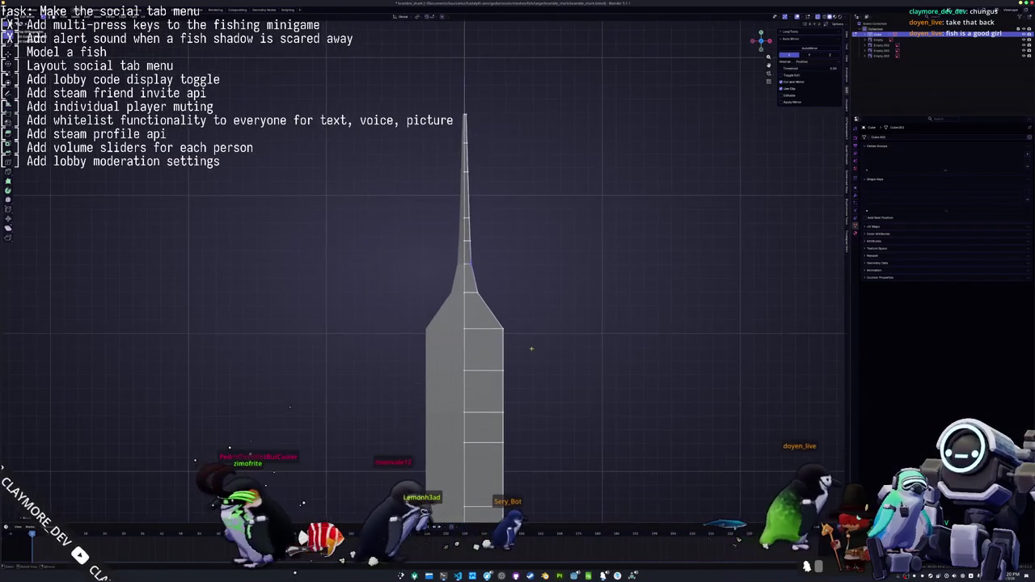
middle_drag(531, 346, 466, 319)
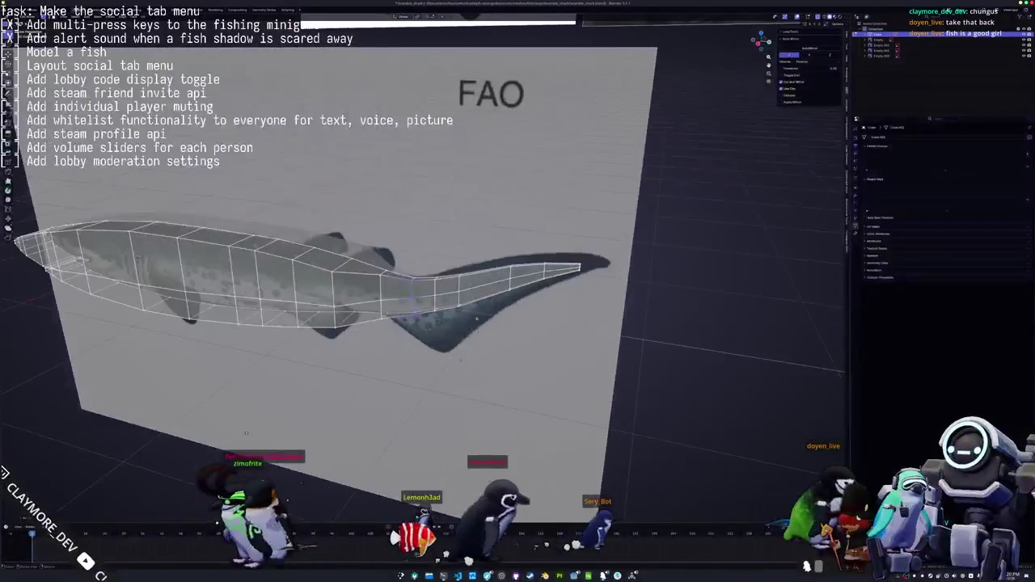
key(KP_7)
scroll(486, 288, up, 2)
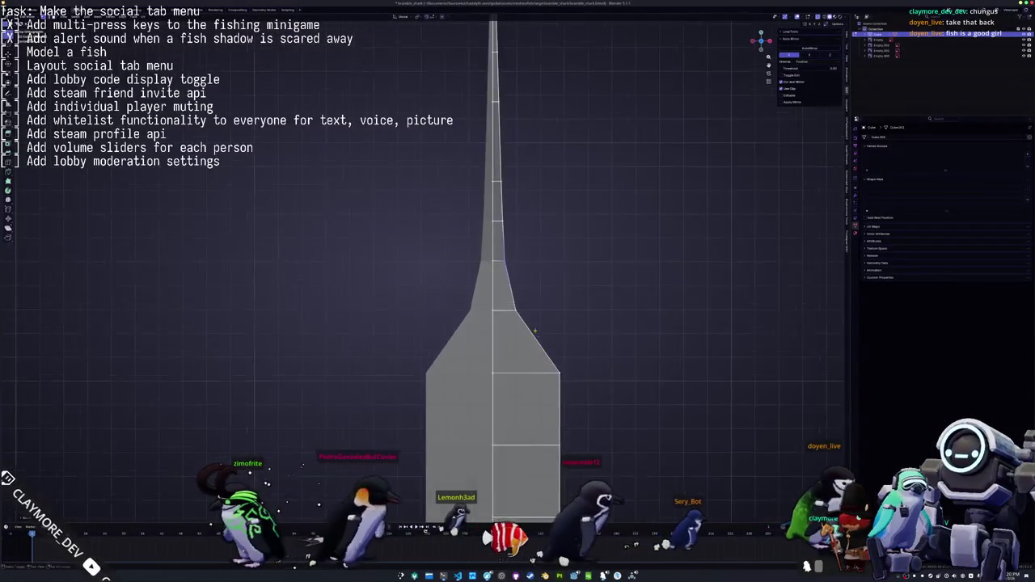
scroll(485, 287, up, 3)
scroll(485, 287, up, 2)
key(g)
key(x)
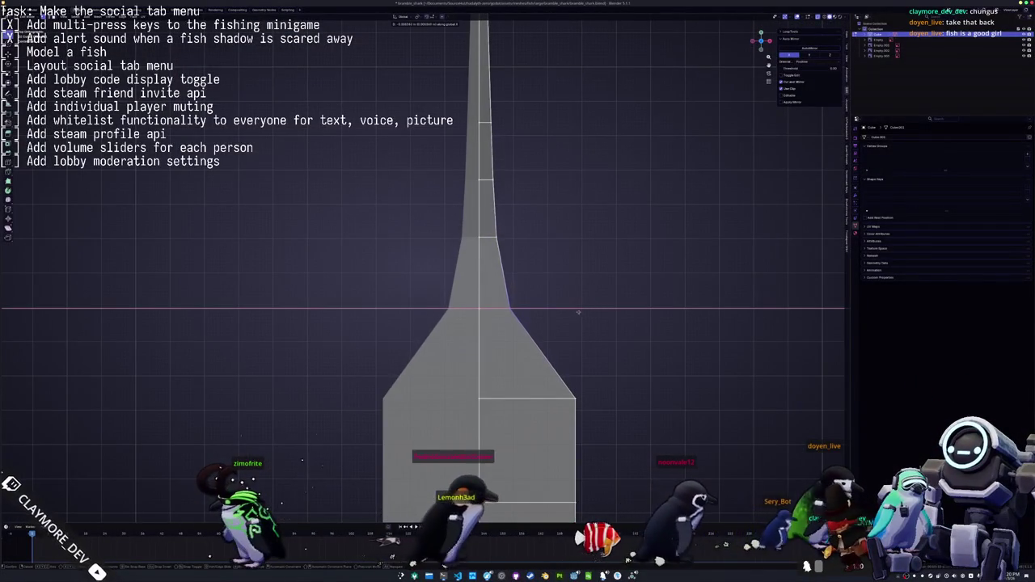
click(549, 326)
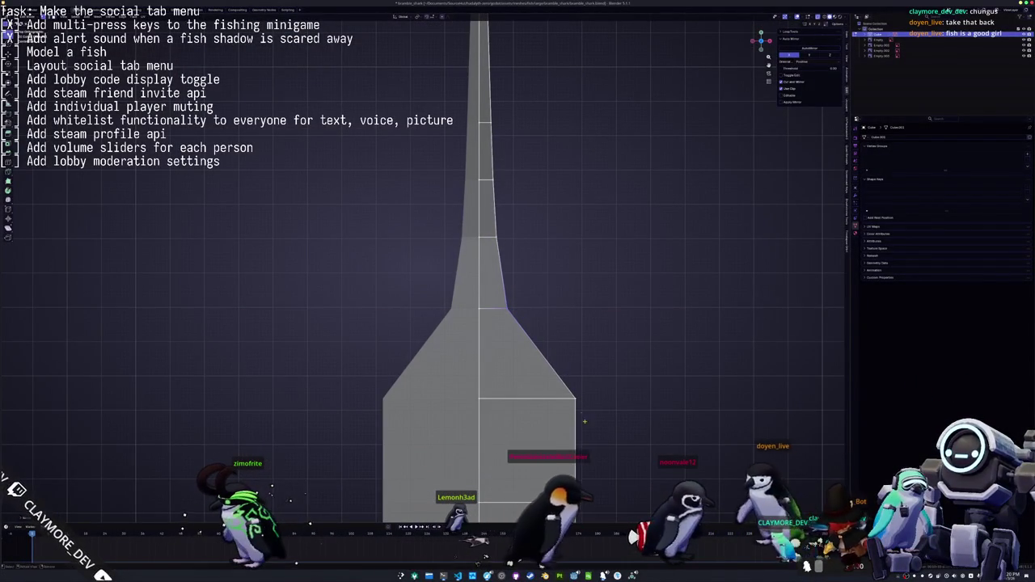
Pull the lower section's vertices inward along X to taper it
key(g)
key(x)
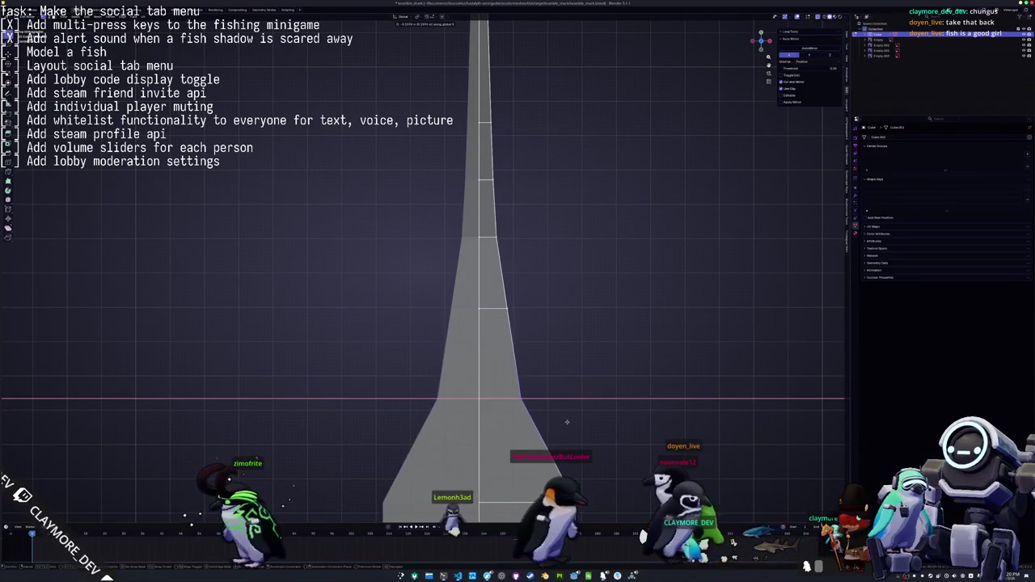
drag(553, 366, 498, 284)
key(g)
key(x)
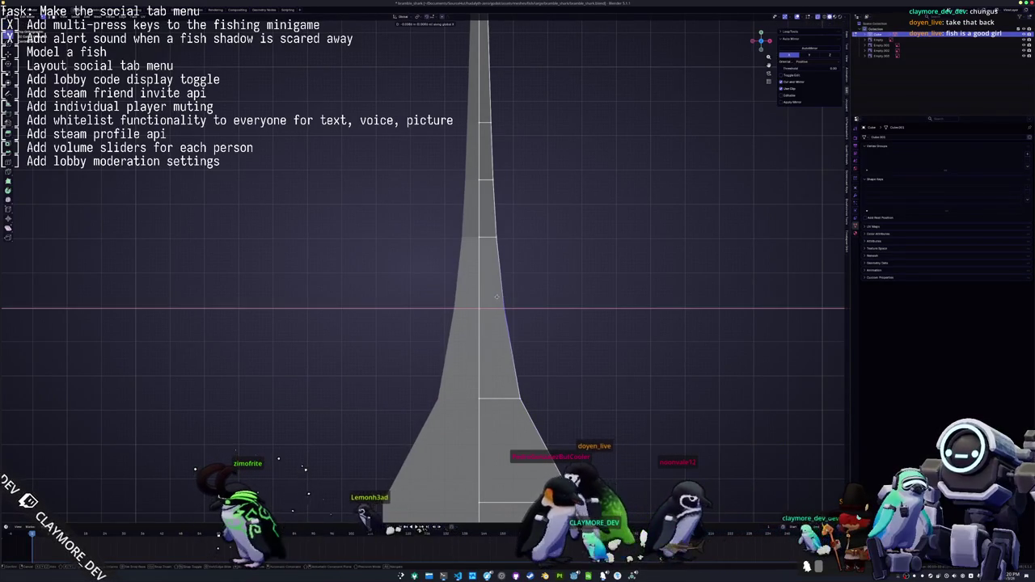
click(495, 299)
scroll(516, 368, down, 1)
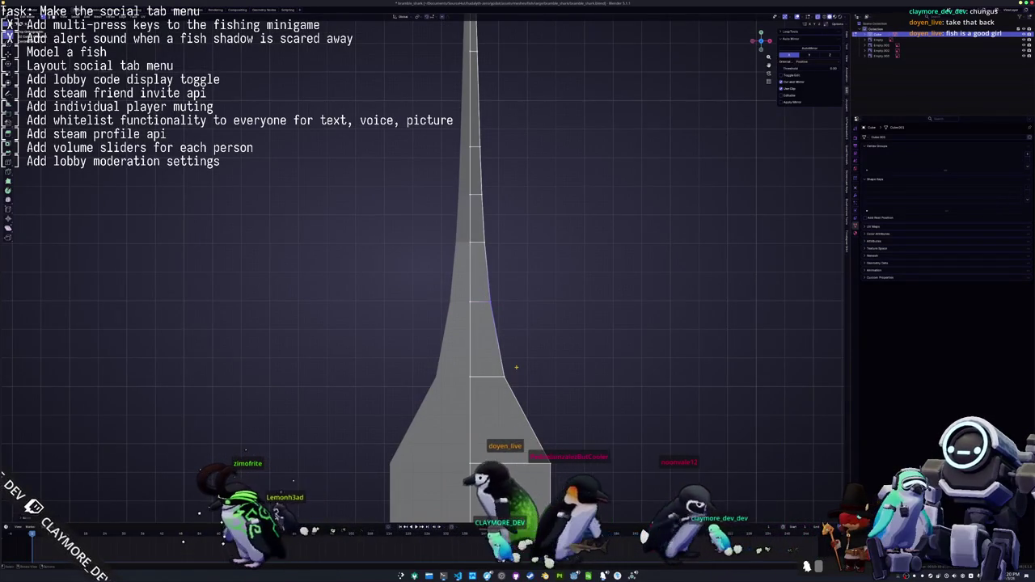
scroll(516, 372, down, 1)
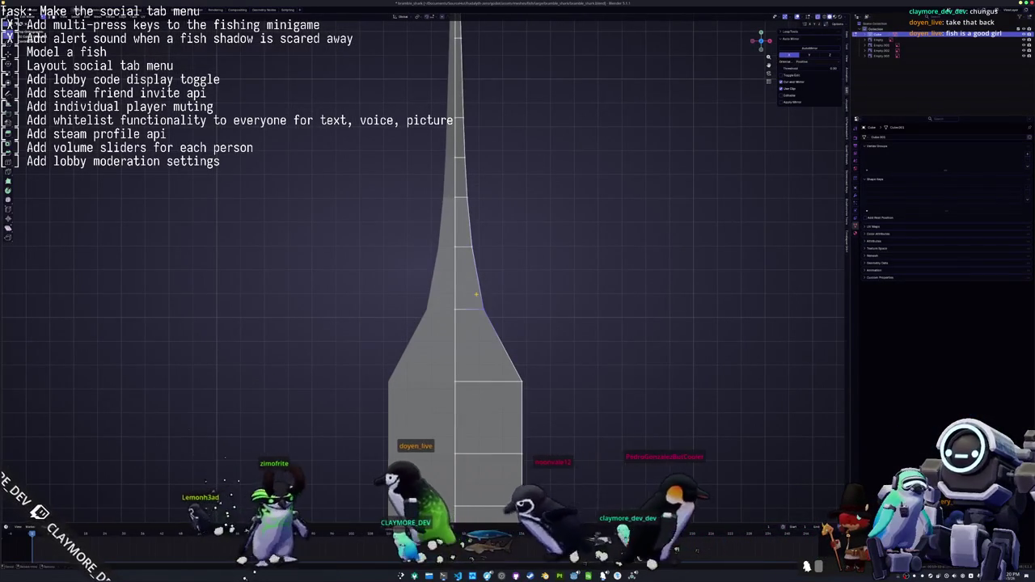
key(g)
key(x)
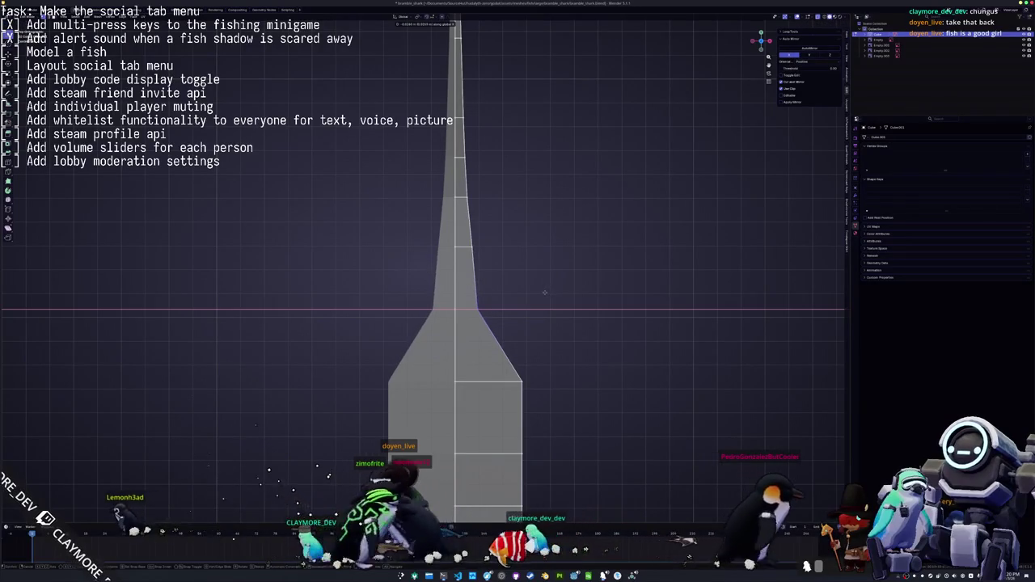
click(546, 294)
scroll(511, 369, down, 1)
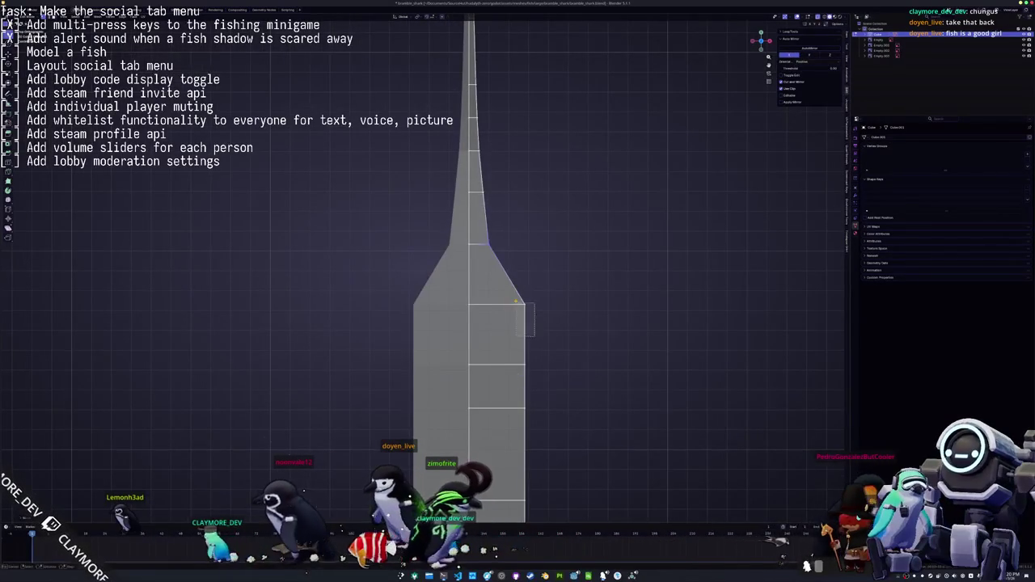
Narrow the bottom edge loops symmetrically along X toward the centre
key(s)
key(x)
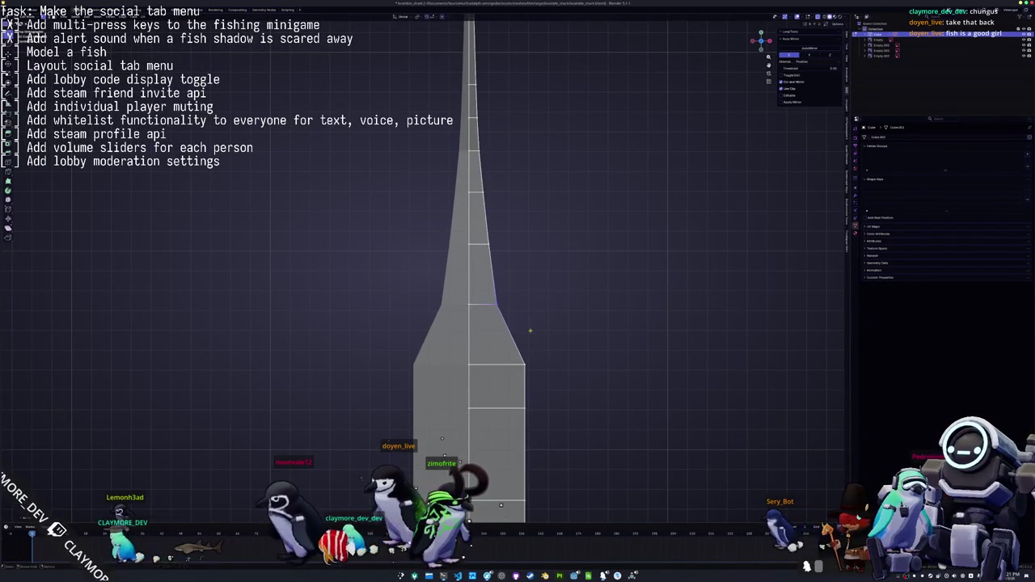
key(s)
key(x)
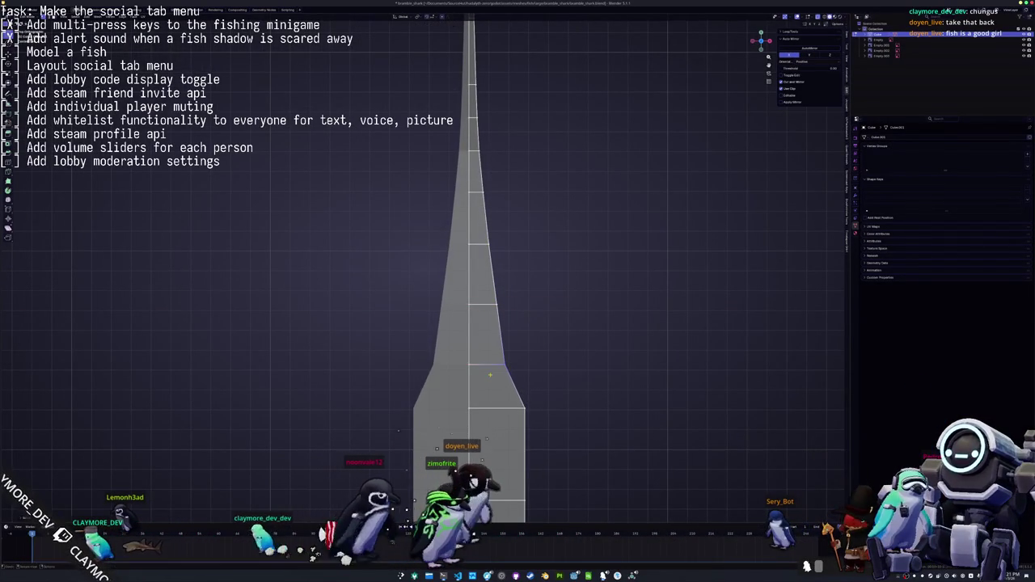
key(s)
key(x)
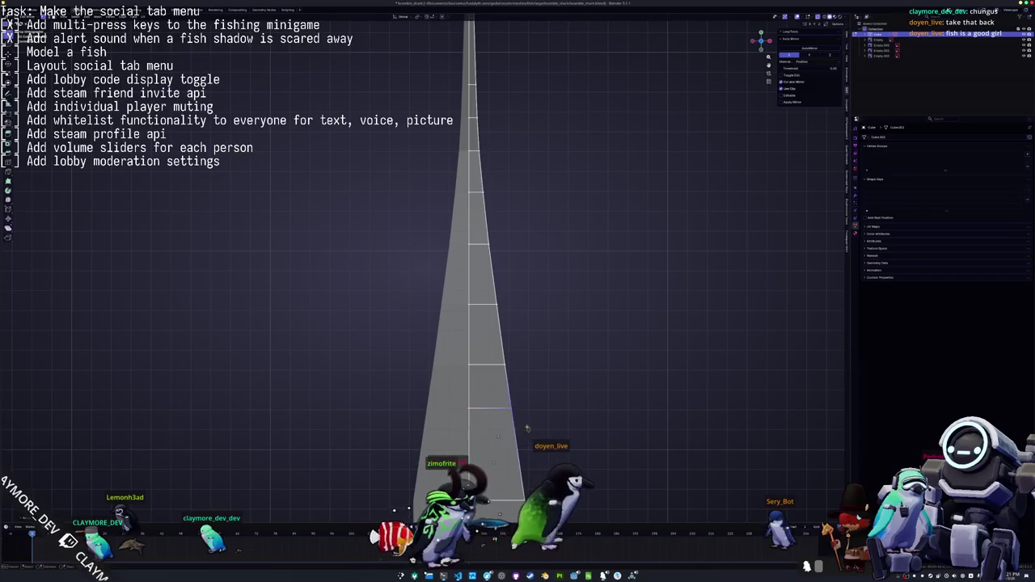
key(s)
key(x)
click(504, 319)
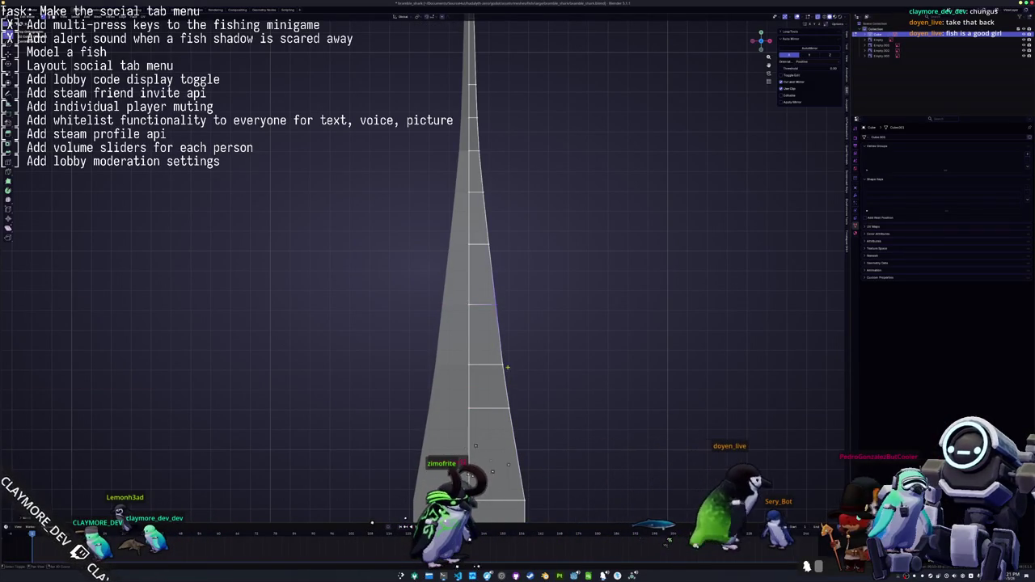
shift+middle_drag(508, 357, 500, 307)
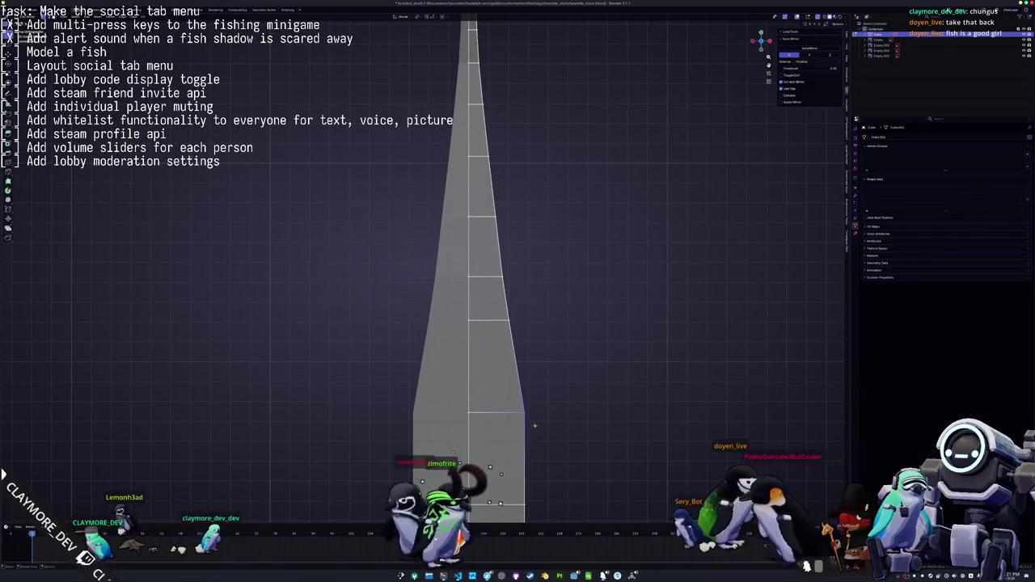
key(s)
key(x)
click(526, 422)
Rescale the successive higher edge loops along X for an evenly stepped outline
alt+click(497, 320)
key(s)
key(x)
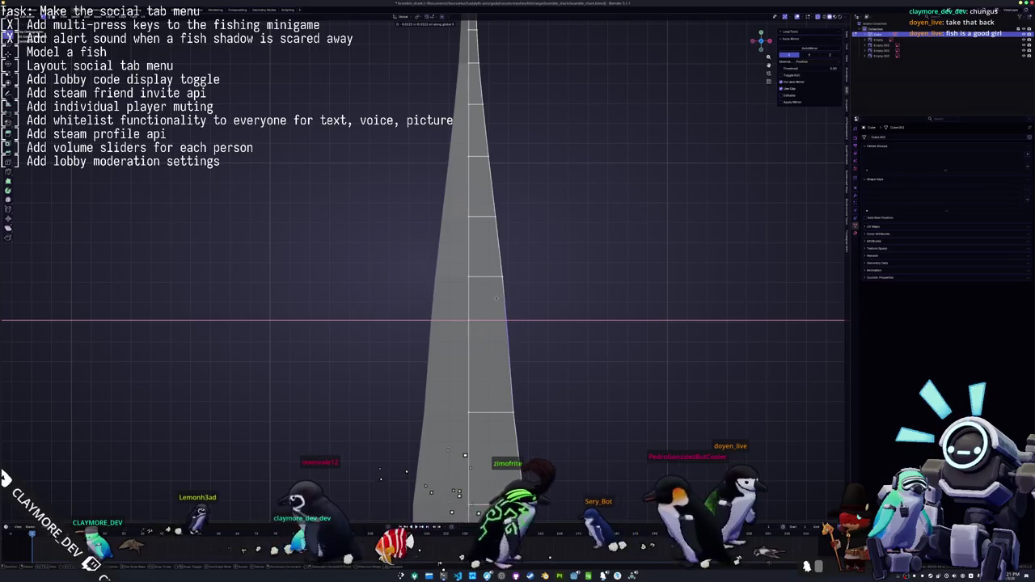
click(507, 295)
alt+click(497, 276)
key(s)
key(x)
click(490, 258)
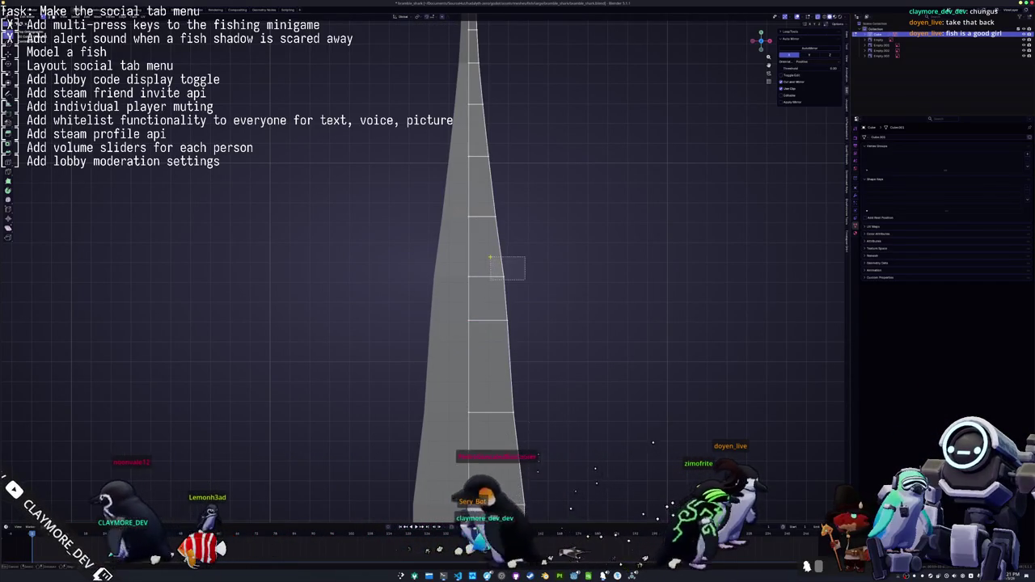
key(s)
key(x)
click(476, 255)
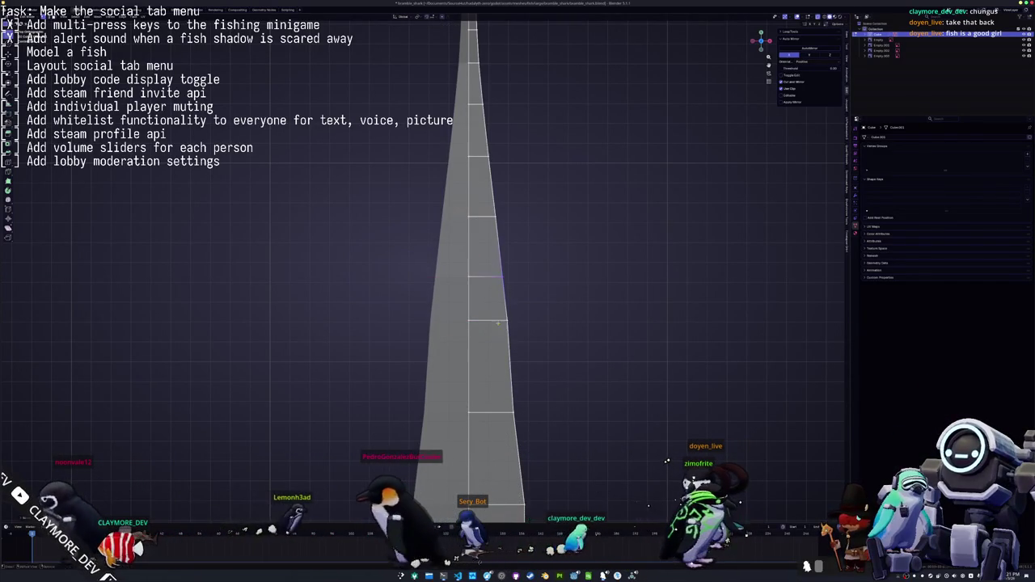
Finish the loop width adjustment and shift an edge loop along X to notch the side
key(s)
key(x)
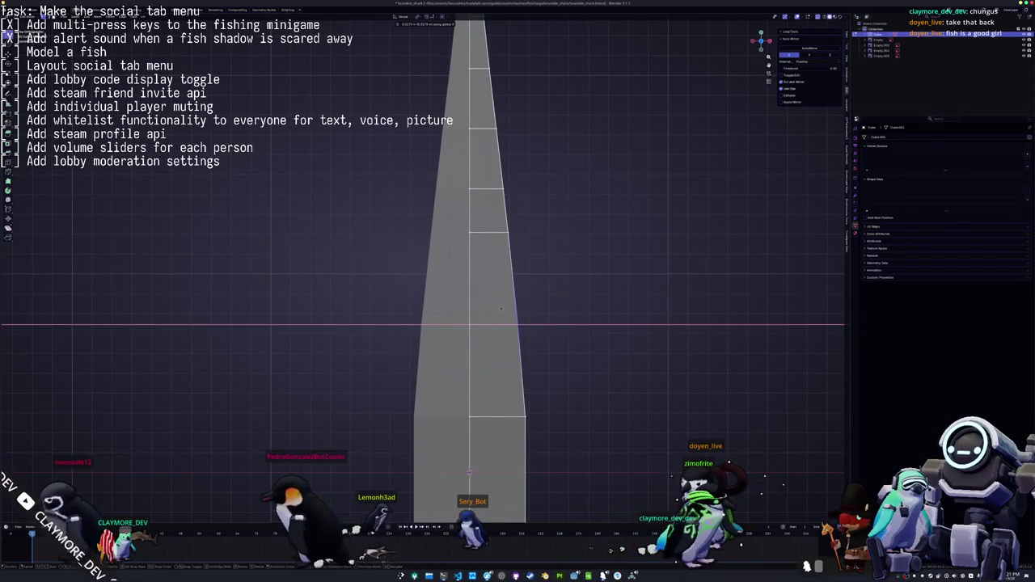
click(498, 305)
scroll(497, 324, down, 5)
scroll(497, 330, up, 3)
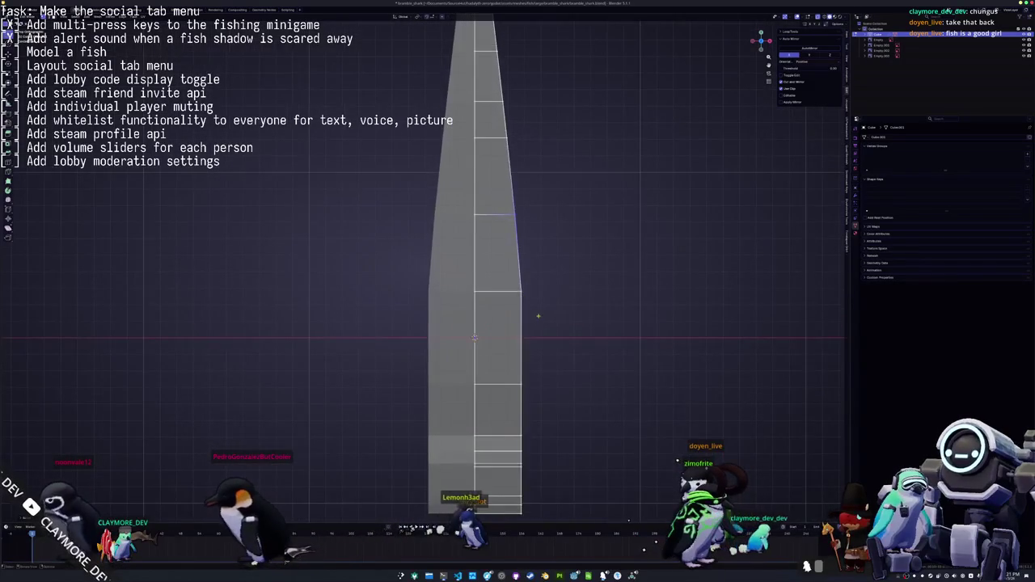
shift+scroll(512, 313, down, 3)
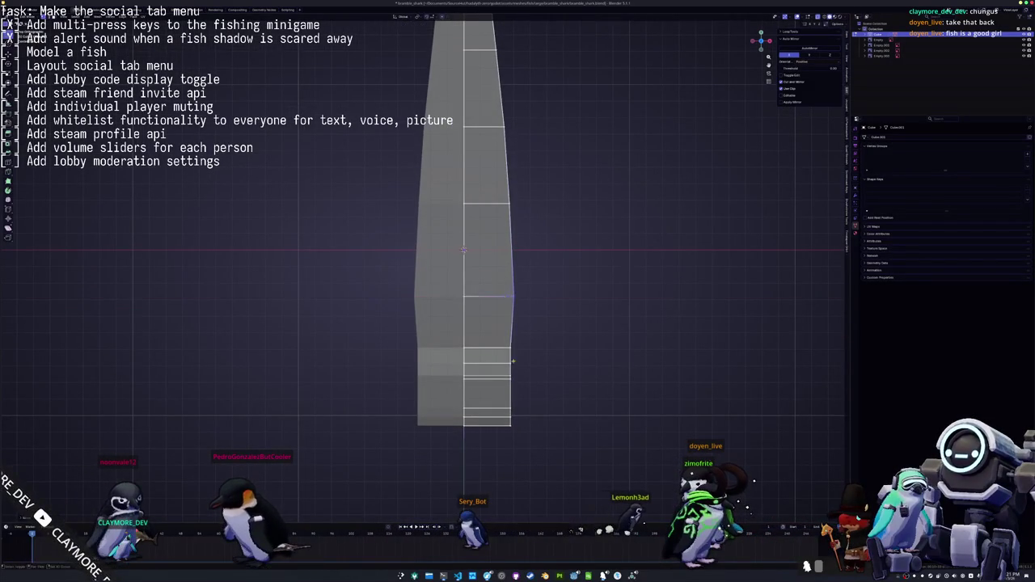
scroll(512, 354, up, 2)
click(524, 321)
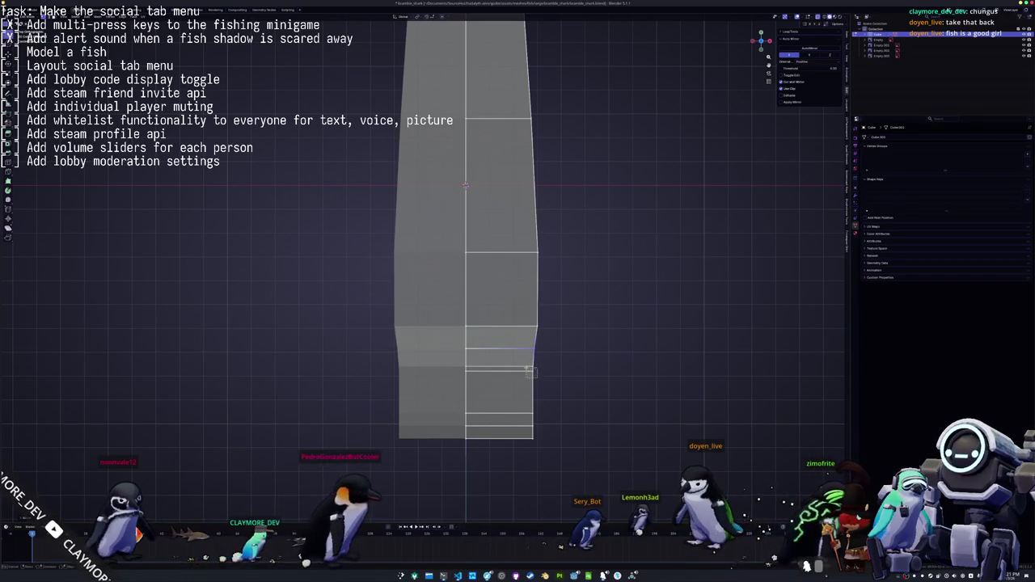
key(g)
key(x)
click(538, 355)
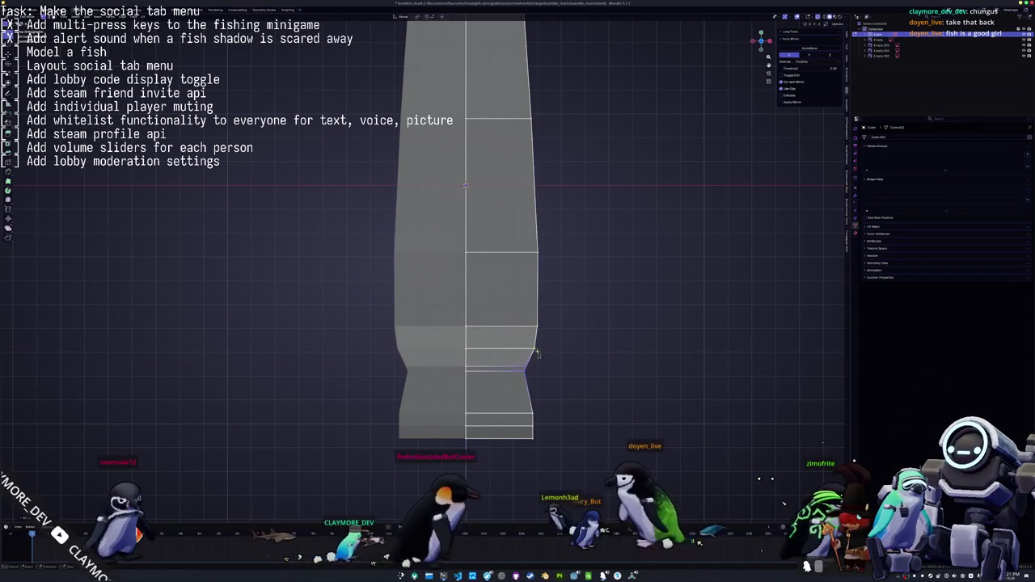
Squeeze the end loop along X into a rounded tip, orbit out, and select the reference image
alt+click(513, 400)
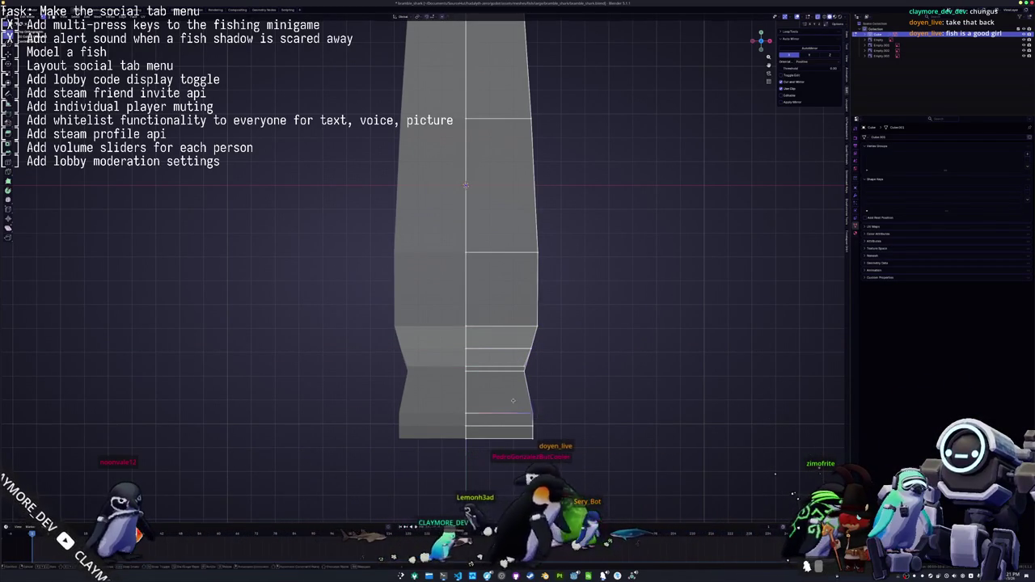
key(s)
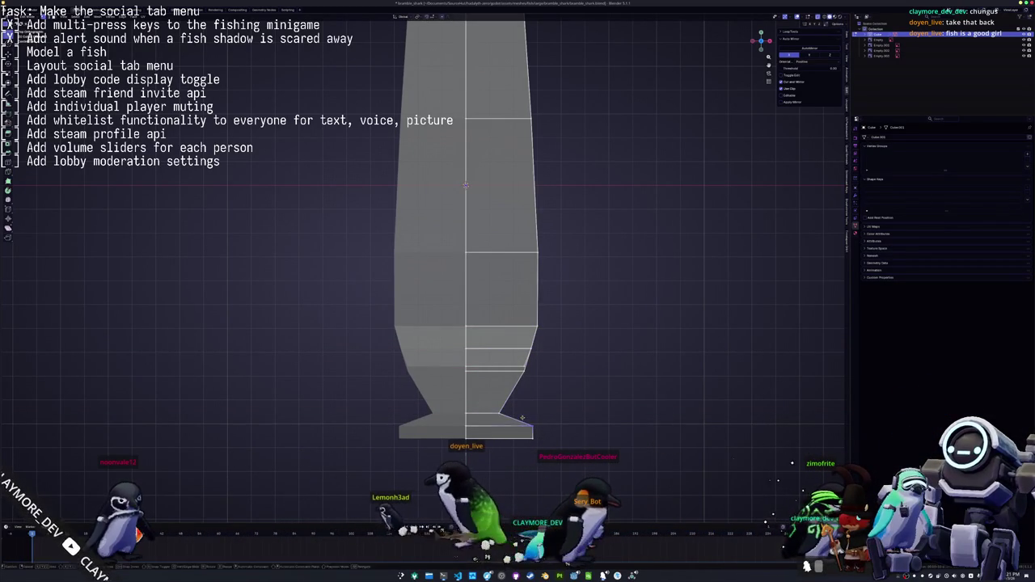
key(x)
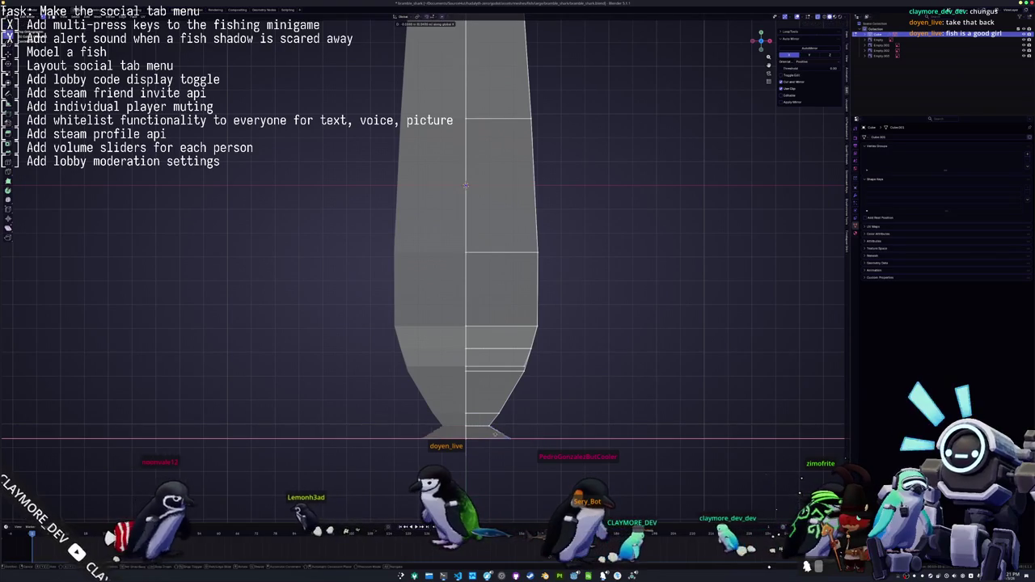
click(543, 443)
mouse_move(544, 443)
middle_down()
mouse_move(742, 498)
mouse_move(462, 380)
mouse_move(454, 357)
mouse_move(456, 374)
mouse_move(369, 393)
mouse_move(484, 285)
mouse_move(482, 341)
middle_up()
scroll(742, 498, down, 5)
click(462, 379)
In Edit Mode, slide the chosen edge loop along the fish body on the X axis
key(Tab)
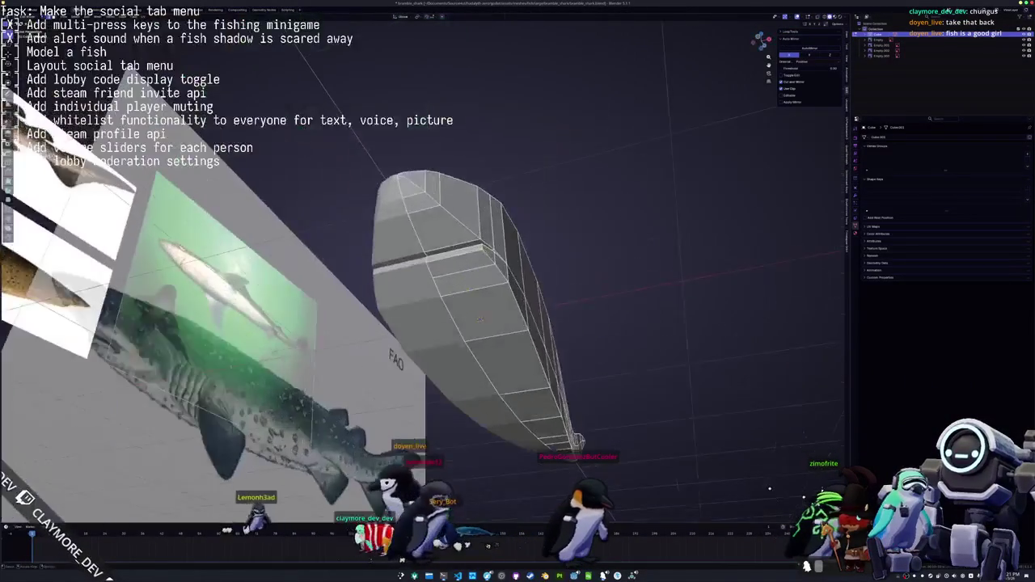
key(g)
key(x)
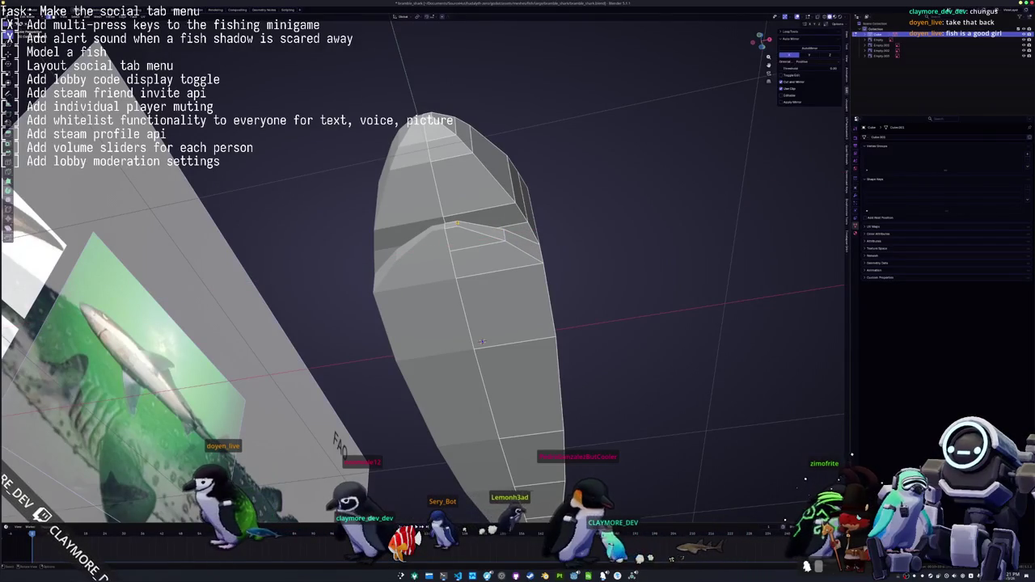
mouse_move(482, 343)
middle_down()
mouse_move(479, 255)
mouse_move(492, 260)
mouse_move(481, 212)
mouse_move(455, 304)
mouse_move(456, 279)
mouse_move(487, 248)
mouse_move(494, 275)
mouse_move(482, 207)
middle_up()
scroll(488, 248, up, 4)
scroll(494, 275, down, 5)
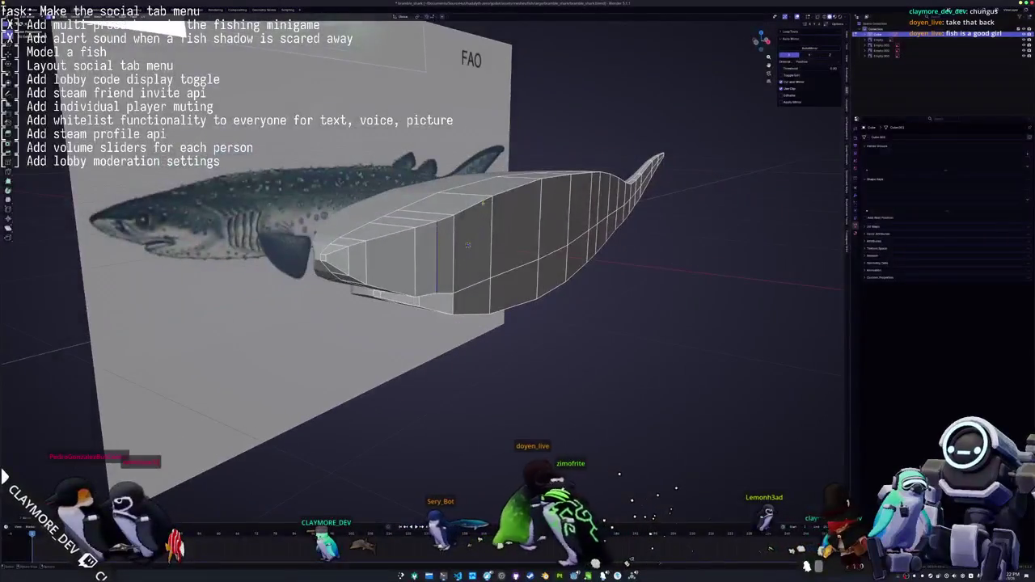
mouse_move(467, 246)
middle_down()
mouse_move(431, 277)
mouse_move(409, 278)
mouse_move(417, 272)
middle_up()
scroll(431, 277, down, 3)
scroll(436, 272, up, 3)
Restore the rounder, fuller upper front of the body, then inspect it from the side and below
key(a)
key(alt+a)
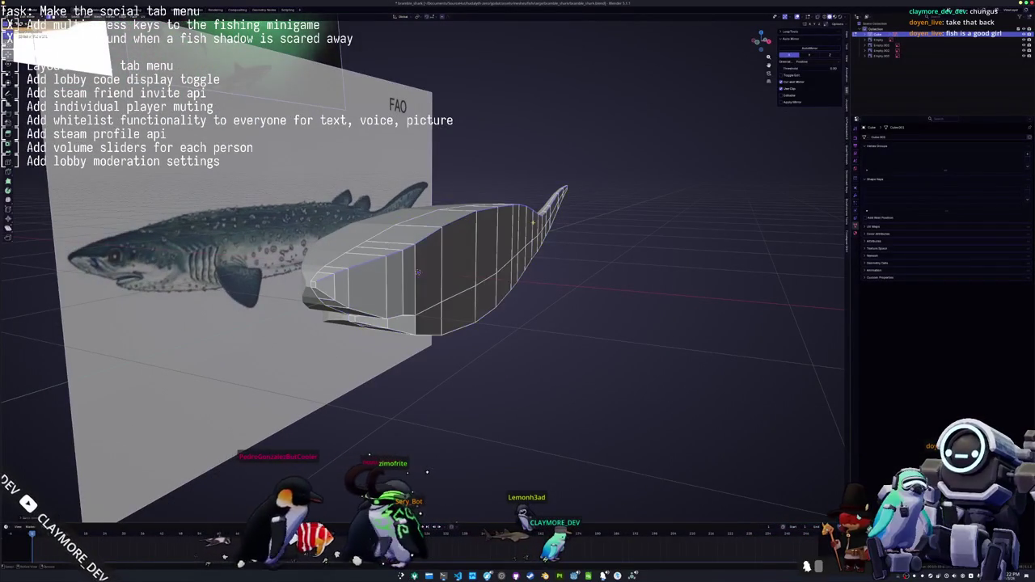
key(ctrl+z)
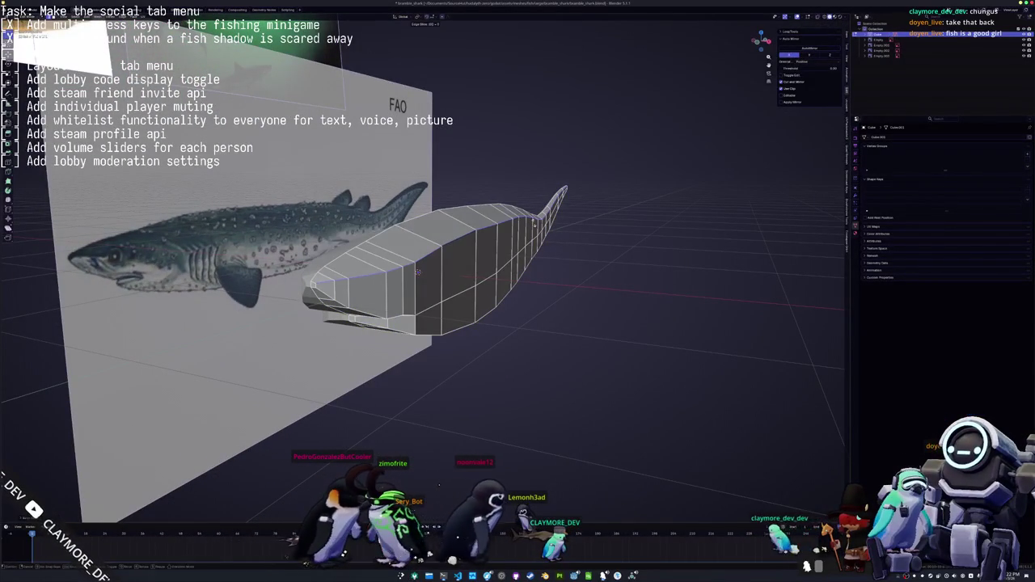
key(ctrl+z)
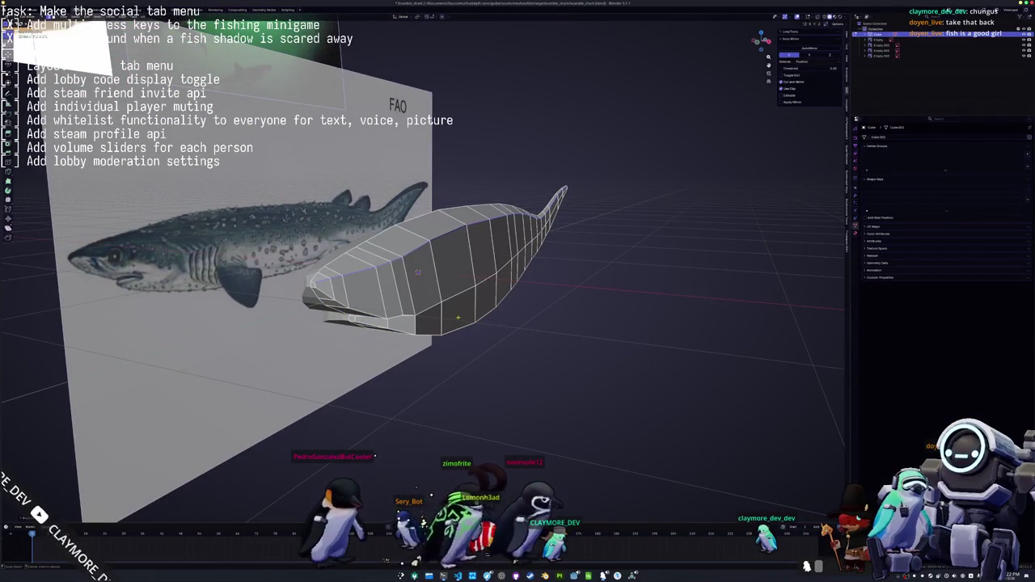
middle_drag(485, 324, 502, 307)
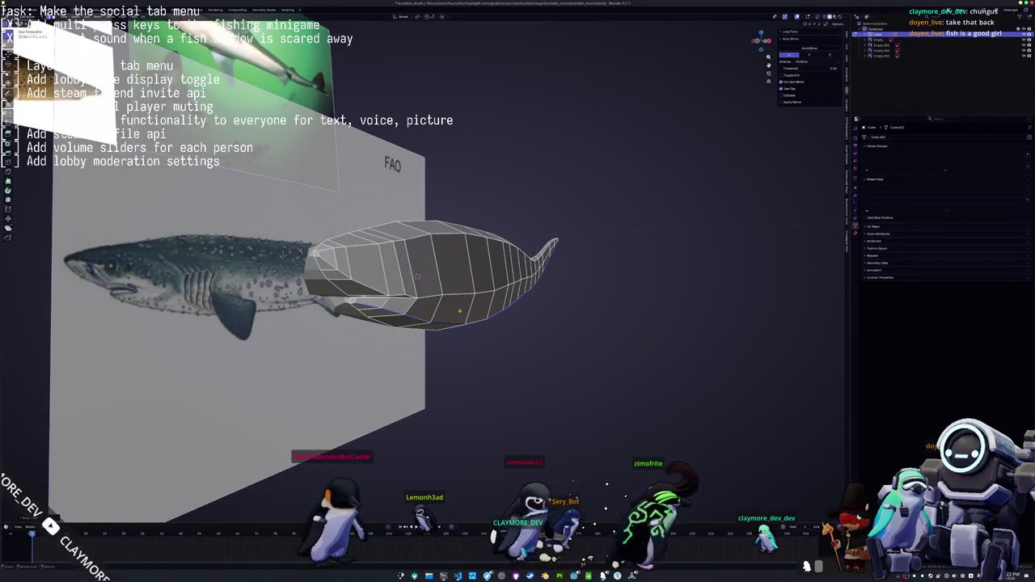
scroll(417, 276, up, 3)
mouse_move(418, 276)
middle_down()
mouse_move(411, 290)
mouse_move(461, 285)
middle_up()
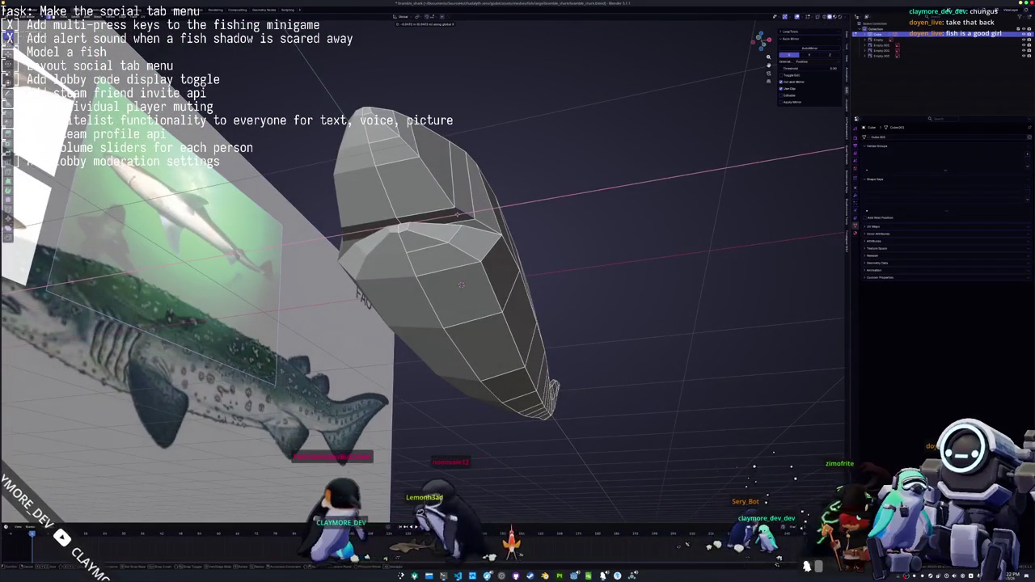
Nudge a vertex at the top of the head along the X axis
middle_drag(461, 285, 462, 284)
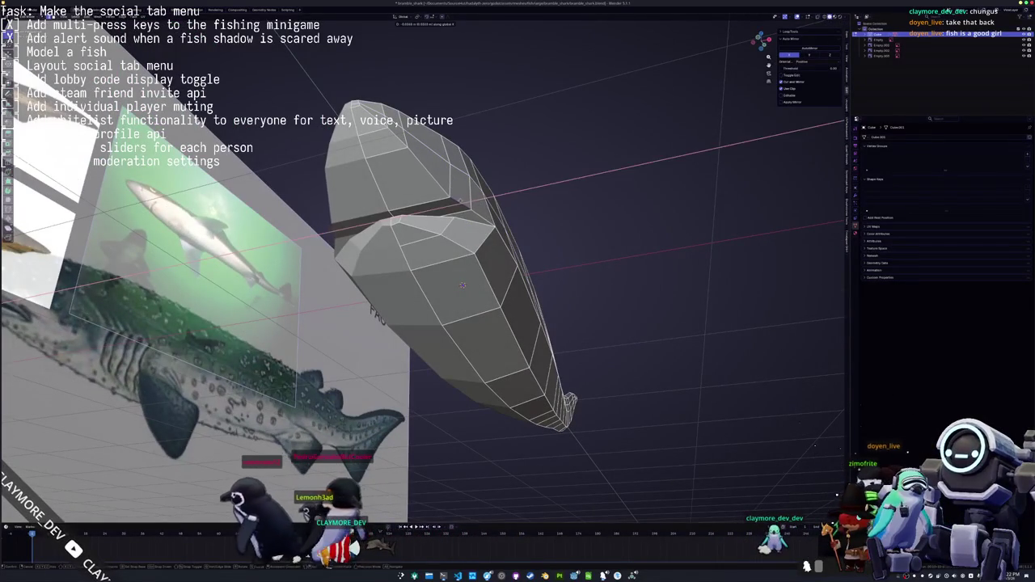
click(462, 284)
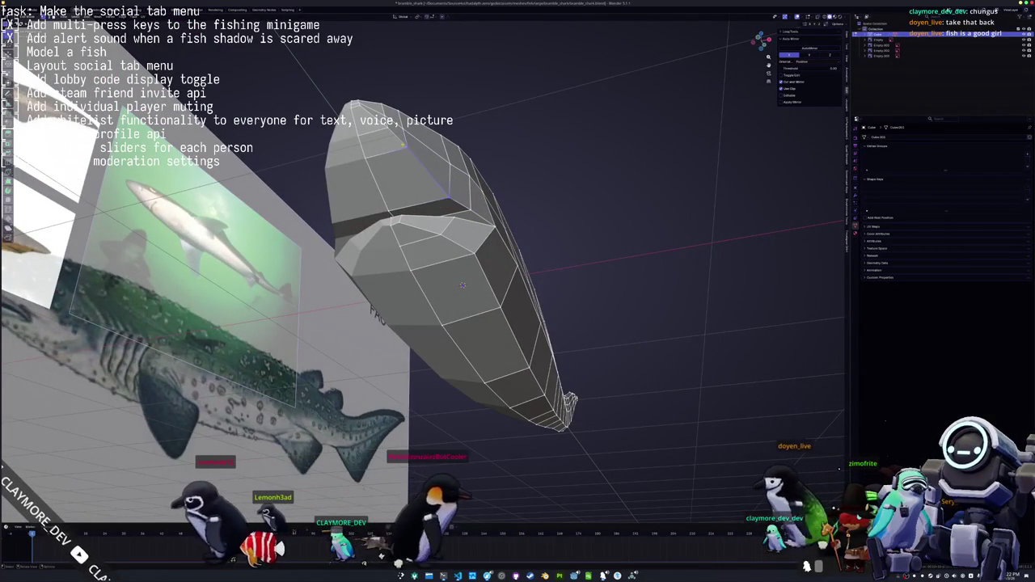
key(g)
key(x)
click(462, 285)
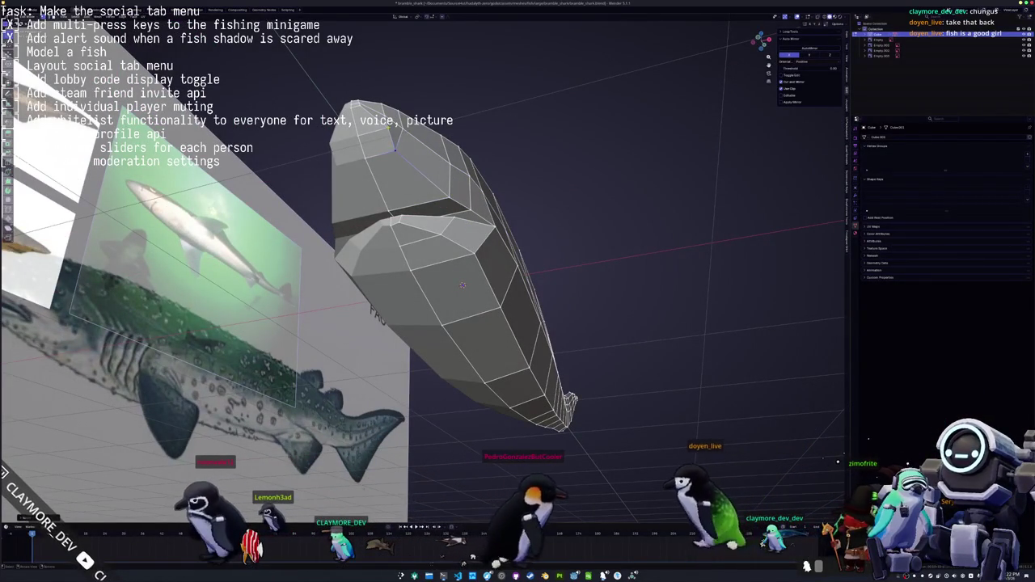
mouse_move(463, 285)
middle_down()
mouse_move(576, 233)
mouse_move(542, 328)
middle_up()
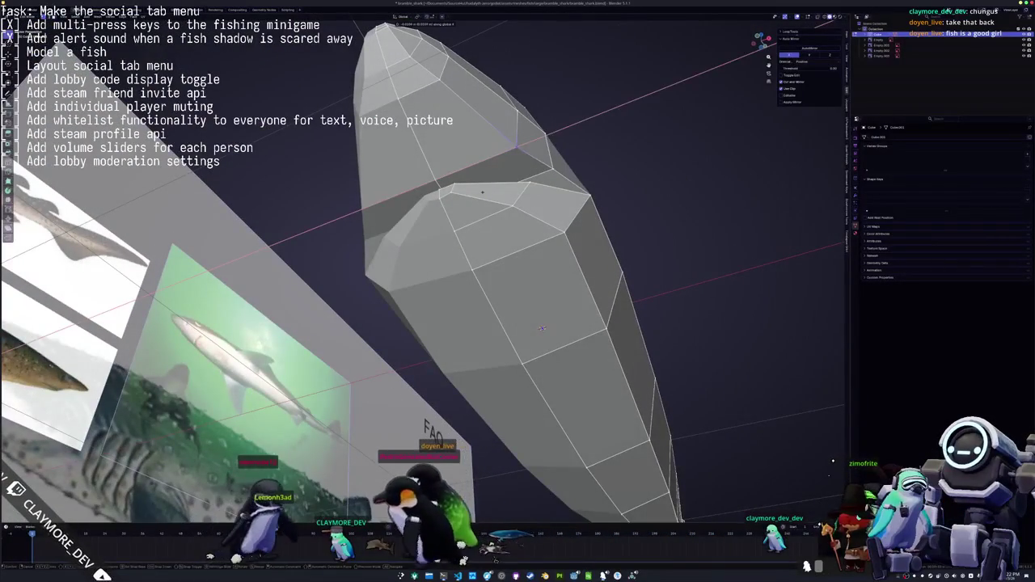
click(541, 328)
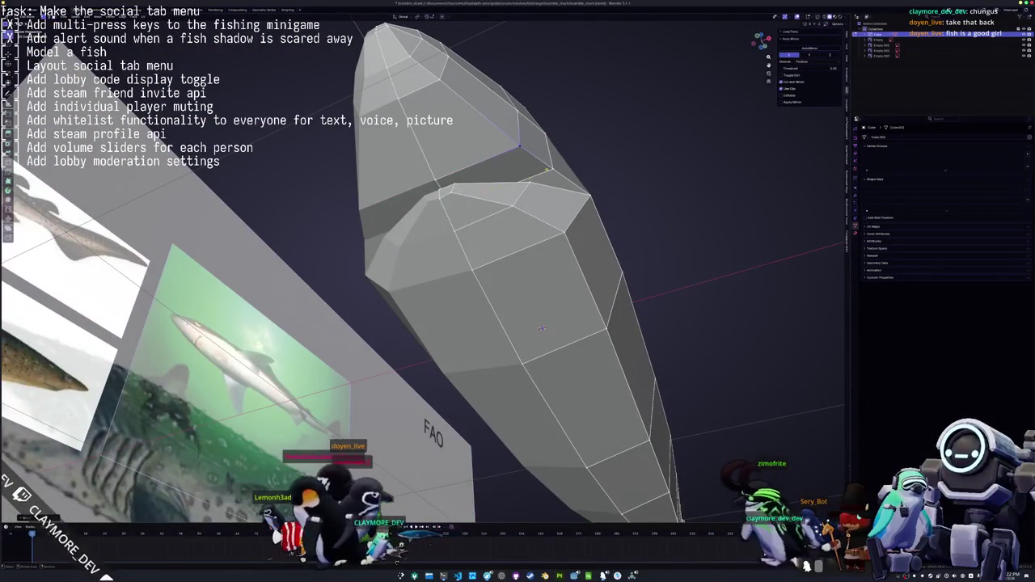
Shift the selected head points along X, then compare the solid fish against the reference
middle_drag(542, 328, 556, 205)
key(g)
key(x)
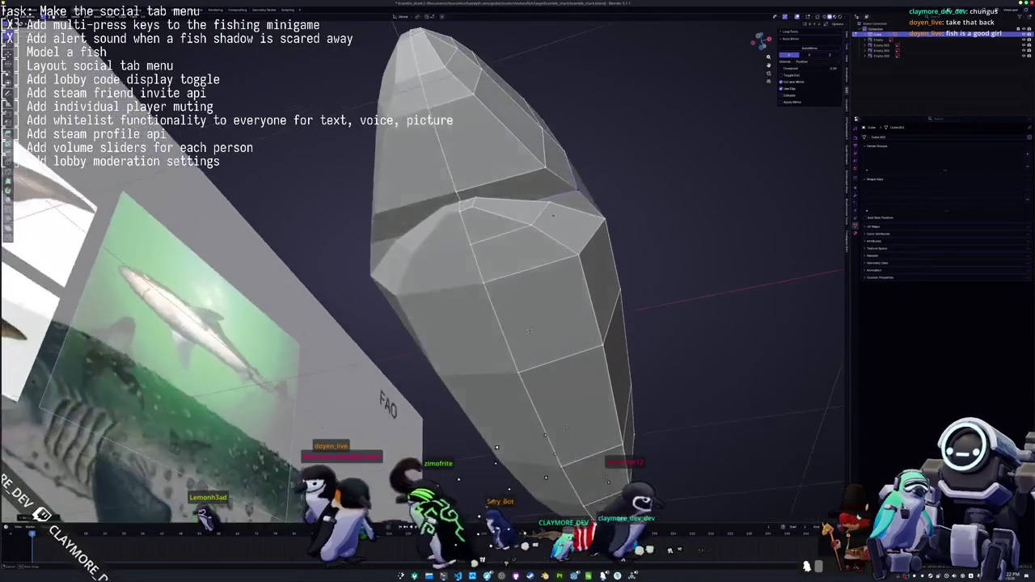
mouse_move(556, 205)
middle_down()
mouse_move(613, 267)
mouse_move(567, 255)
middle_up()
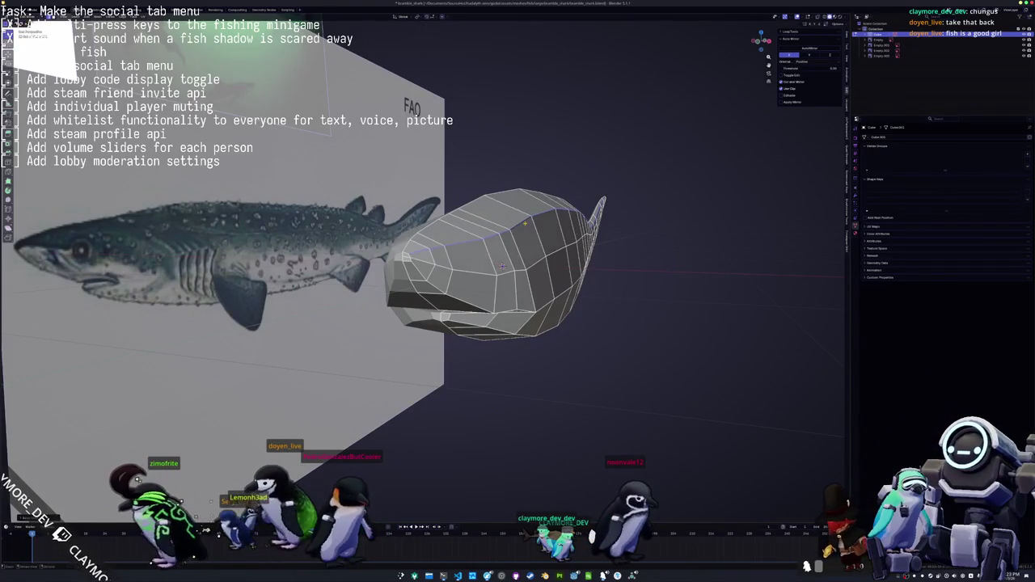
key(Tab)
mouse_move(410, 104)
middle_down()
mouse_move(276, 119)
mouse_move(512, 293)
mouse_move(316, 119)
mouse_move(486, 263)
mouse_move(588, 242)
mouse_move(512, 330)
mouse_move(543, 285)
mouse_move(488, 462)
mouse_move(495, 267)
mouse_move(496, 303)
mouse_move(457, 340)
middle_up()
key(Tab)
key(Tab)
key(Tab)
key(Tab)
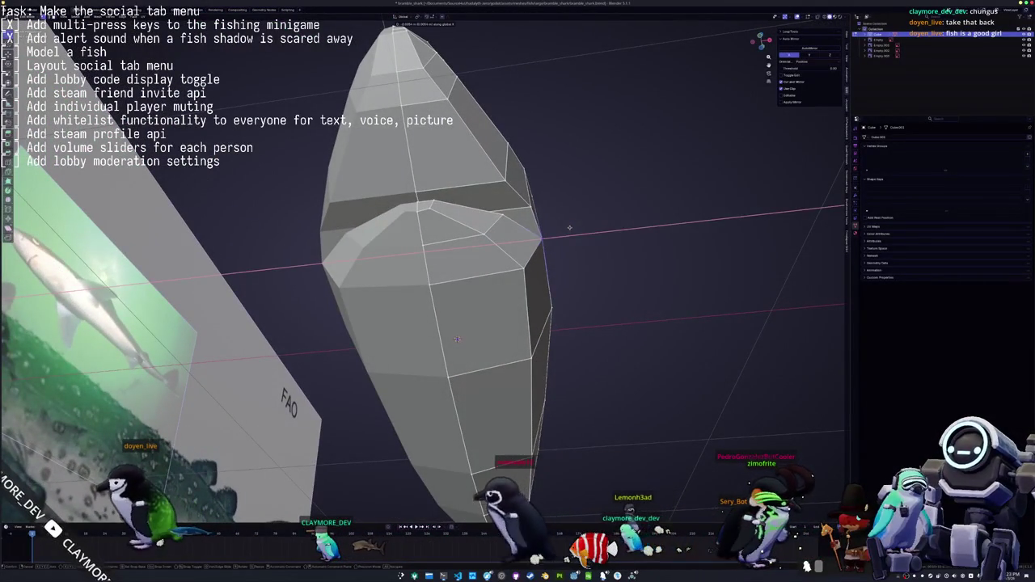
key(Tab)
mouse_move(457, 339)
middle_down()
mouse_move(511, 261)
mouse_move(505, 362)
middle_up()
key(Tab)
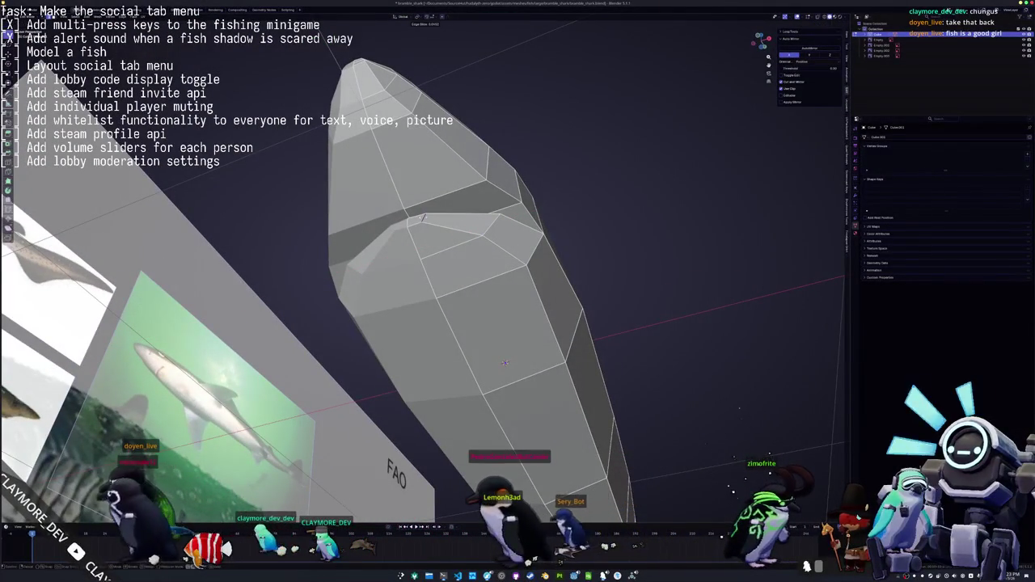
middle_drag(505, 364, 498, 296)
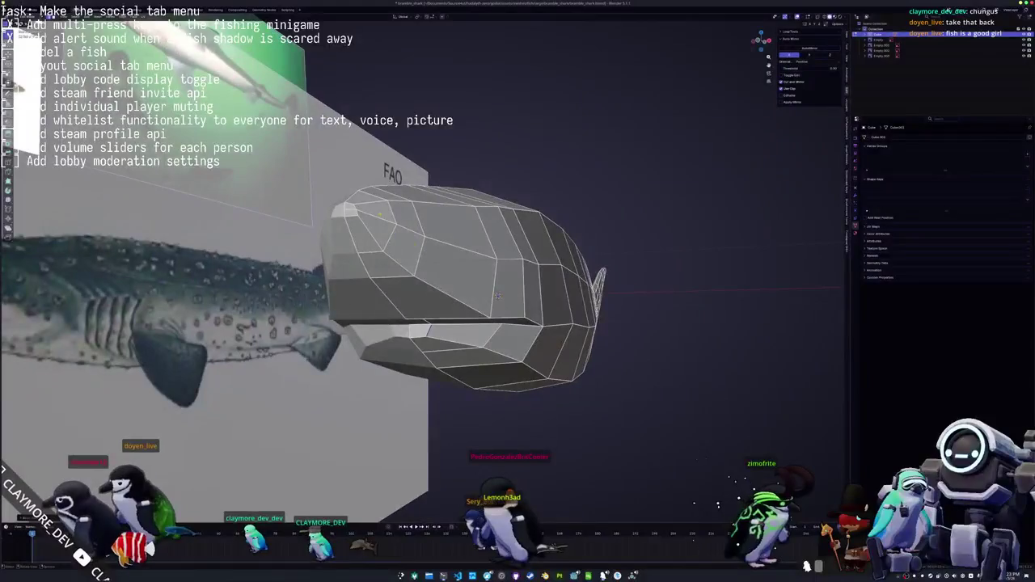
scroll(498, 296, up, 1)
scroll(537, 289, up, 1)
scroll(576, 282, up, 1)
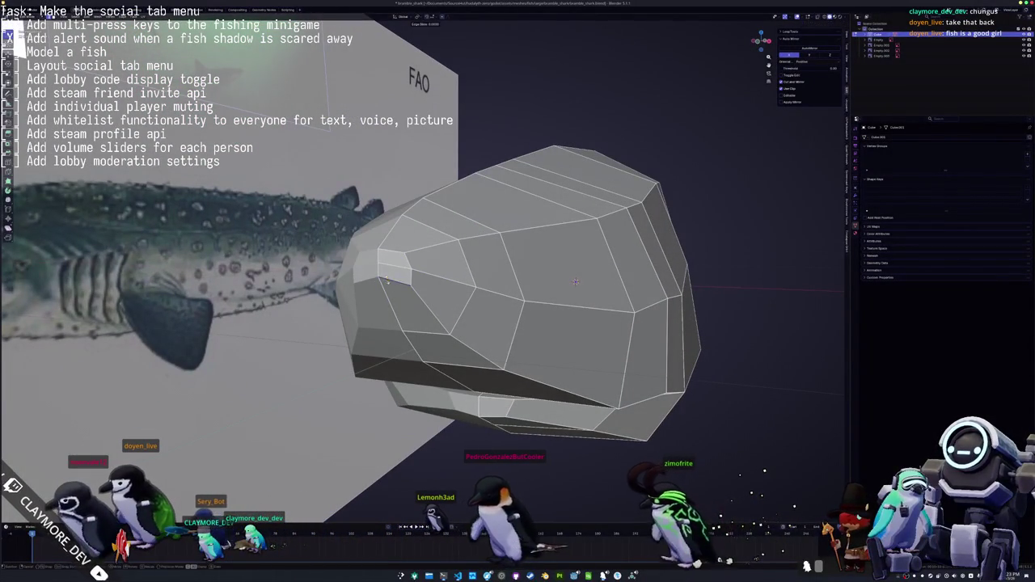
shift+click(411, 288)
mouse_move(576, 282)
middle_down()
mouse_move(595, 304)
mouse_move(732, 294)
middle_up()
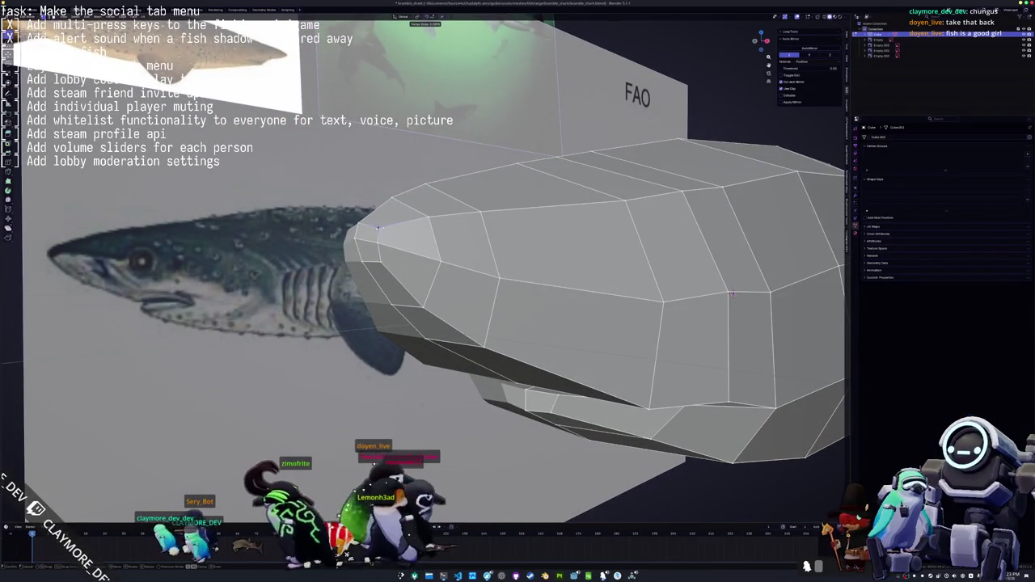
mouse_move(732, 293)
middle_down()
mouse_move(809, 312)
mouse_move(801, 297)
mouse_move(503, 280)
middle_up()
key(KP_1)
With X-ray on, raise the tail-tip edge loops vertically to follow the reference tail fin
scroll(503, 281, down, 3)
scroll(404, 283, down, 1)
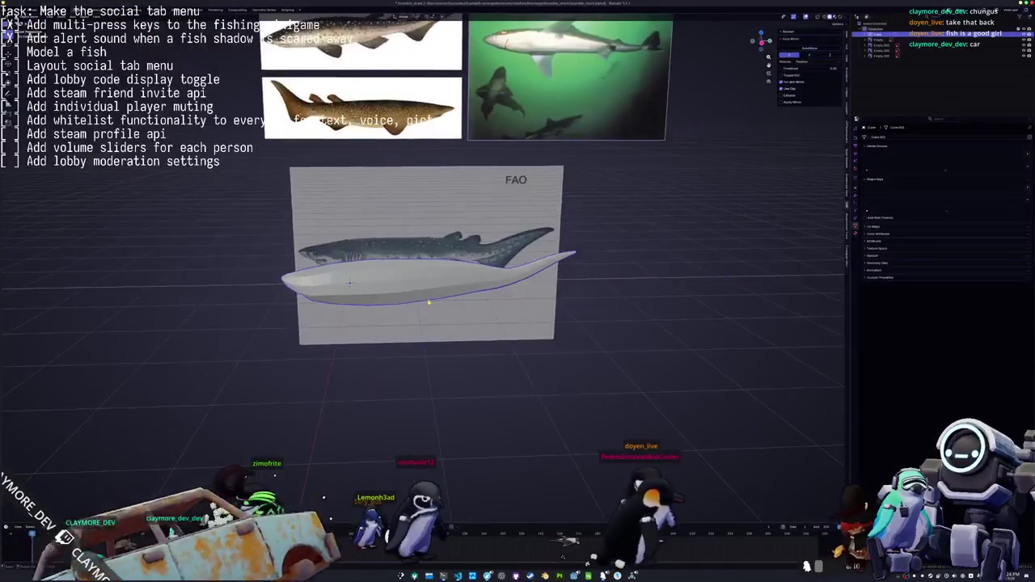
scroll(348, 289, up, 2)
key(alt+z)
scroll(348, 289, up, 3)
scroll(348, 289, up, 2)
scroll(348, 289, up, 2)
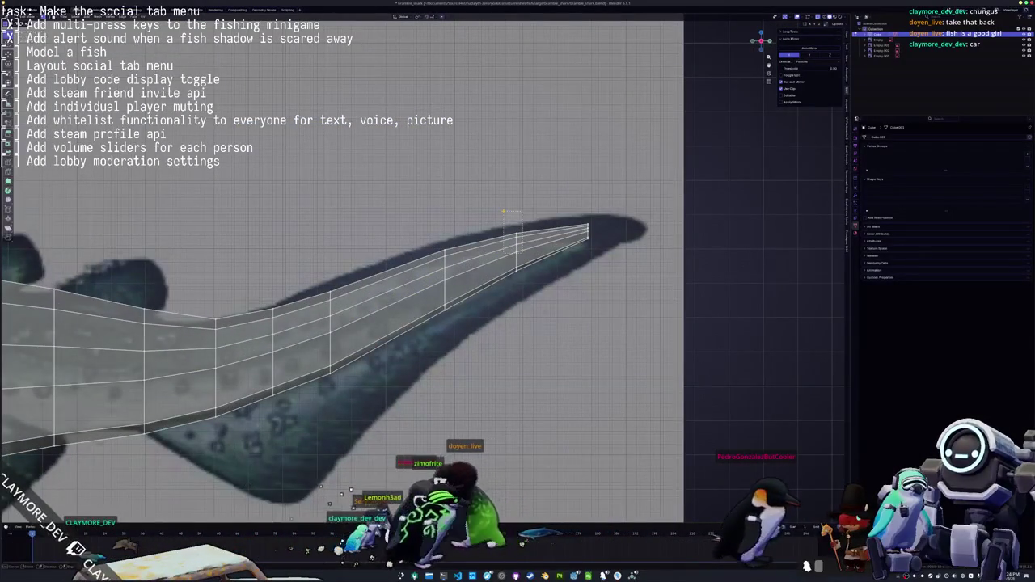
drag(503, 212, 522, 267)
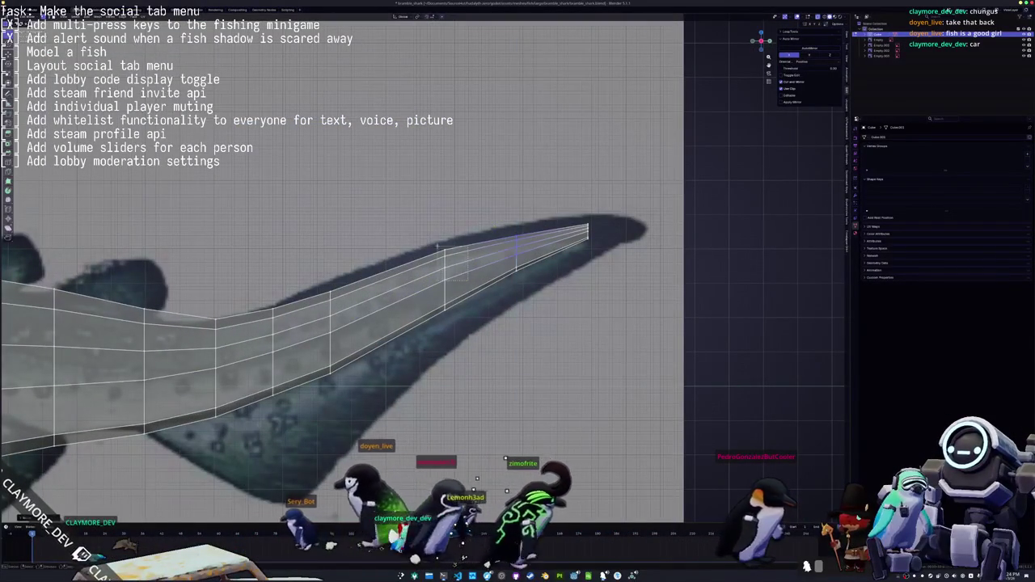
shift+middle_drag(346, 330, 427, 287)
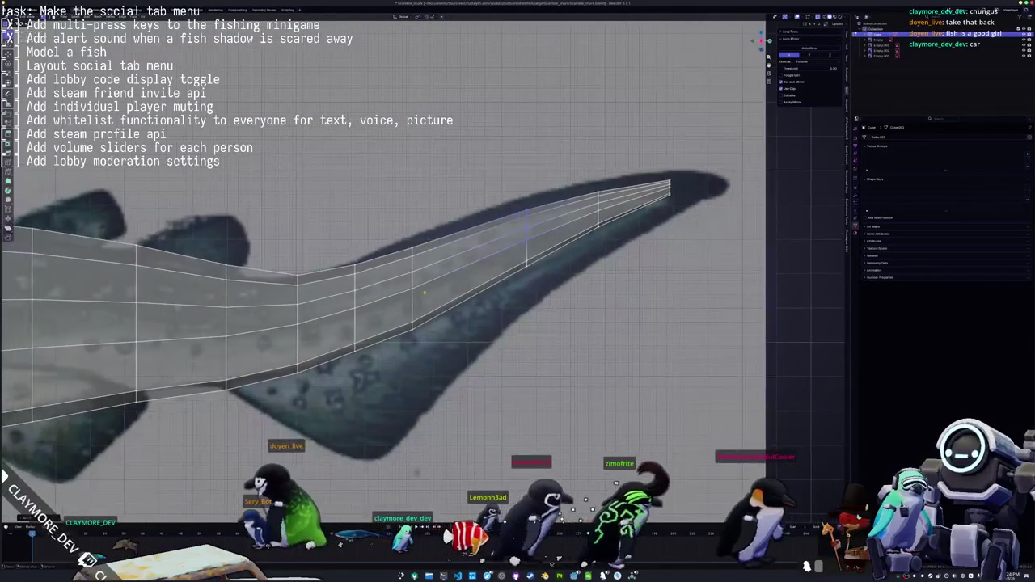
key(g)
key(z)
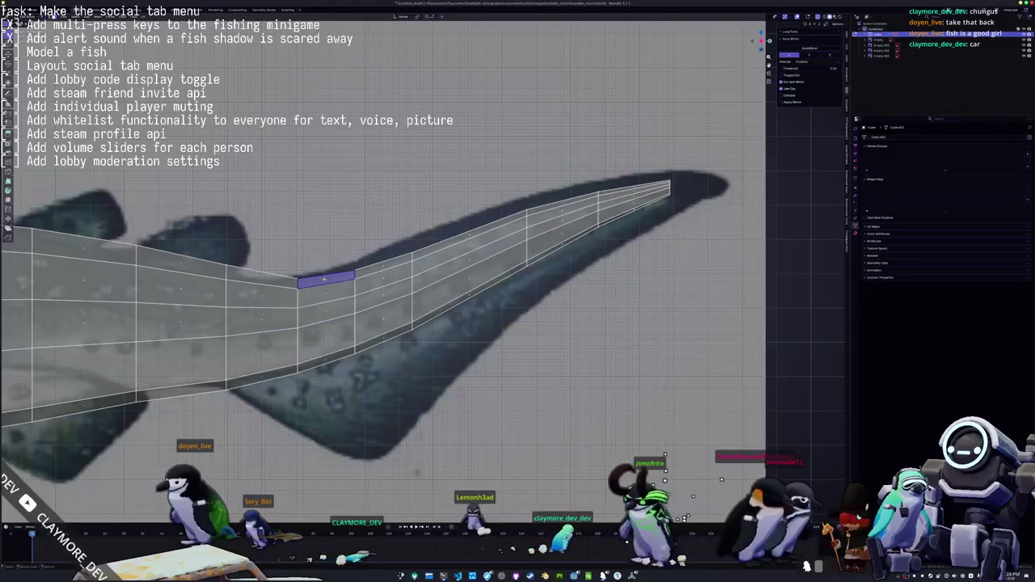
Add an extra edge loop near the tail, then return to the orthographic side view
middle_drag(662, 443, 649, 449)
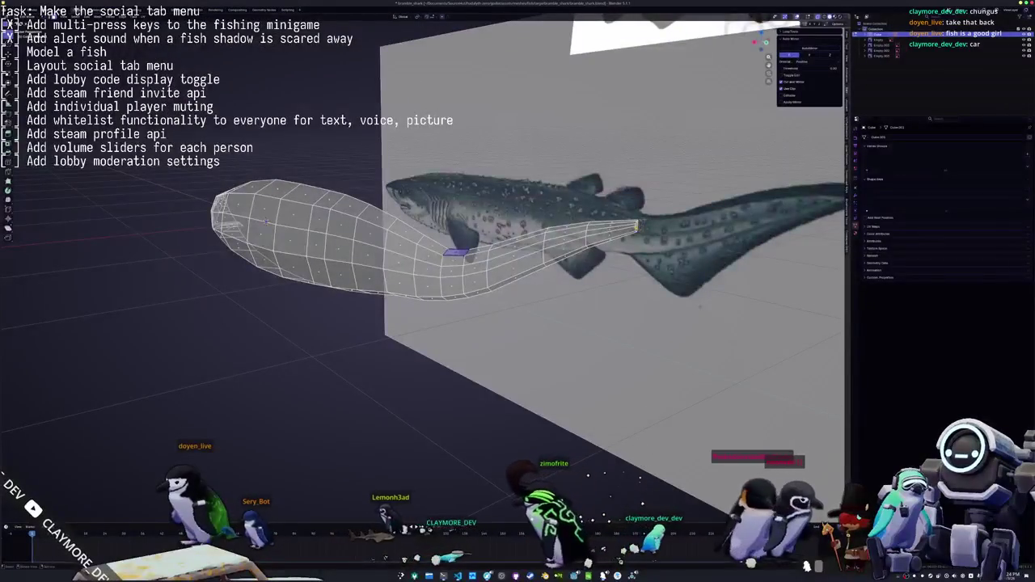
scroll(424, 267, up, 4)
scroll(425, 267, up, 3)
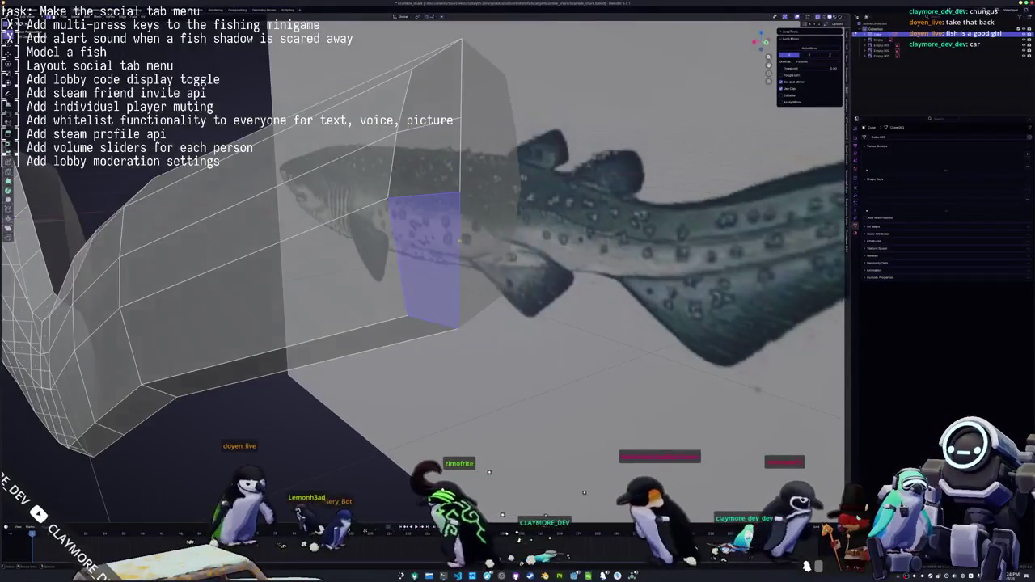
middle_drag(425, 318, 431, 231)
middle_drag(429, 171, 400, 218)
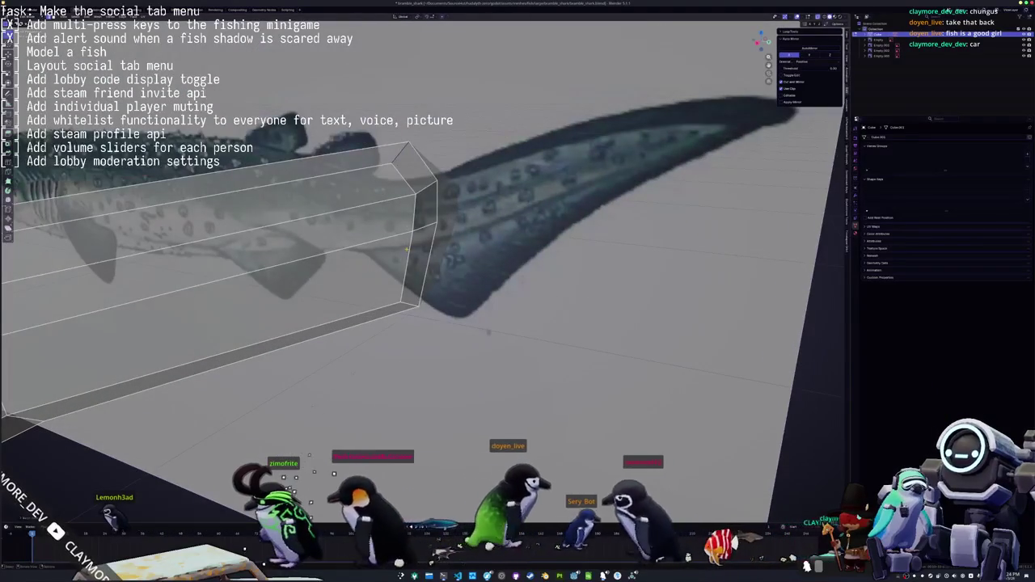
click(410, 187)
click(407, 187)
mouse_move(407, 188)
middle_down()
mouse_move(307, 359)
mouse_move(288, 364)
middle_up()
key(KP_1)
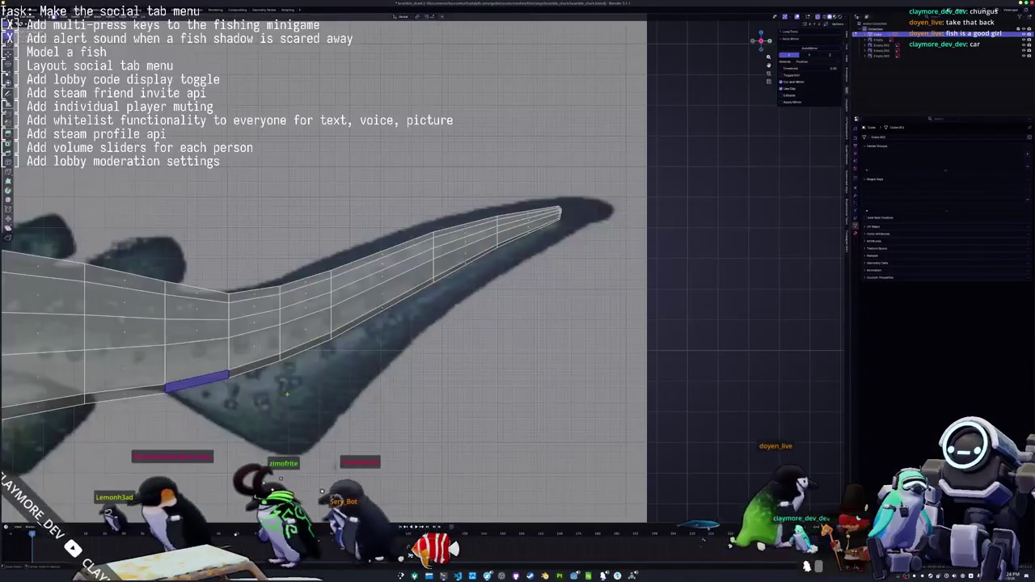
Thicken the tail loops with Alt+S to fit the reference tail's thickness
mouse_move(316, 486)
middle_down()
mouse_move(305, 173)
mouse_move(503, 139)
mouse_move(453, 186)
middle_up()
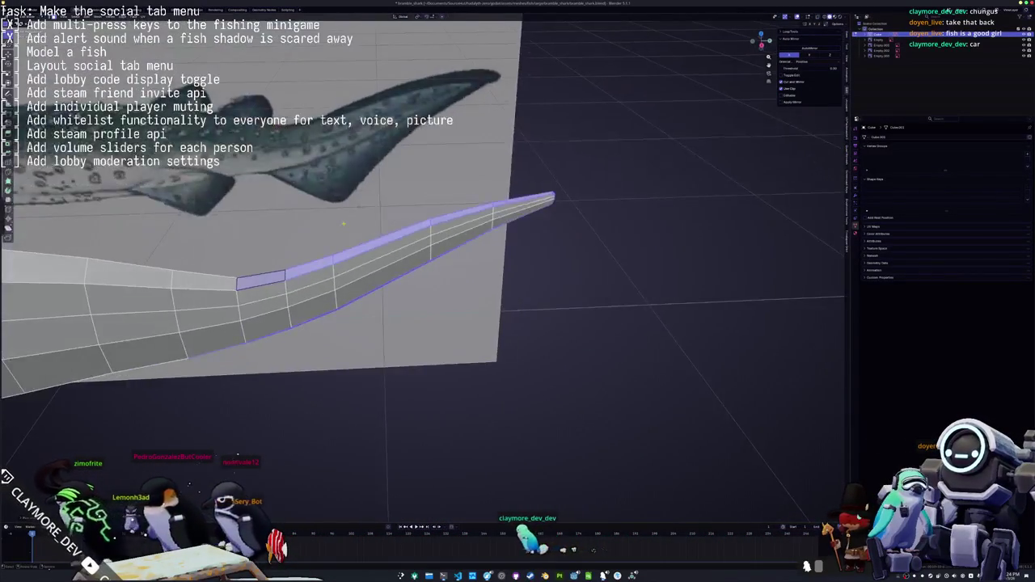
key(KP_1)
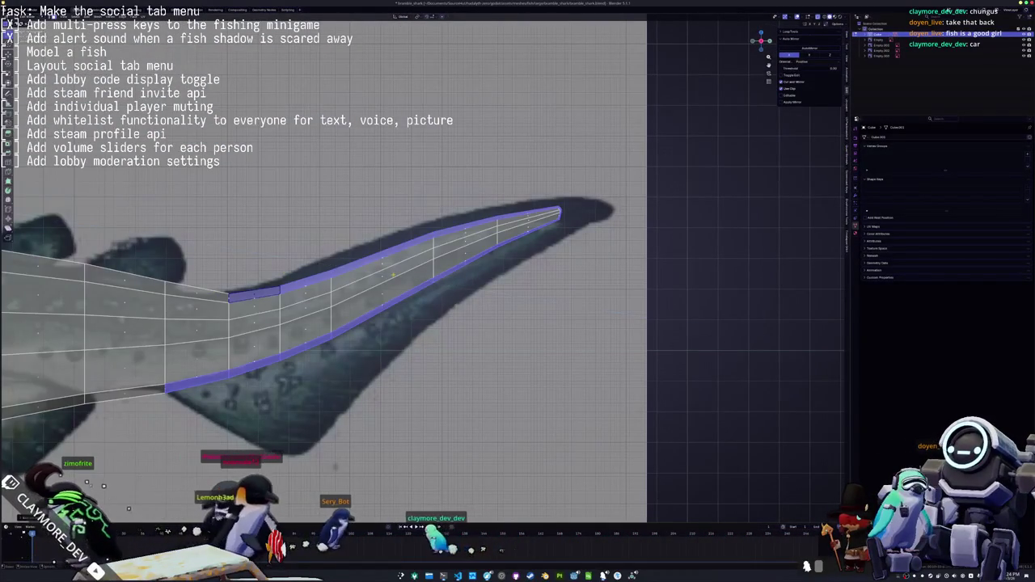
key(s)
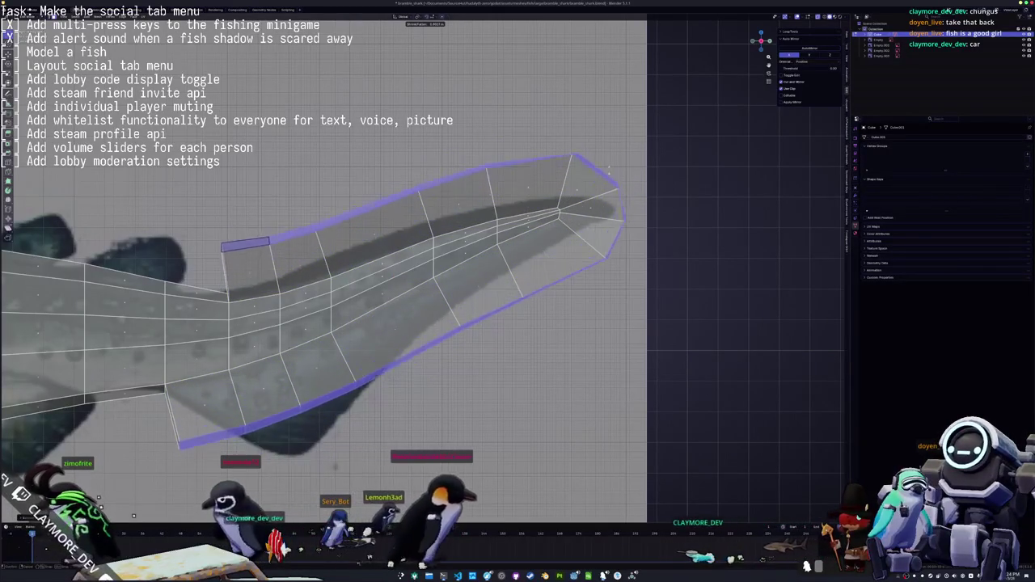
key(Escape)
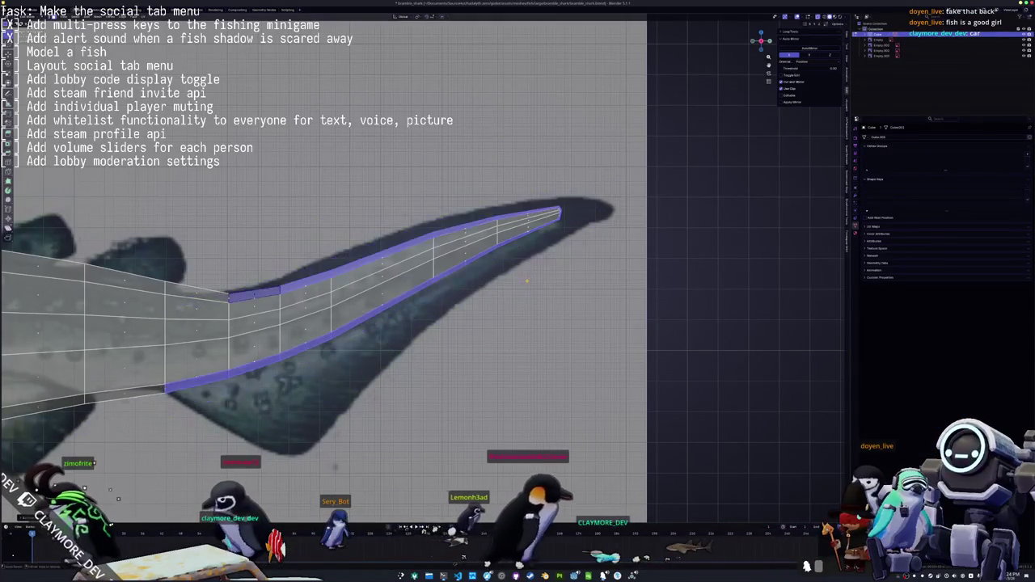
key(alt+s)
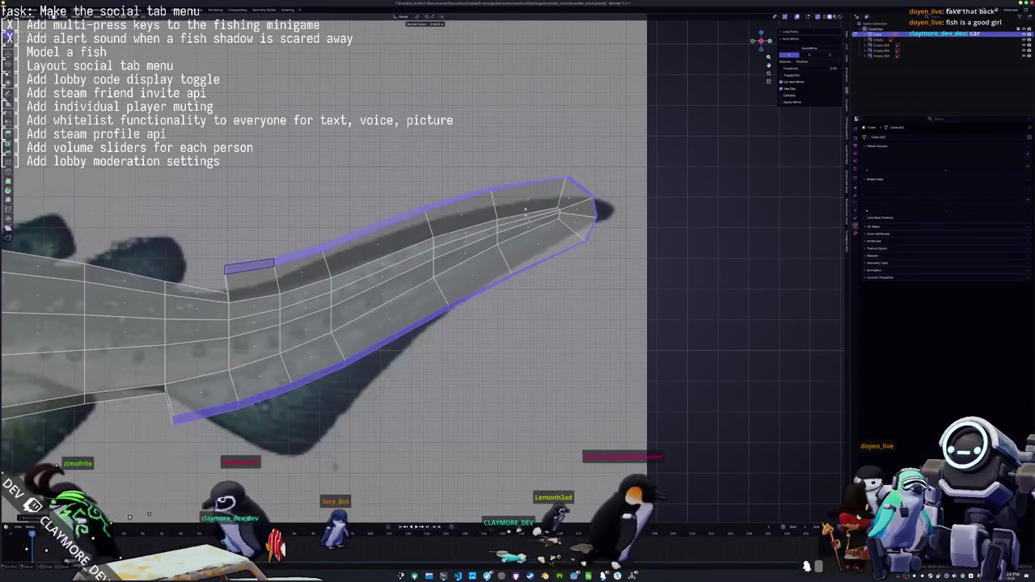
mouse_move(525, 211)
middle_down()
mouse_move(458, 253)
mouse_move(559, 254)
middle_up()
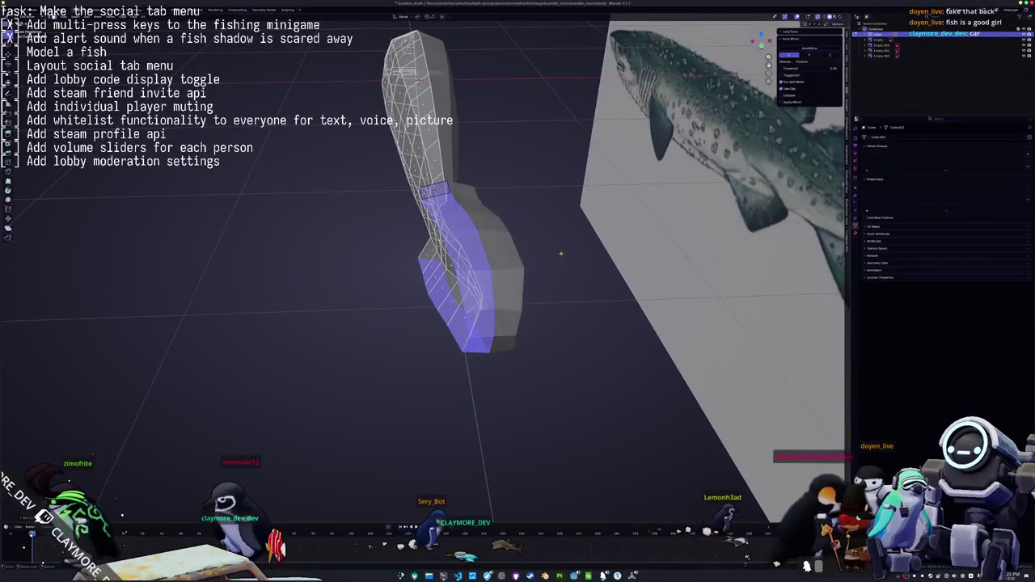
key(s)
key(x)
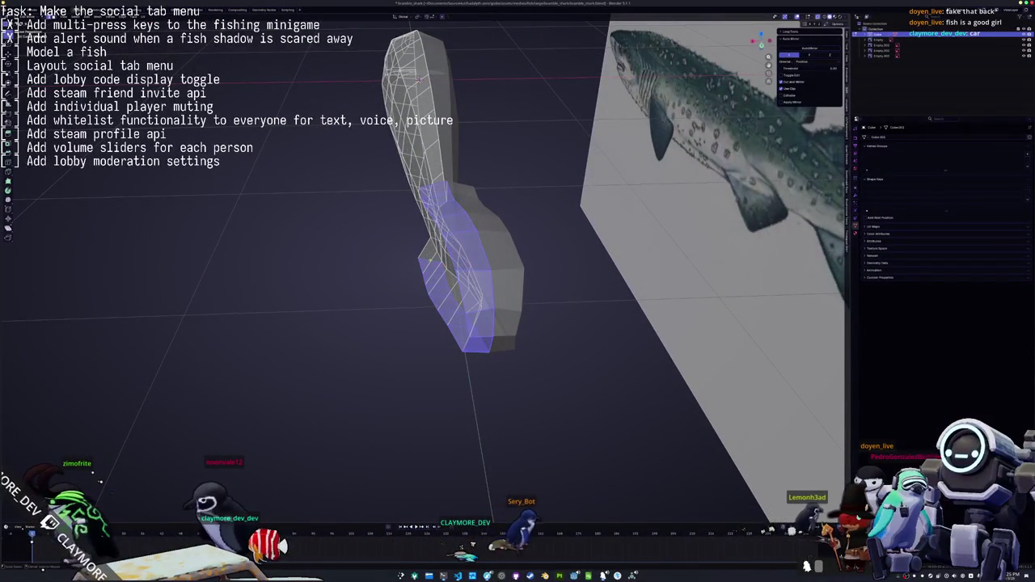
Turn X-ray off and shift the tail mesh along the X axis, then realign the side view
key(alt+z)
key(alt+z)
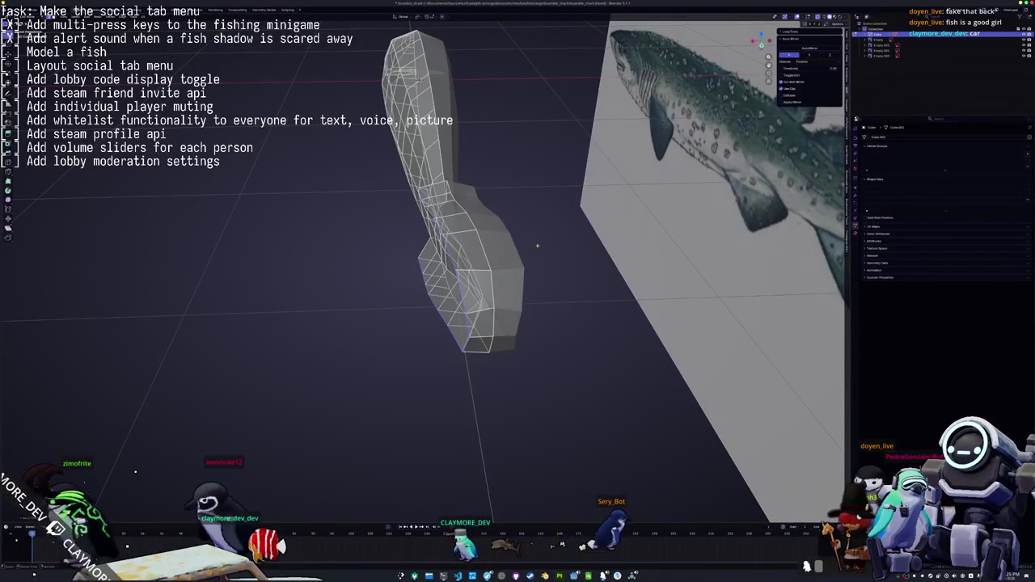
key(g)
key(x)
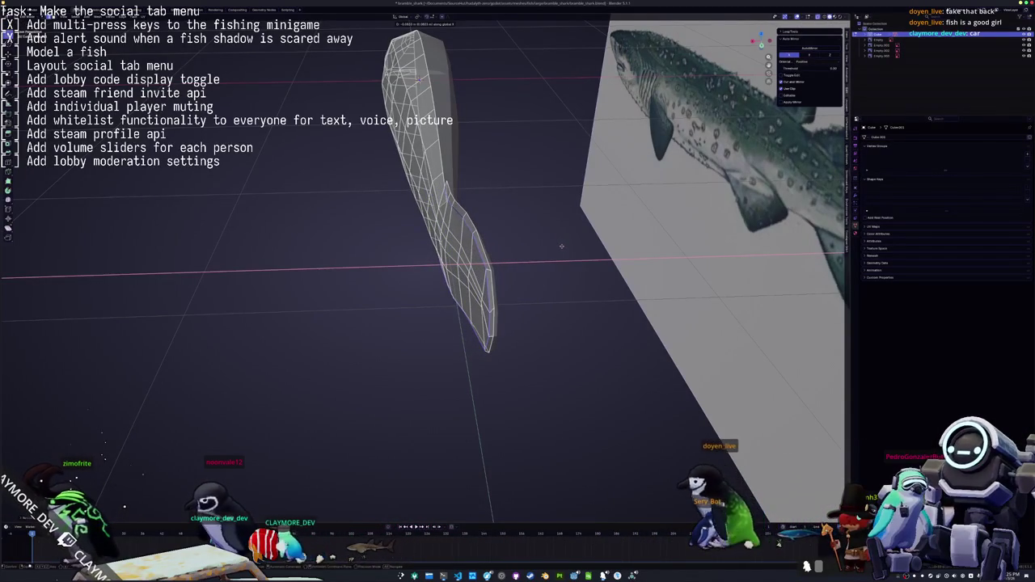
click(562, 245)
key(KP_3)
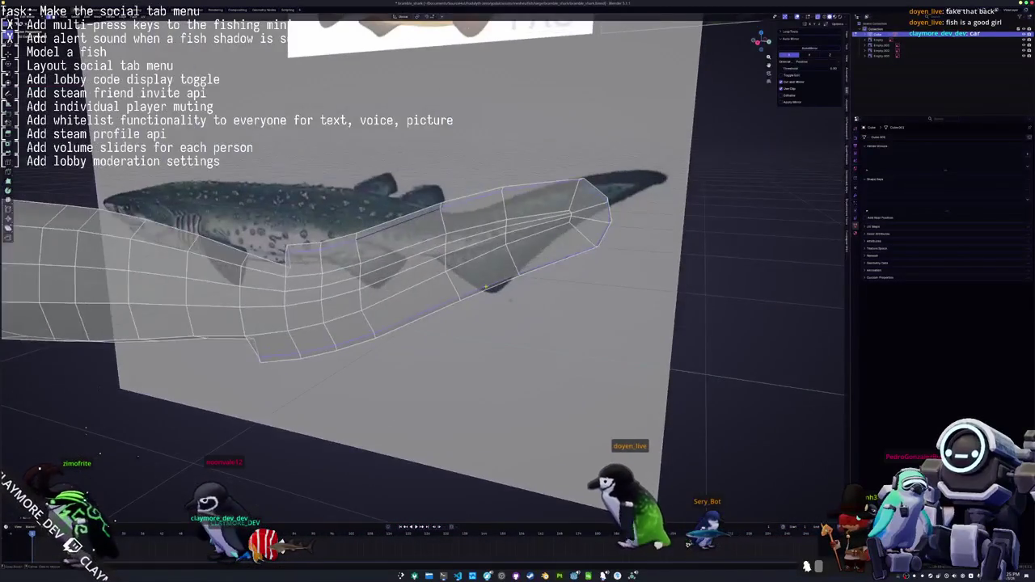
scroll(323, 283, up, 2)
key(KP_4)
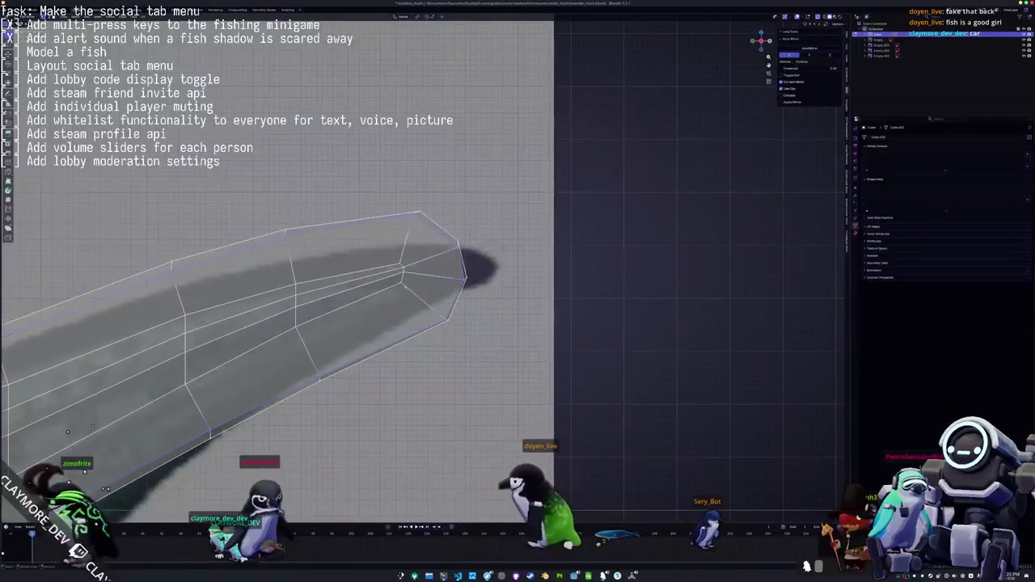
key(KP_4)
Move the tail-tip vertices onto the reference tip and lower the top-edge vertices to the outline
click(475, 231)
key(g)
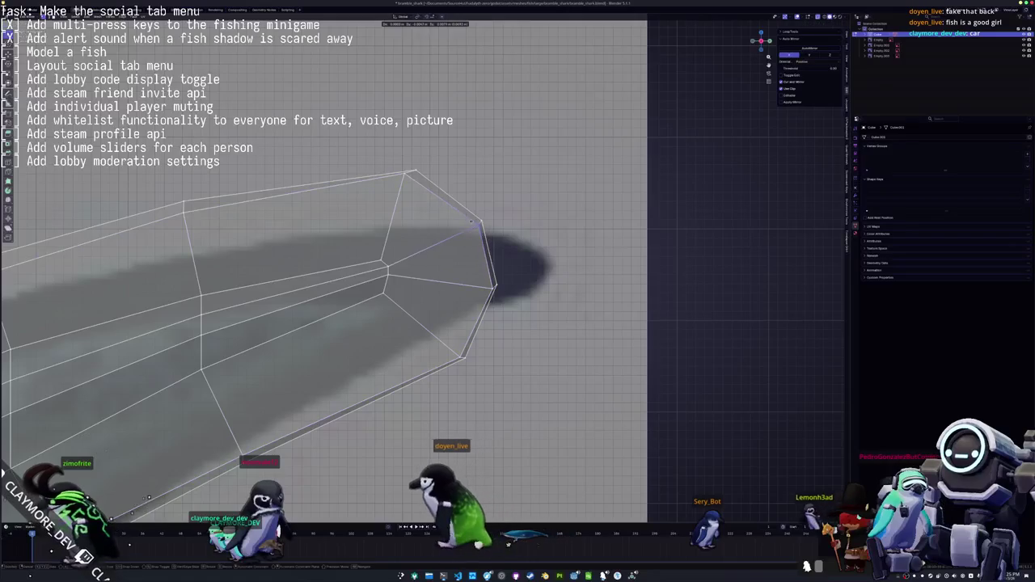
click(494, 287)
key(g)
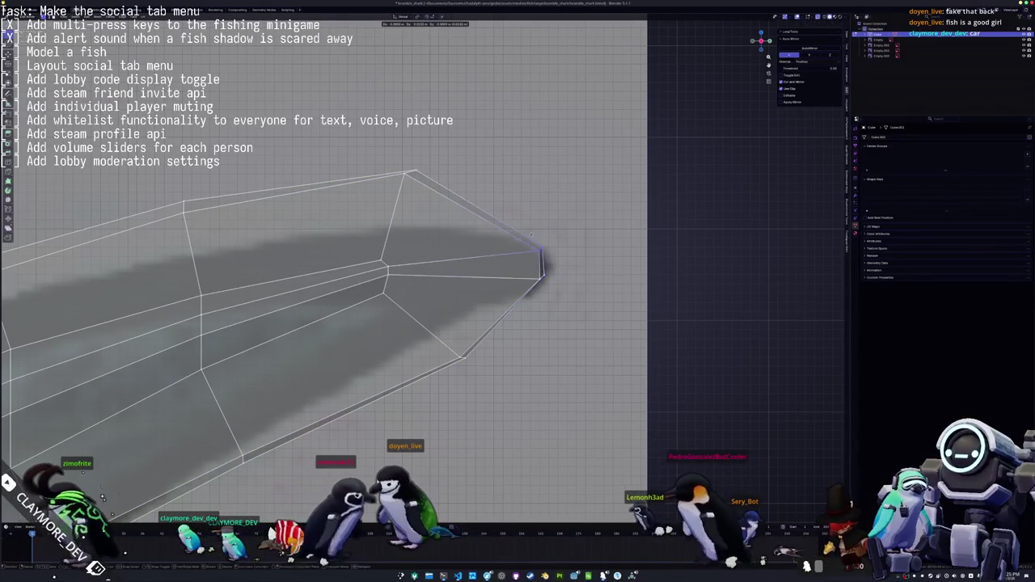
click(404, 172)
key(g)
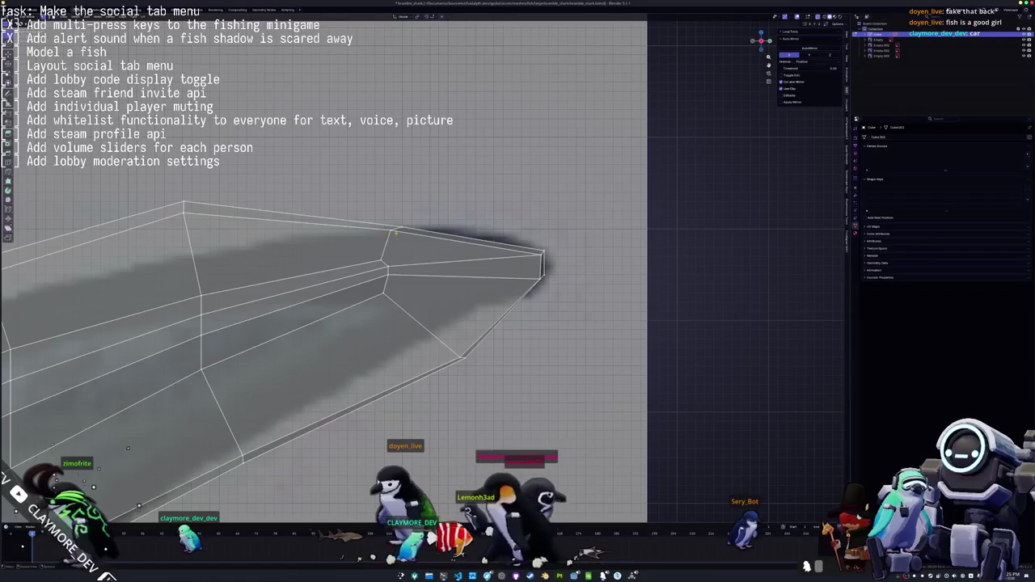
middle_drag(243, 226, 362, 225)
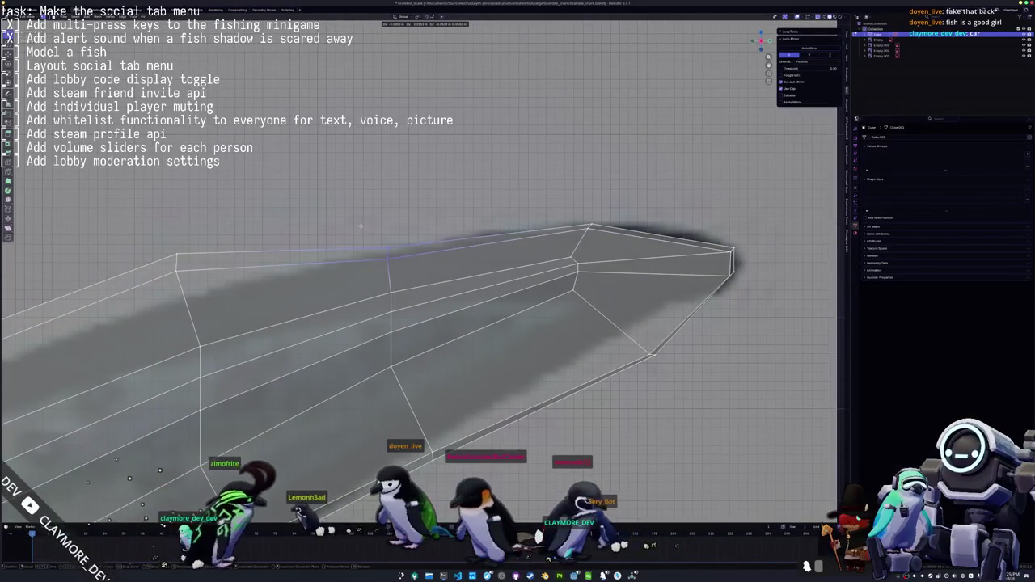
mouse_move(359, 231)
middle_down()
mouse_move(388, 241)
mouse_move(449, 235)
middle_up()
key(g)
right_click(388, 241)
key(g)
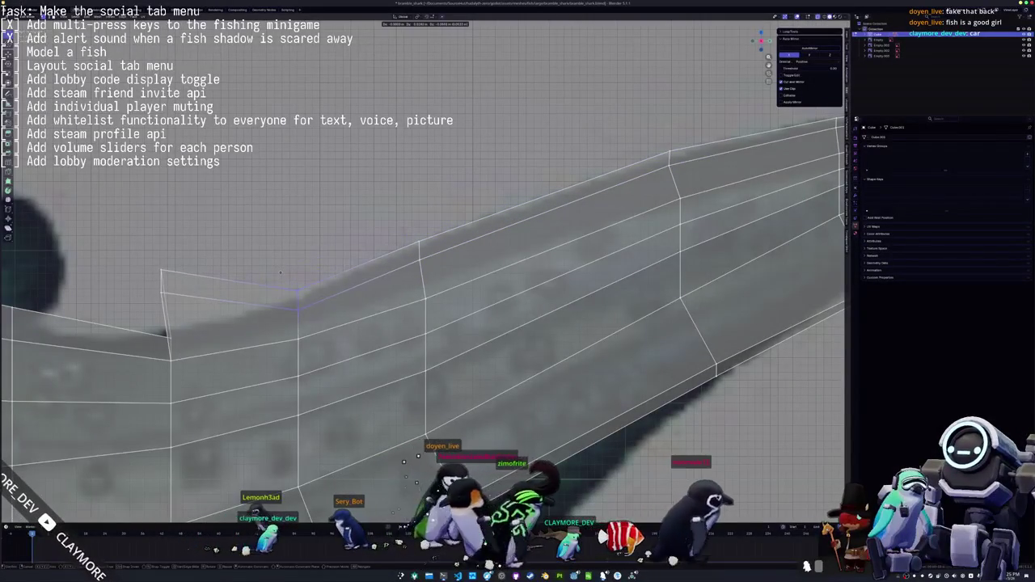
Slide the top vertex and the fin's lower-edge loop along their edges
click(280, 272)
middle_drag(280, 273, 336, 233)
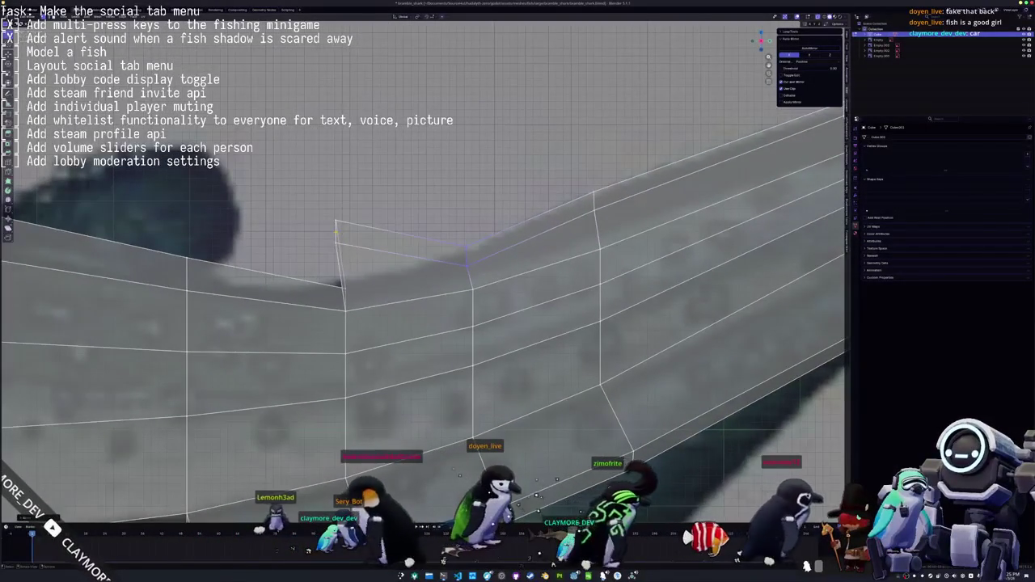
key(g)
key(g)
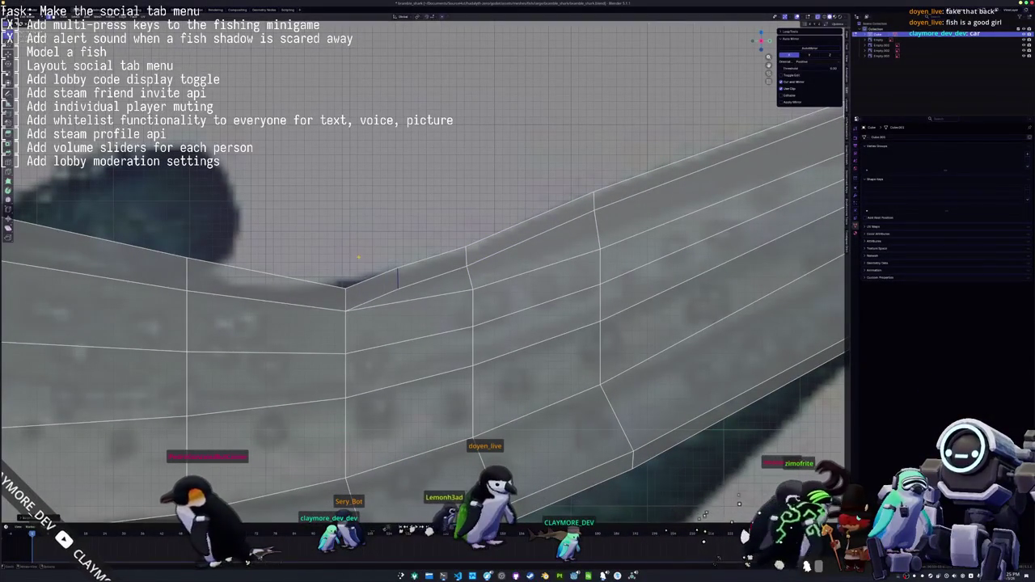
click(346, 259)
middle_drag(346, 258, 428, 258)
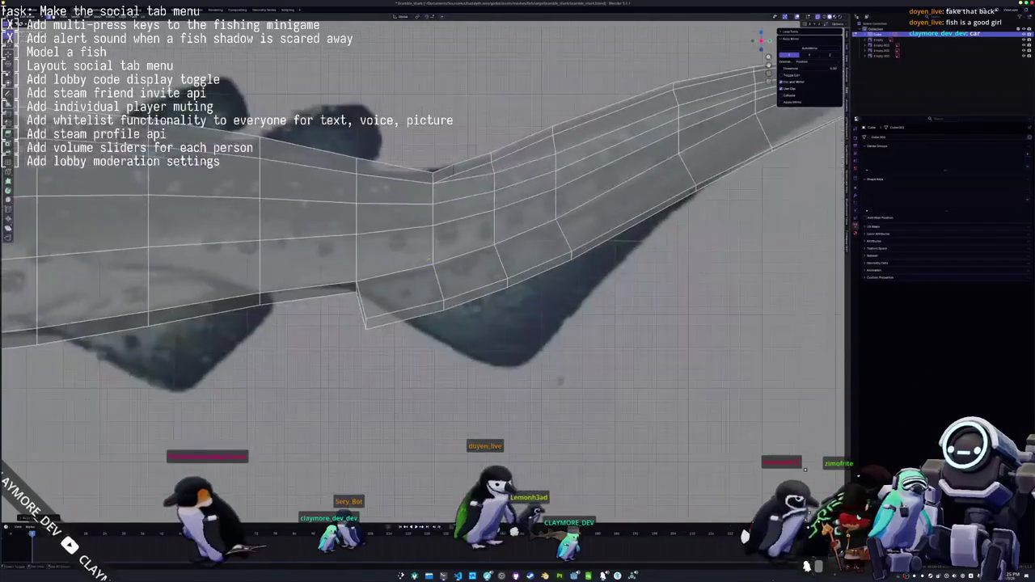
scroll(440, 316, up, 2)
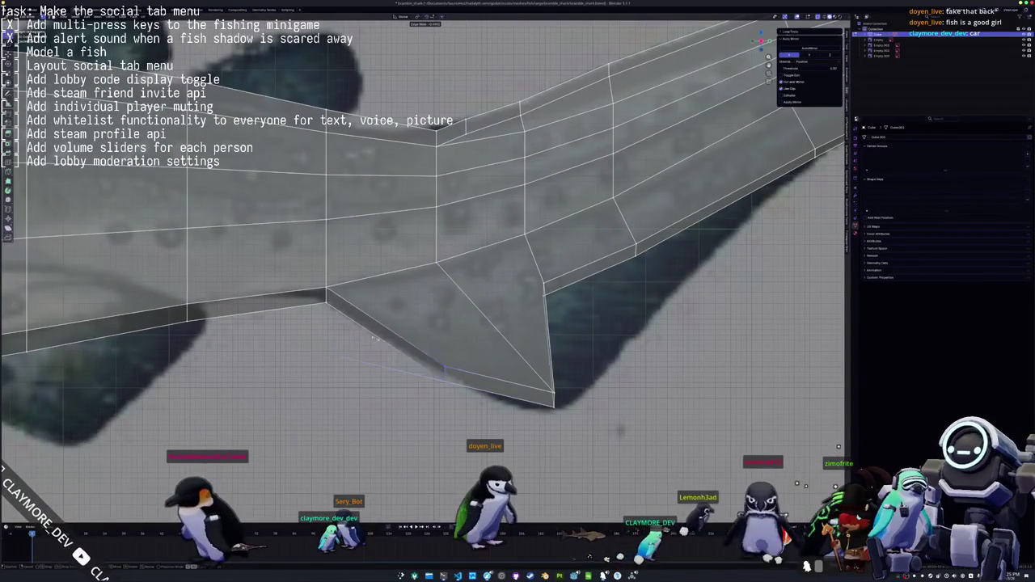
key(g)
key(g)
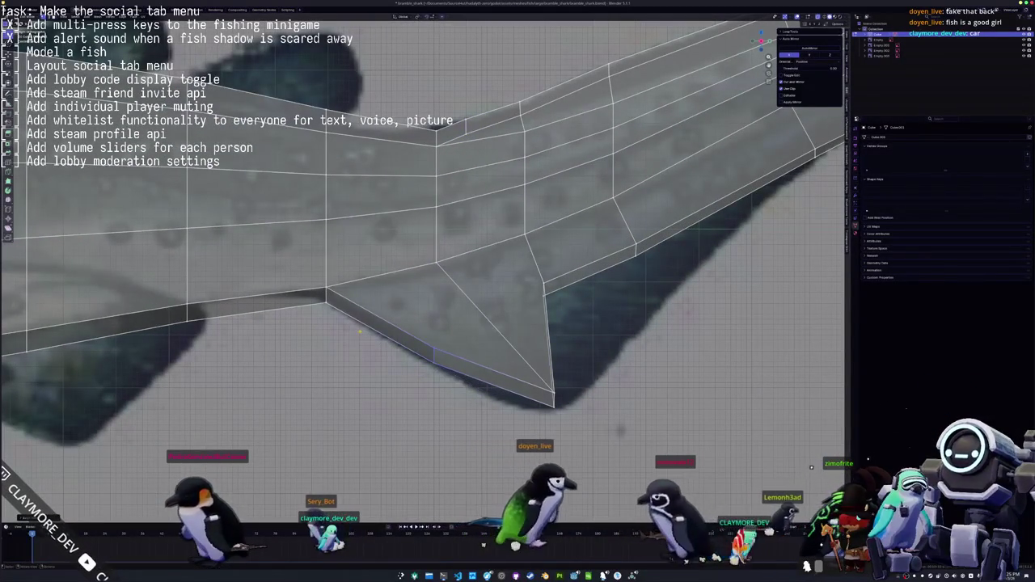
Add loop cuts across the fin and body with Ctrl+R, sliding each into place
key(ctrl+r)
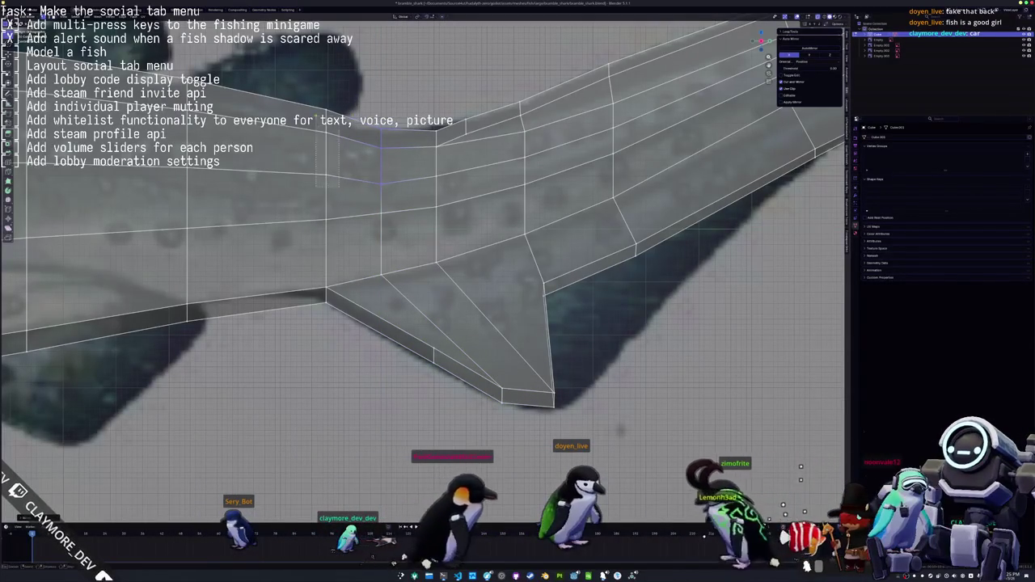
click(321, 123)
click(308, 108)
scroll(308, 108, down, 2)
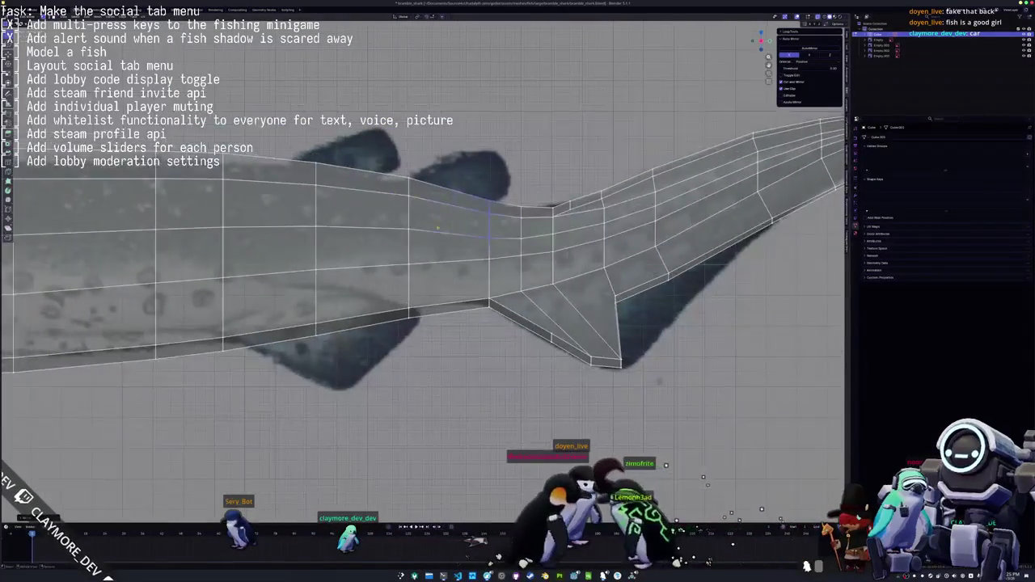
shift+middle_drag(385, 165, 402, 147)
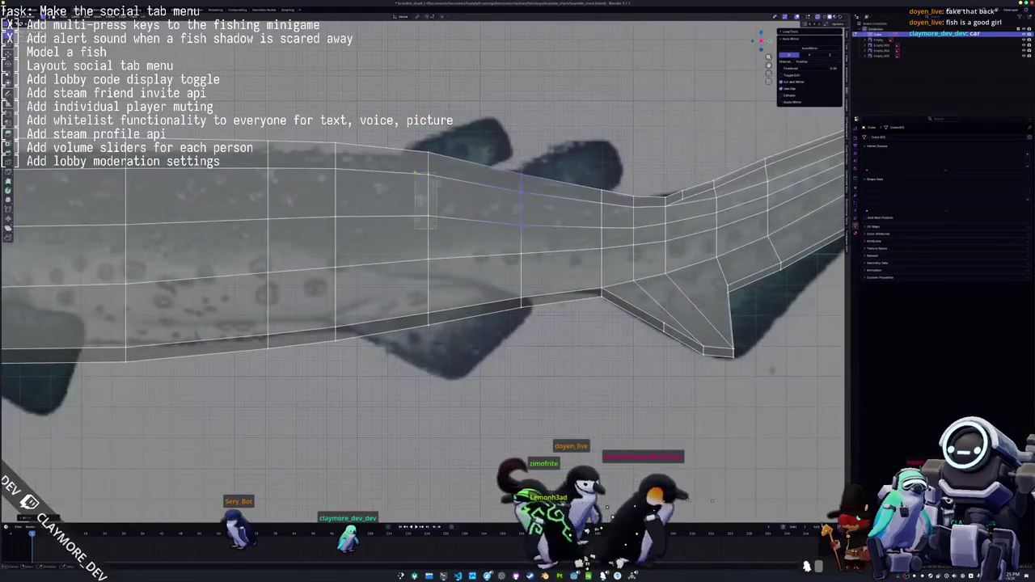
click(307, 134)
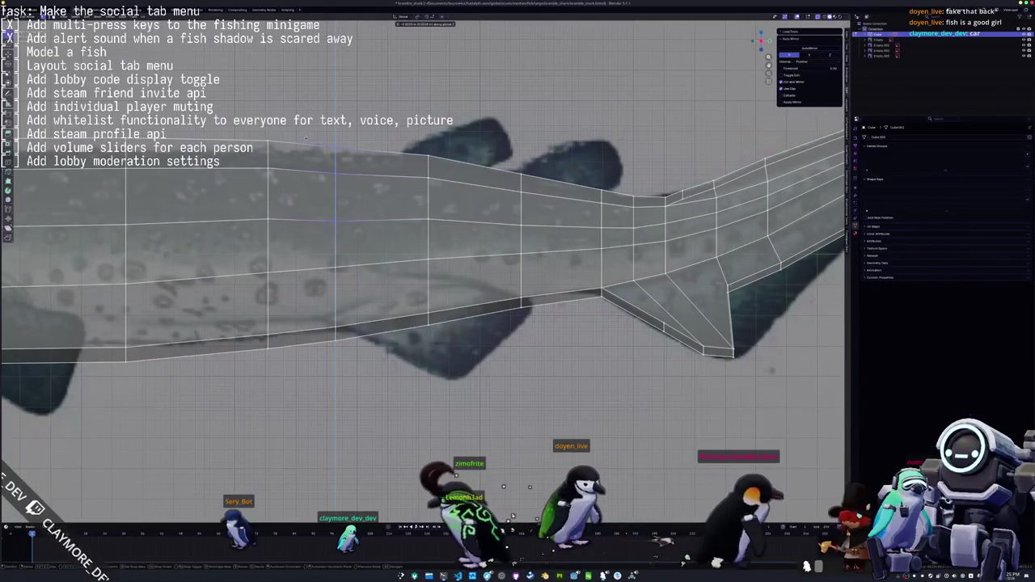
click(335, 194)
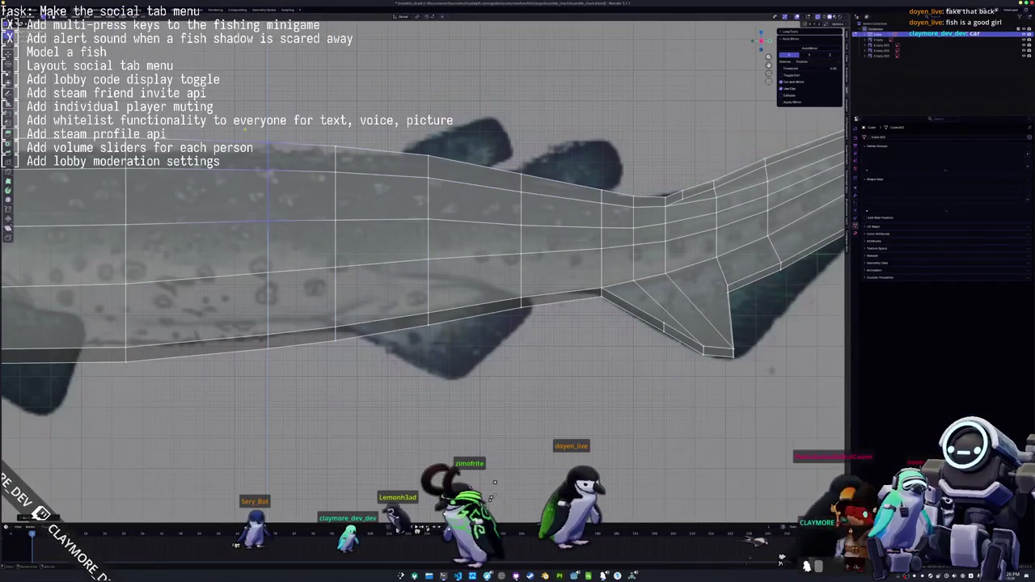
click(245, 128)
scroll(244, 128, down, 3)
scroll(240, 242, up, 3)
scroll(241, 242, up, 3)
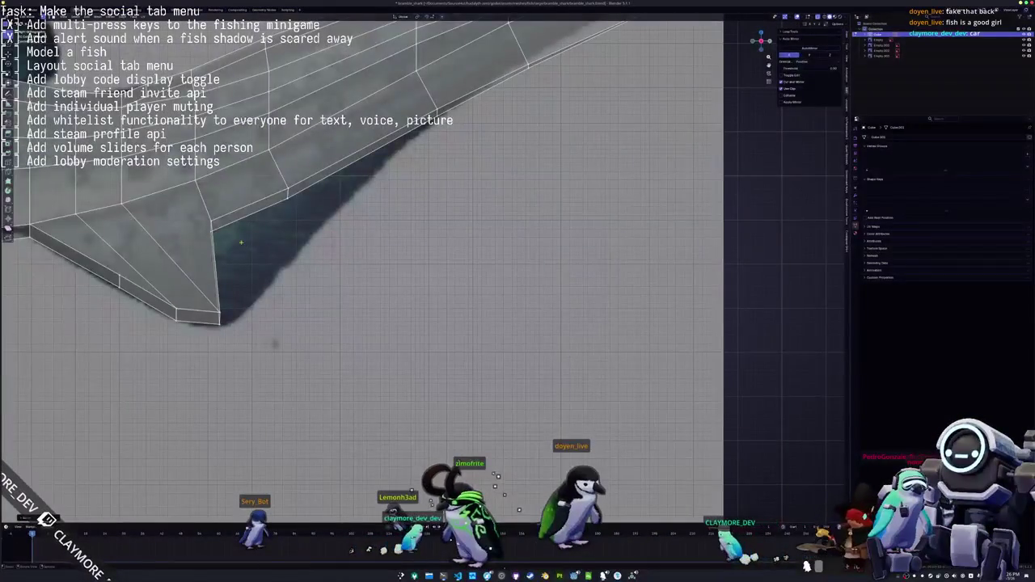
Vertex-slide a fin-edge vertex and reposition a tail-tip vertex
key(g)
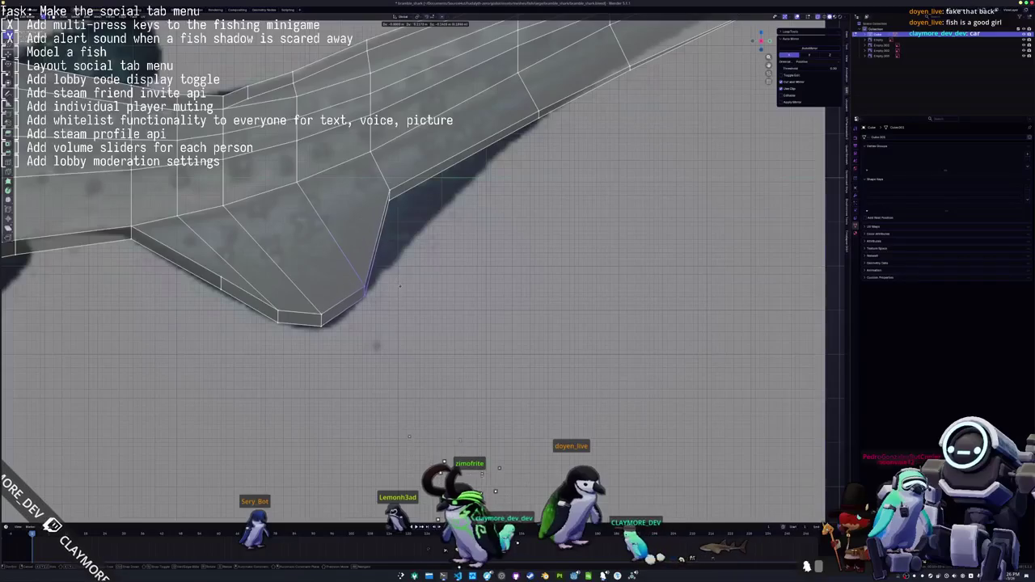
key(g)
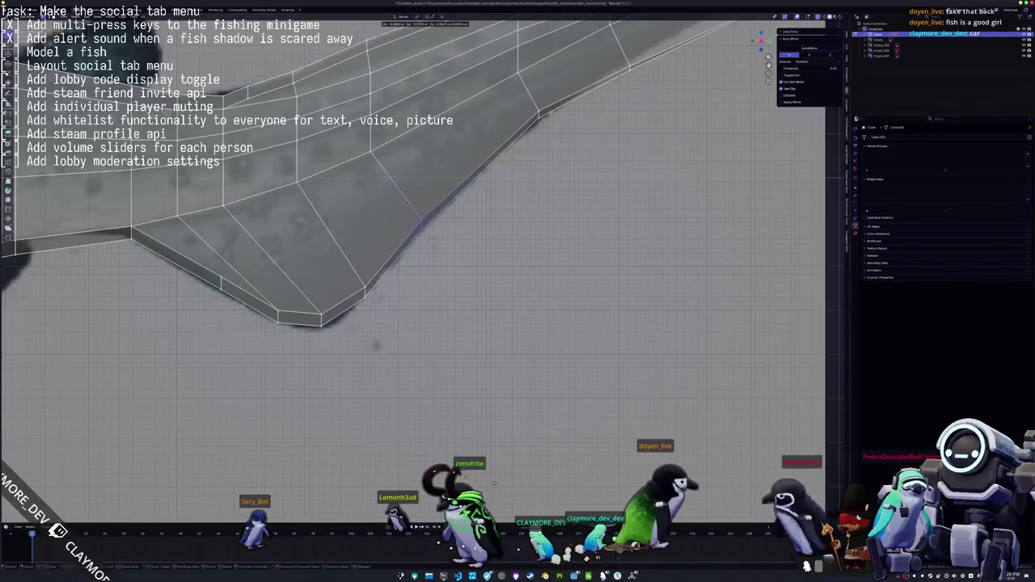
click(406, 202)
shift+middle_drag(406, 202, 481, 259)
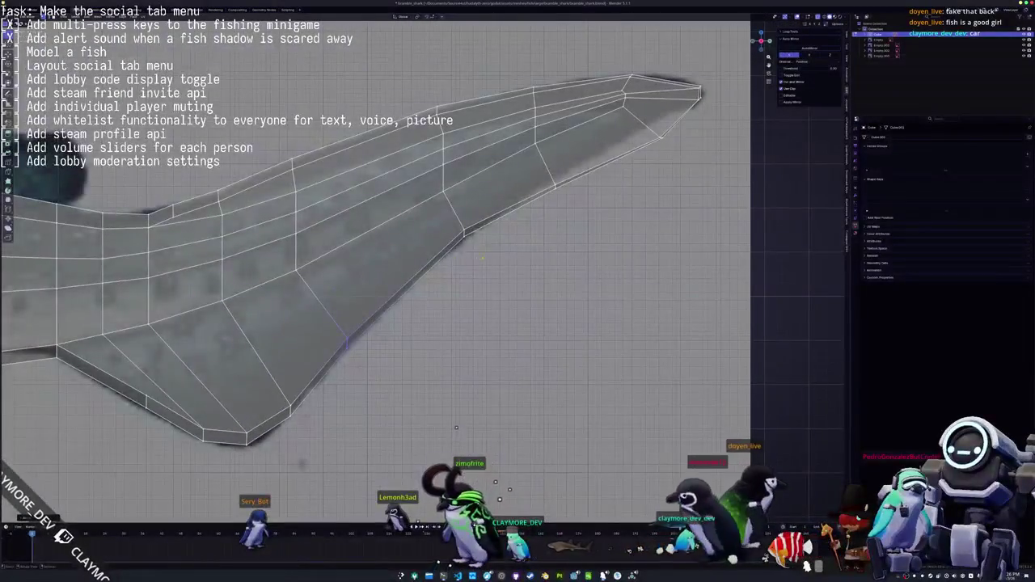
click(554, 188)
key(g)
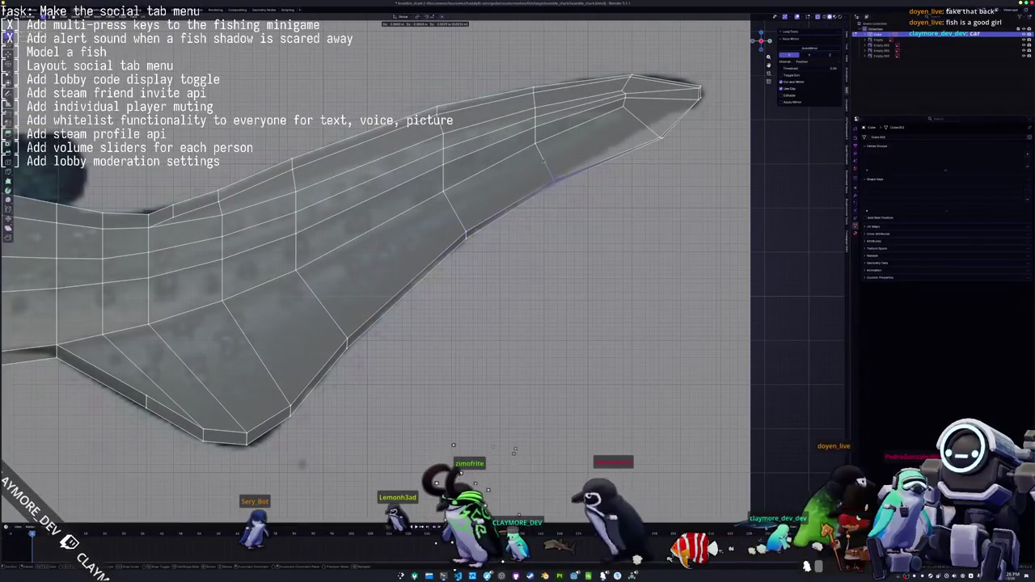
click(459, 417)
middle_drag(459, 416, 482, 441)
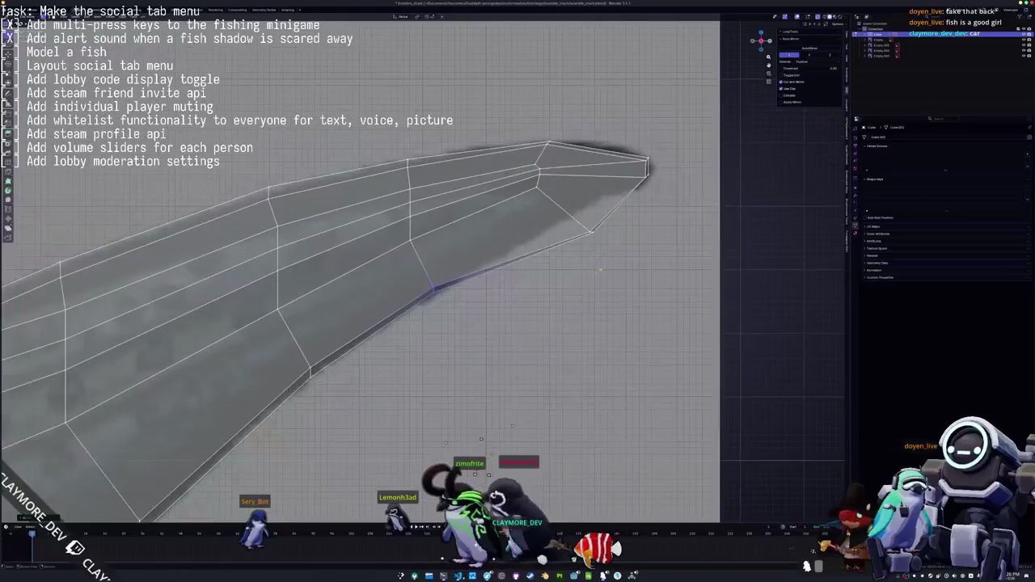
click(533, 207)
scroll(575, 218, up, 2)
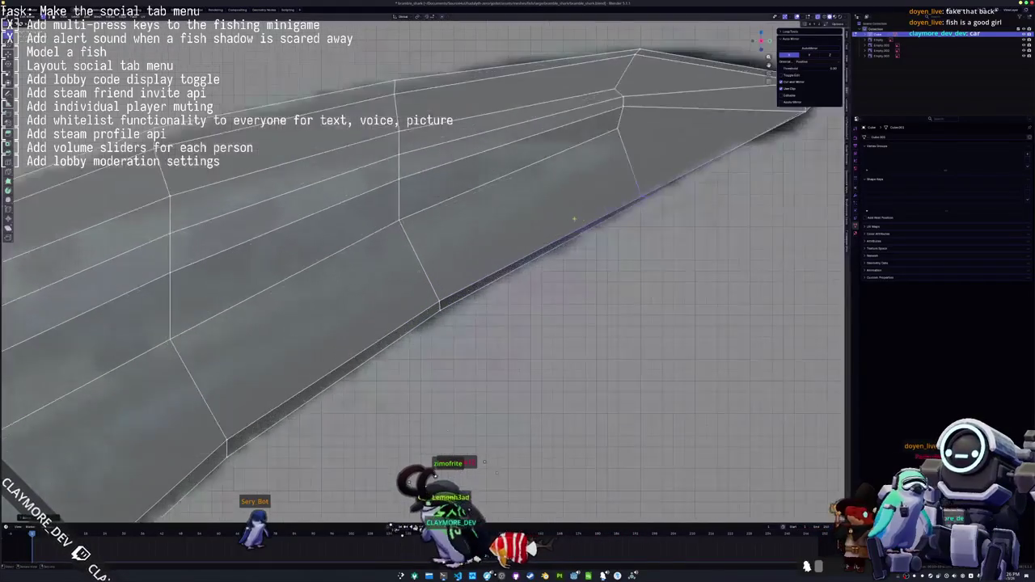
click(418, 442)
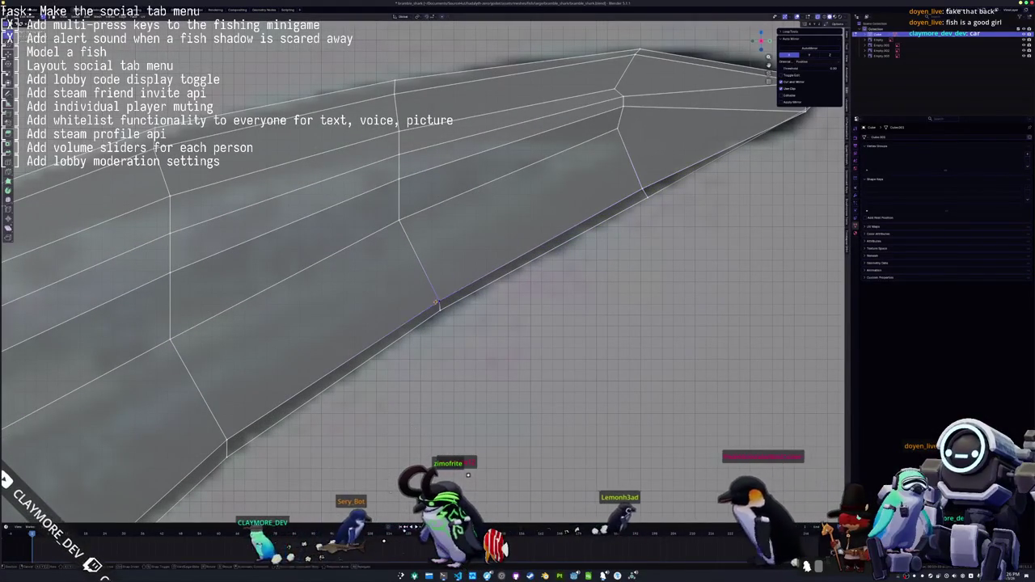
Slide further fin vertices along their edges toward the fin tip
click(436, 303)
key(g)
key(g)
click(431, 301)
scroll(431, 301, down, 2)
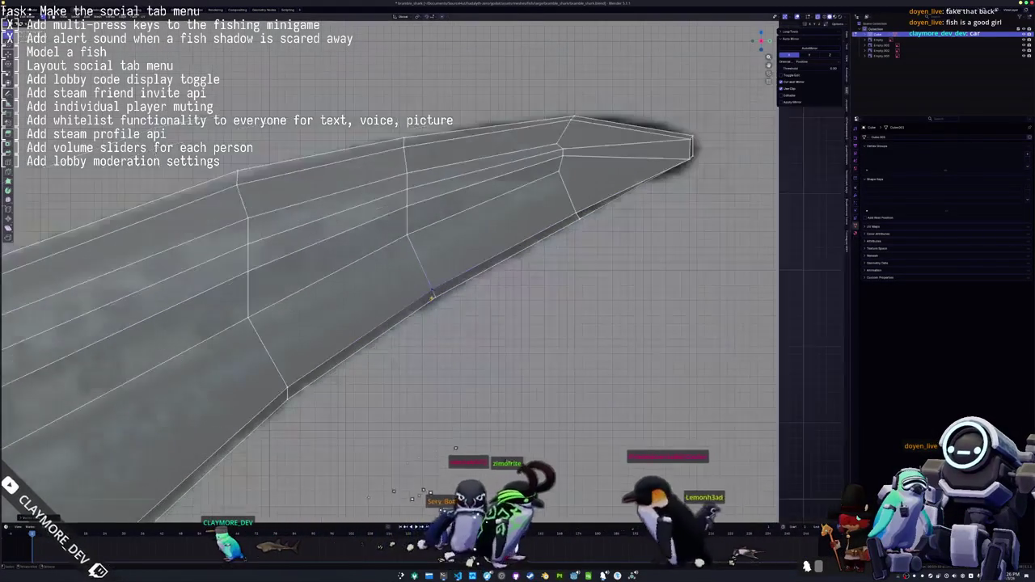
key(g)
key(g)
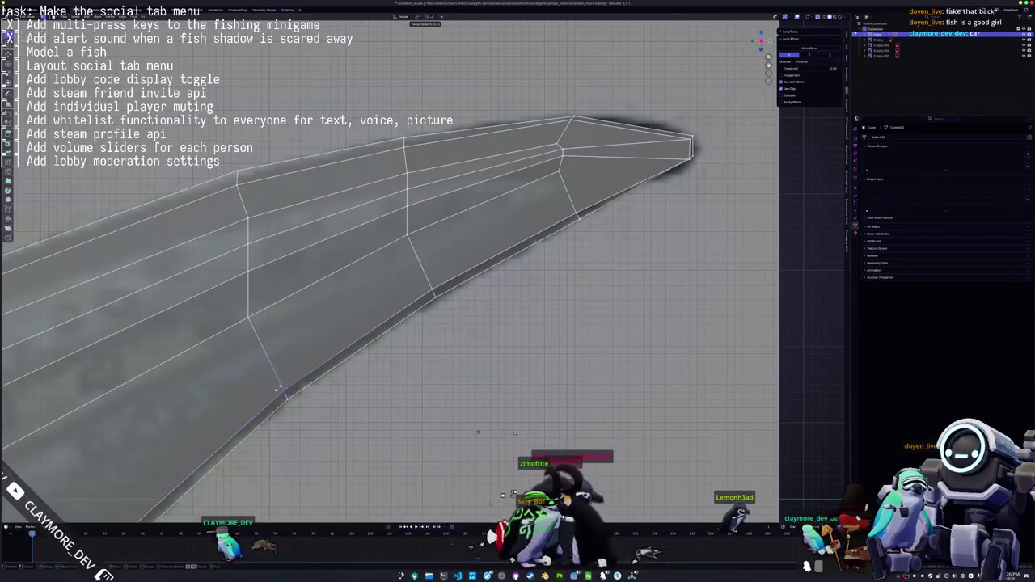
scroll(440, 296, up, 2)
scroll(476, 305, up, 1)
key(g)
key(g)
key(g)
key(g)
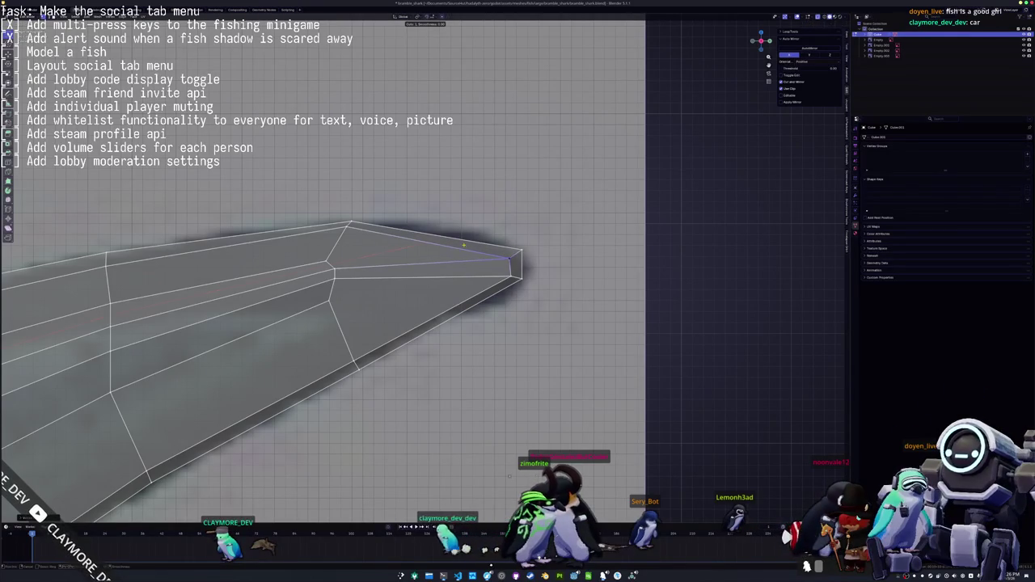
Move the fin-tip vertex, extend the selection to the tip faces and raise the lower tip vertex
click(454, 270)
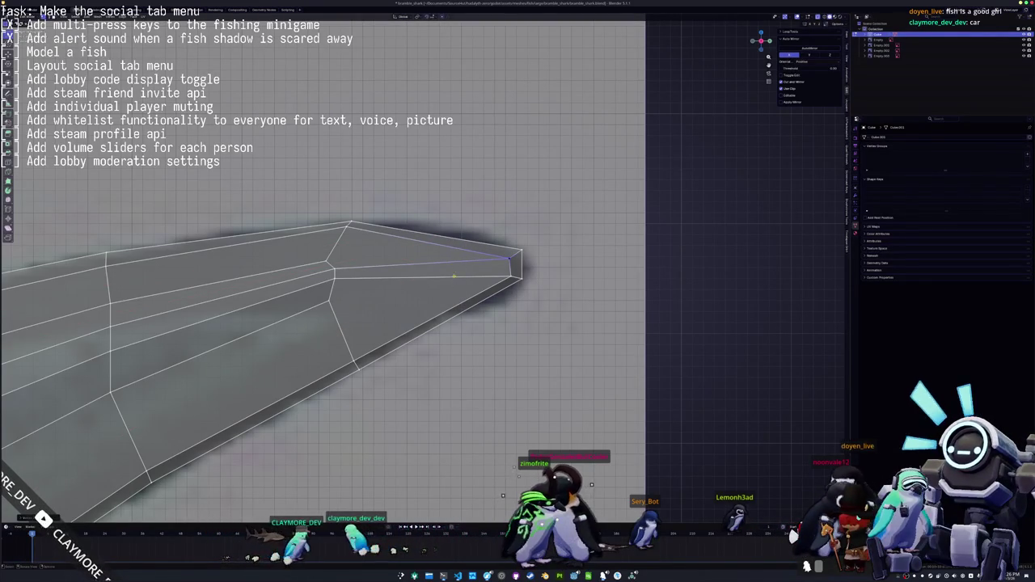
scroll(426, 278, down, 3)
key(g)
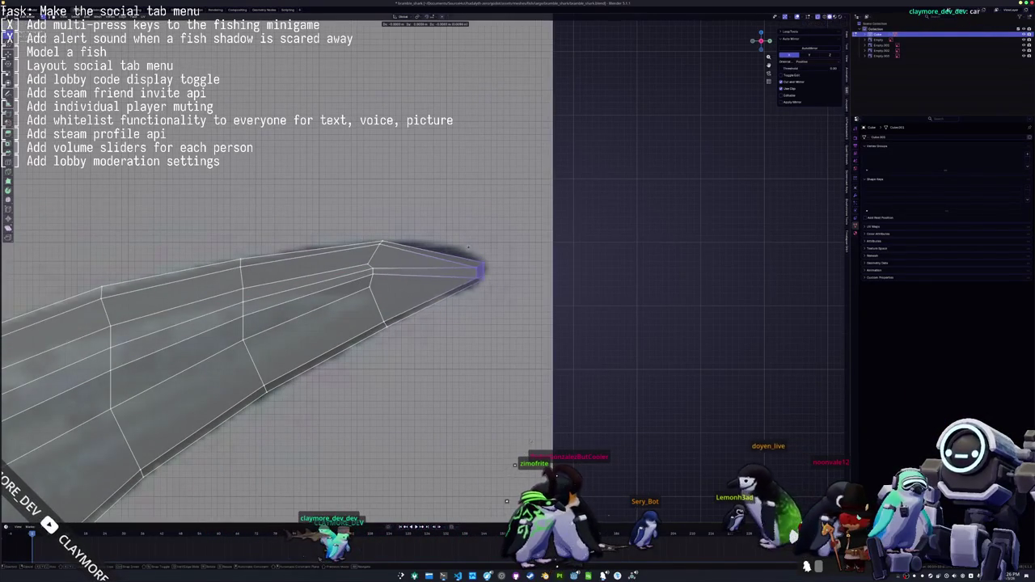
scroll(472, 245, up, 2)
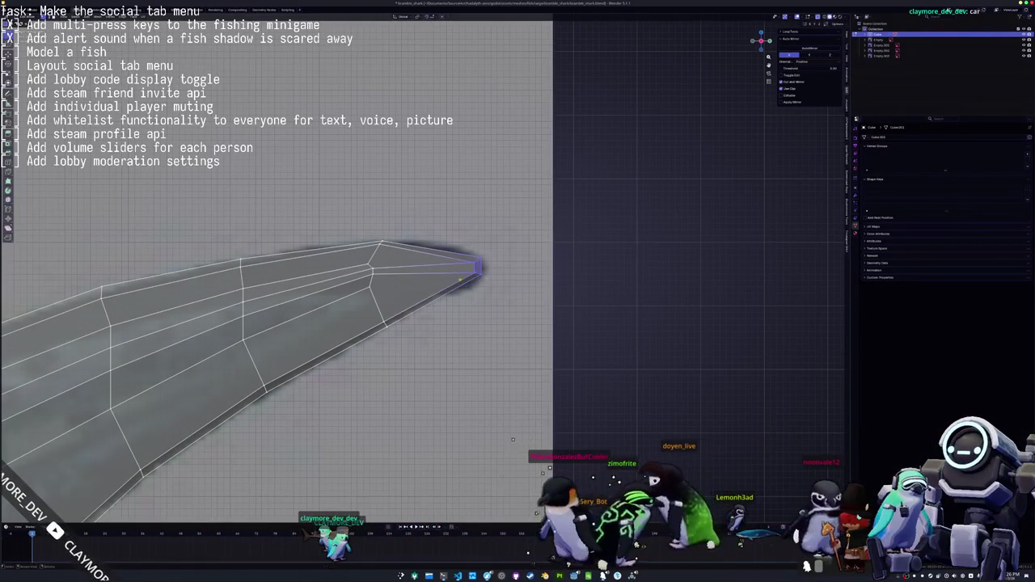
click(432, 342)
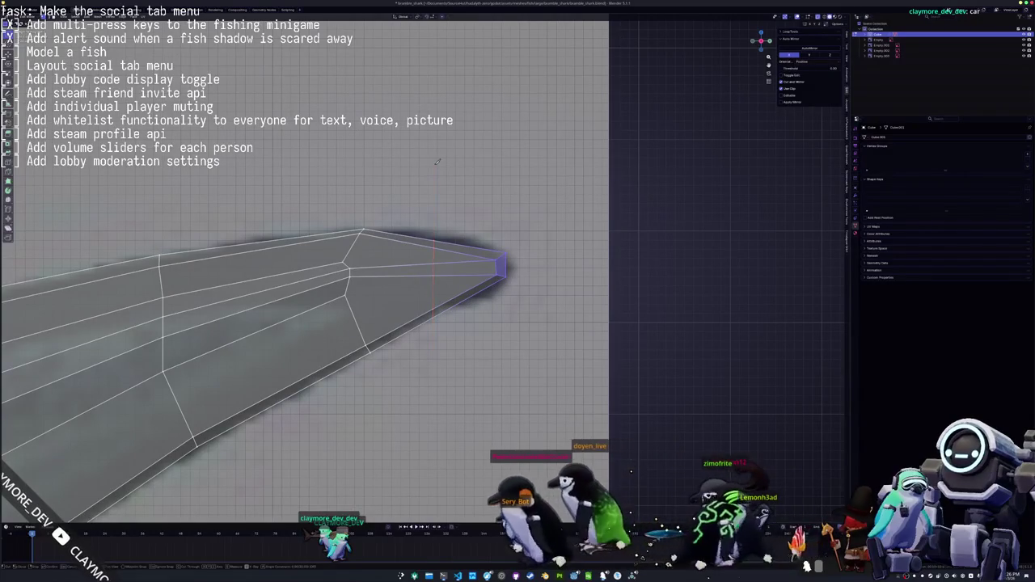
key(ctrl+KP_Add)
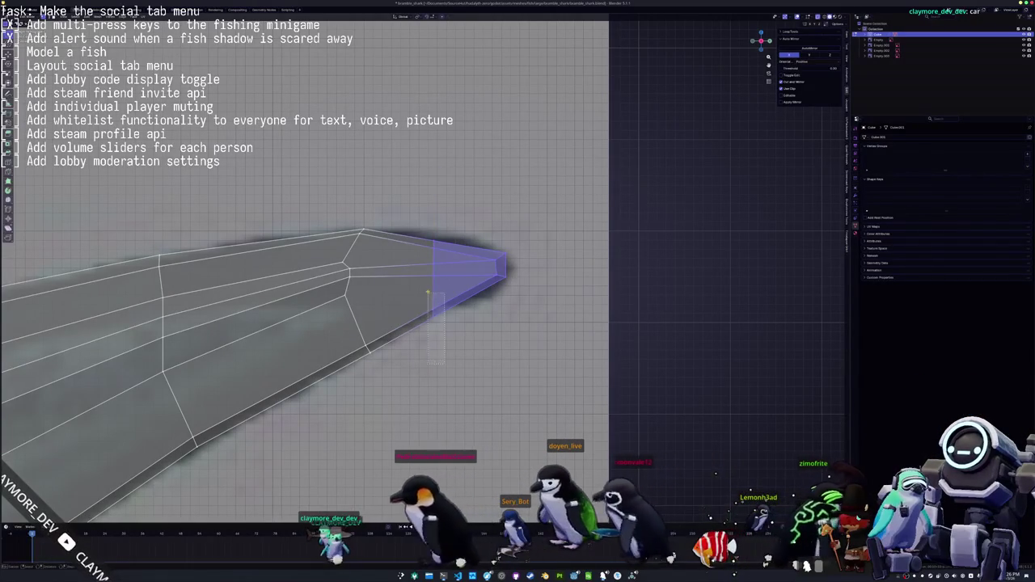
scroll(428, 299, up, 1)
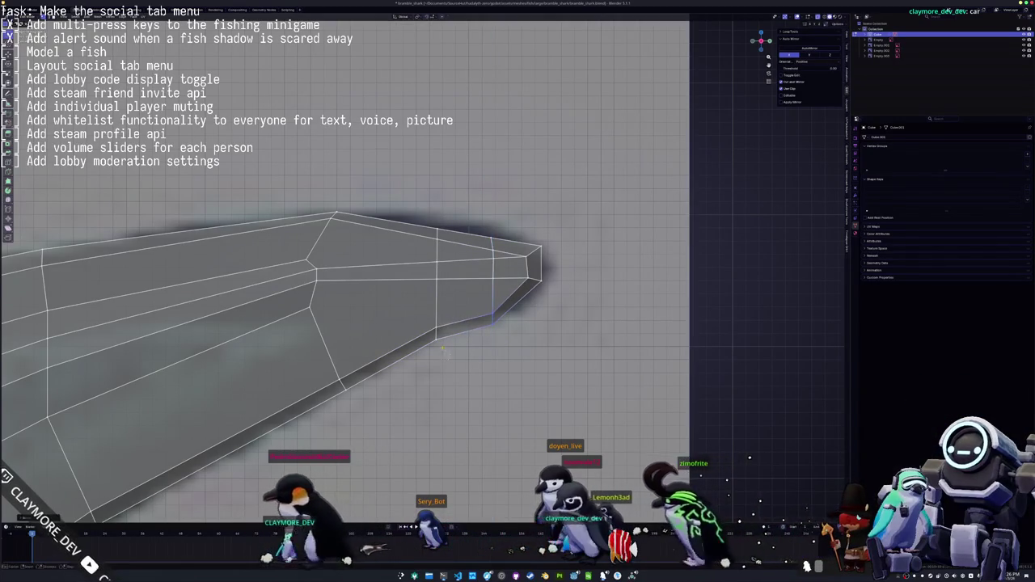
drag(487, 306, 472, 317)
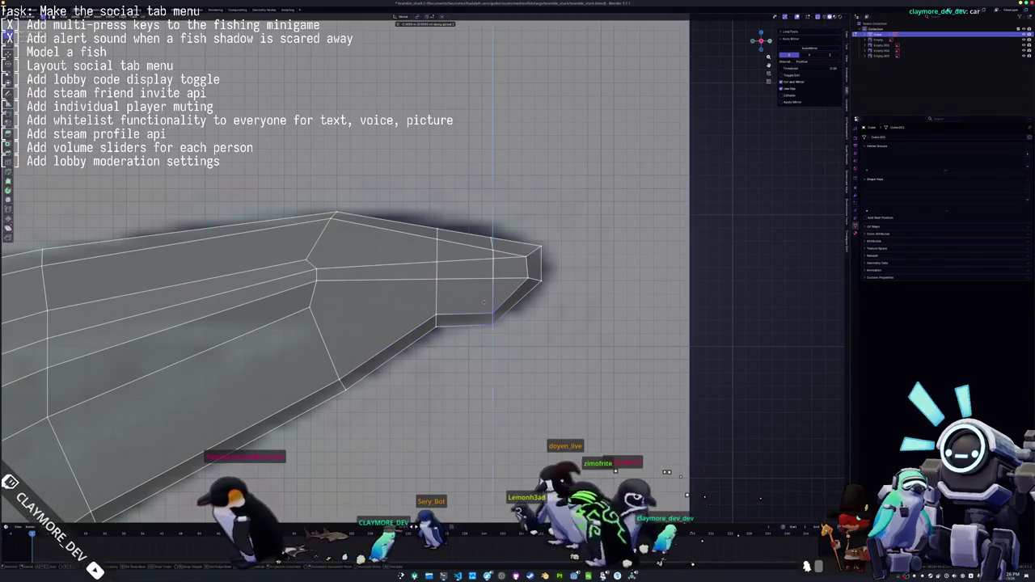
Raise the fin's top vertex near the tip along Z, then check the narrowed tip outside Edit Mode
click(483, 307)
click(436, 229)
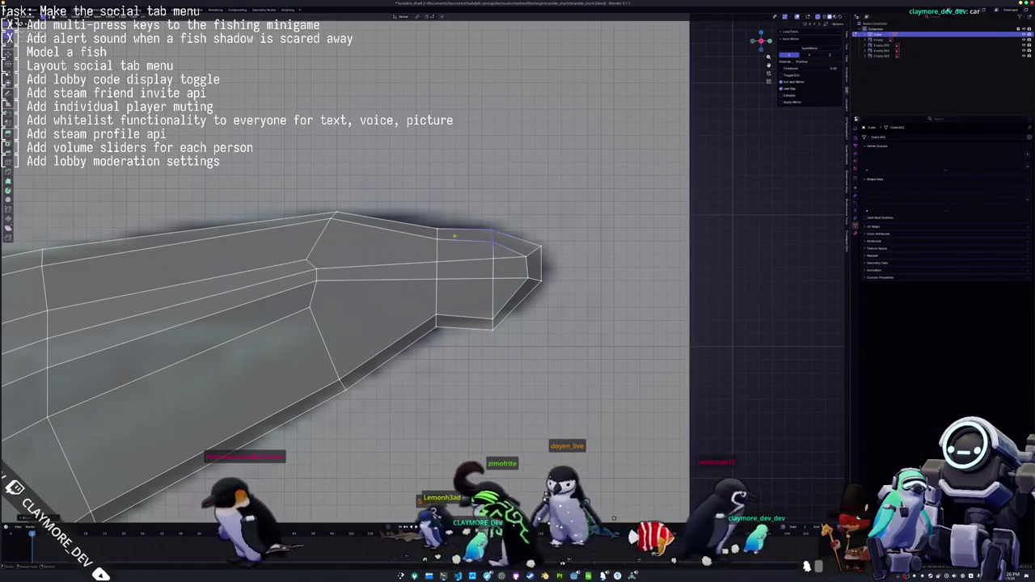
key(g)
key(z)
click(420, 199)
mouse_move(419, 199)
middle_down()
mouse_move(304, 350)
mouse_move(427, 315)
mouse_move(454, 370)
mouse_move(457, 309)
middle_up()
key(Tab)
scroll(304, 349, down, 3)
key(Tab)
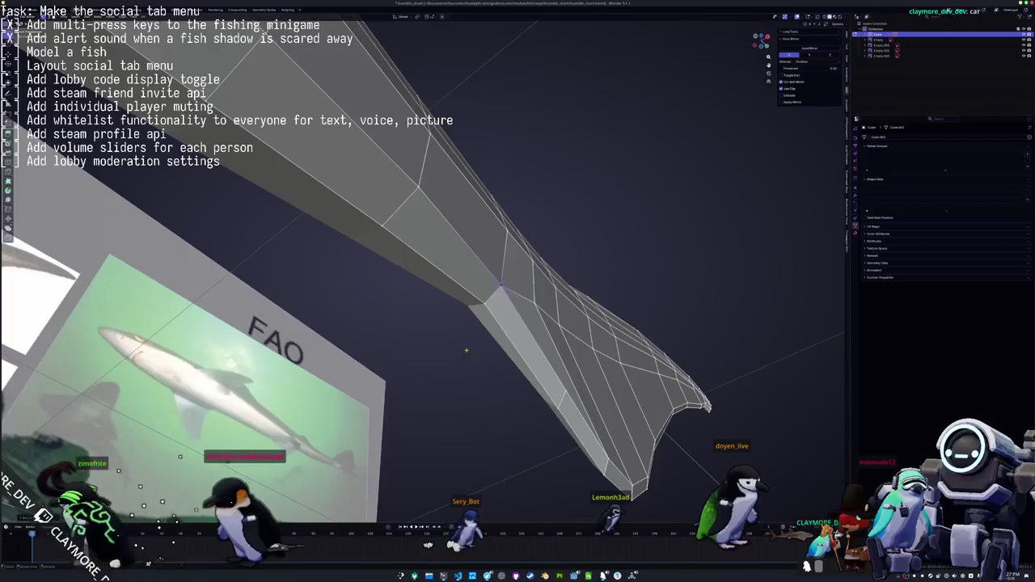
Raise the selected tail fin edge along Z to follow the side reference
middle_drag(466, 350, 457, 375)
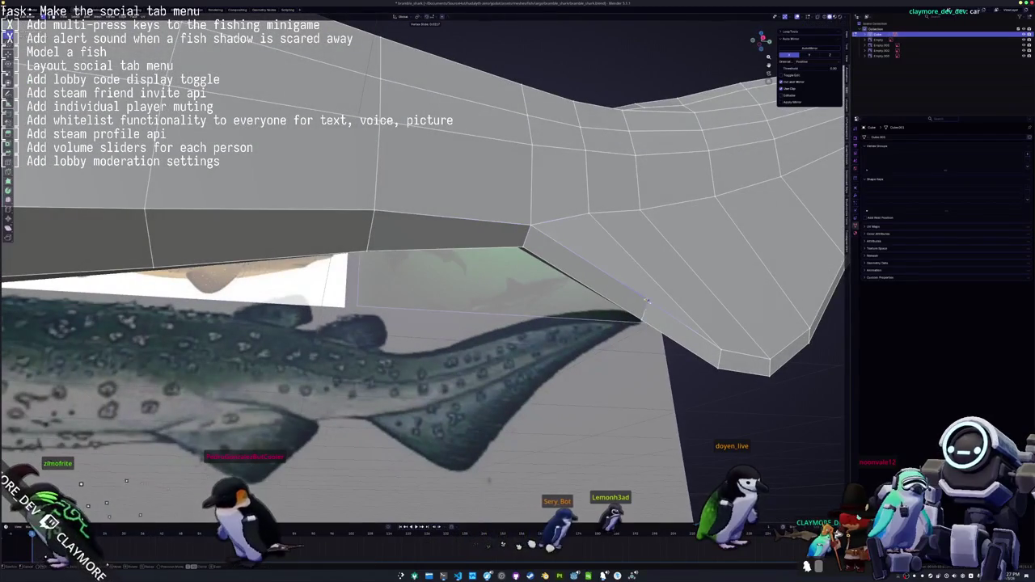
mouse_move(649, 301)
middle_down()
mouse_move(499, 339)
mouse_move(520, 339)
mouse_move(512, 323)
mouse_move(560, 264)
middle_up()
mouse_move(653, 247)
middle_down()
mouse_move(476, 235)
mouse_move(581, 301)
middle_up()
scroll(580, 300, up, 2)
scroll(580, 300, down, 2)
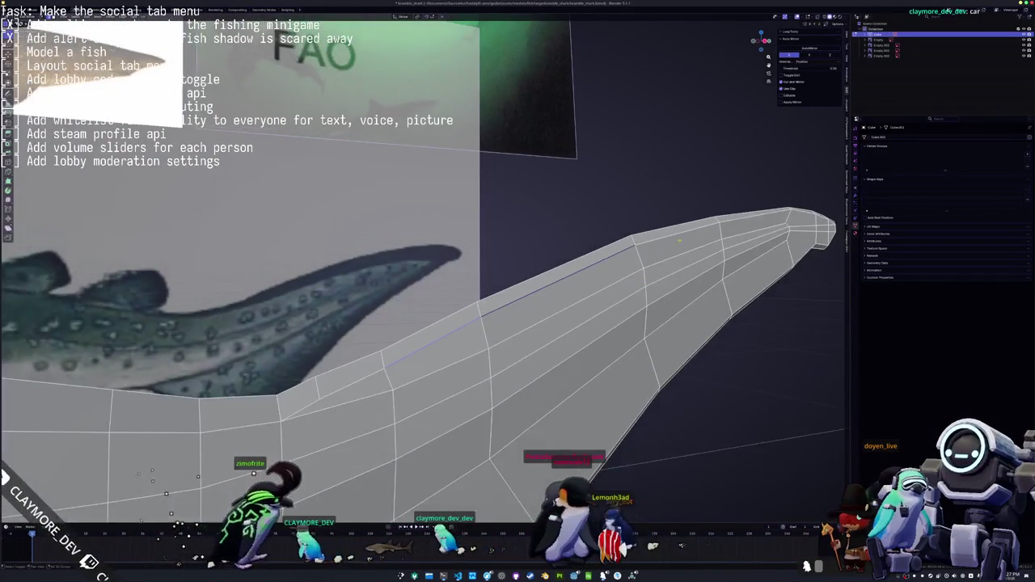
key(g)
key(z)
key(Escape)
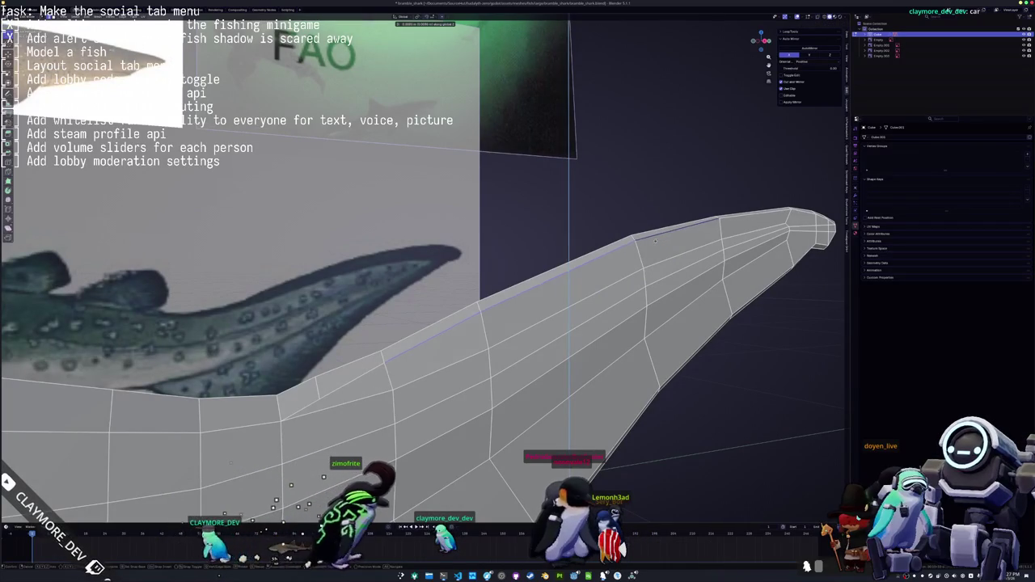
key(g)
key(z)
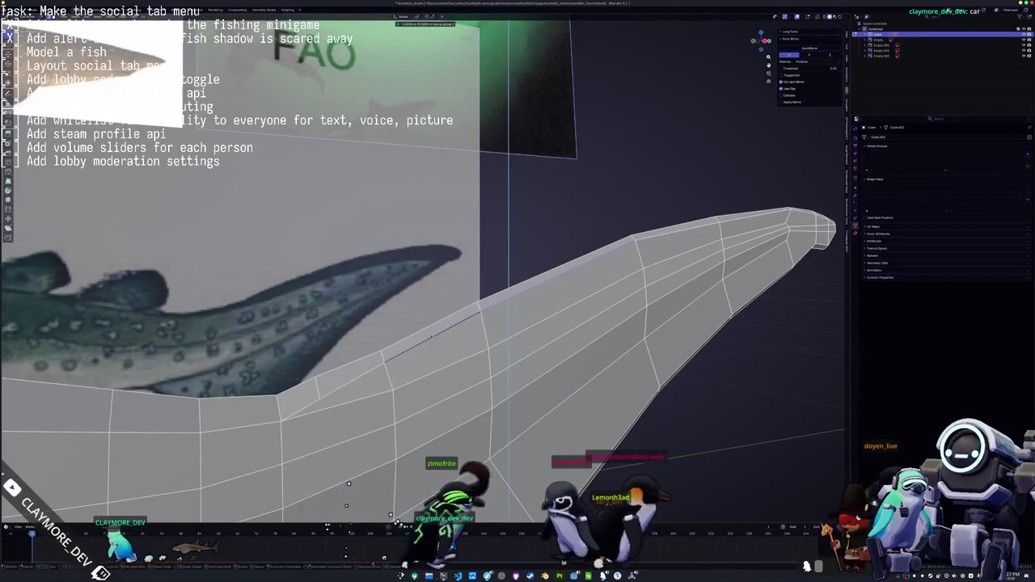
click(350, 483)
Move the fin geometry vertically again so it lines up with the reference image
middle_drag(422, 491, 411, 460)
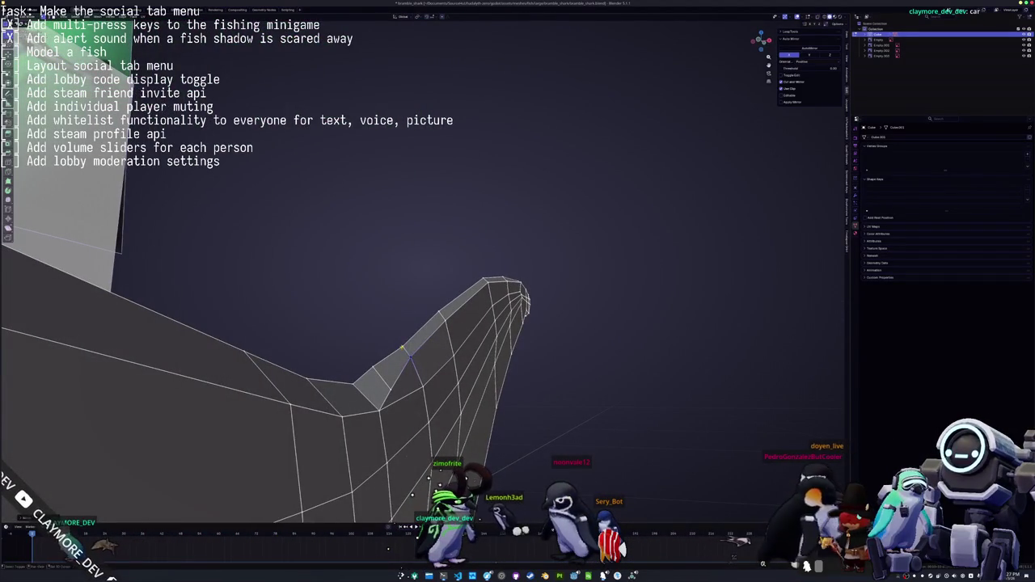
key(g)
key(z)
mouse_move(412, 493)
middle_down()
mouse_move(394, 482)
mouse_move(405, 463)
mouse_move(410, 471)
middle_up()
click(402, 480)
Check the fin in Object Mode, then shift it sideways along X to set its thickness
key(Tab)
middle_drag(433, 341, 421, 282)
key(Tab)
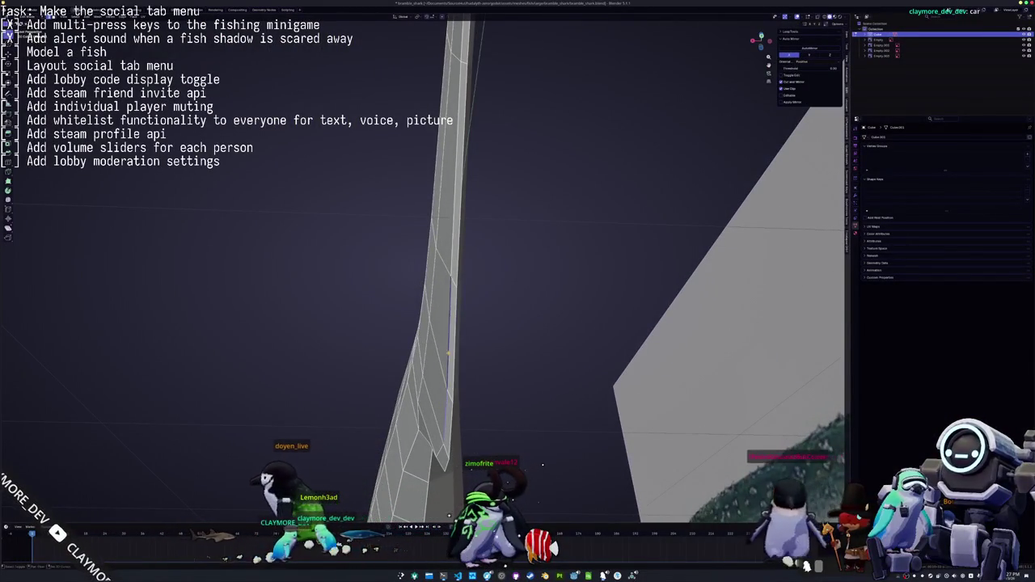
middle_drag(542, 467, 563, 438)
middle_drag(546, 505, 527, 423)
key(g)
key(x)
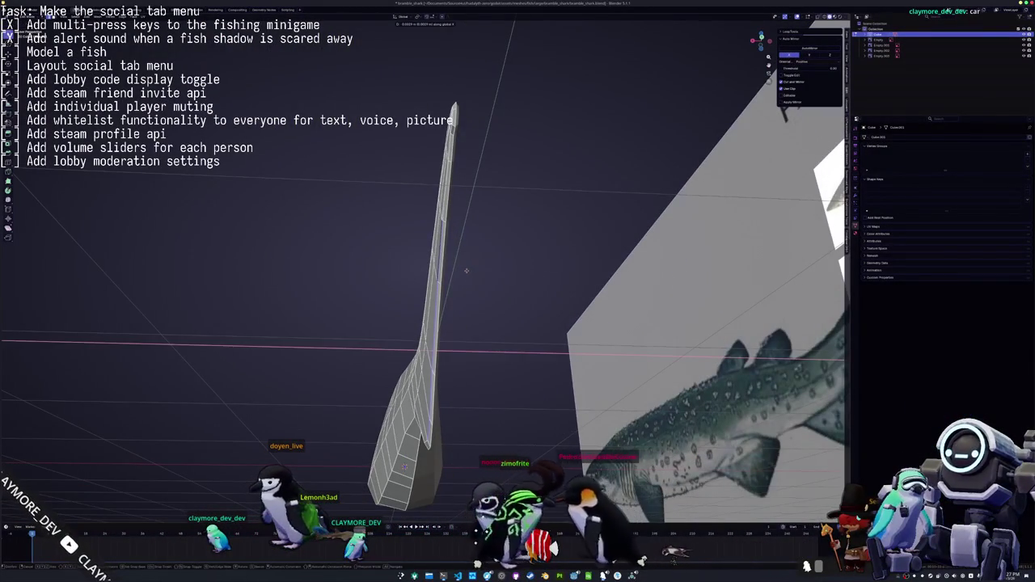
key(Return)
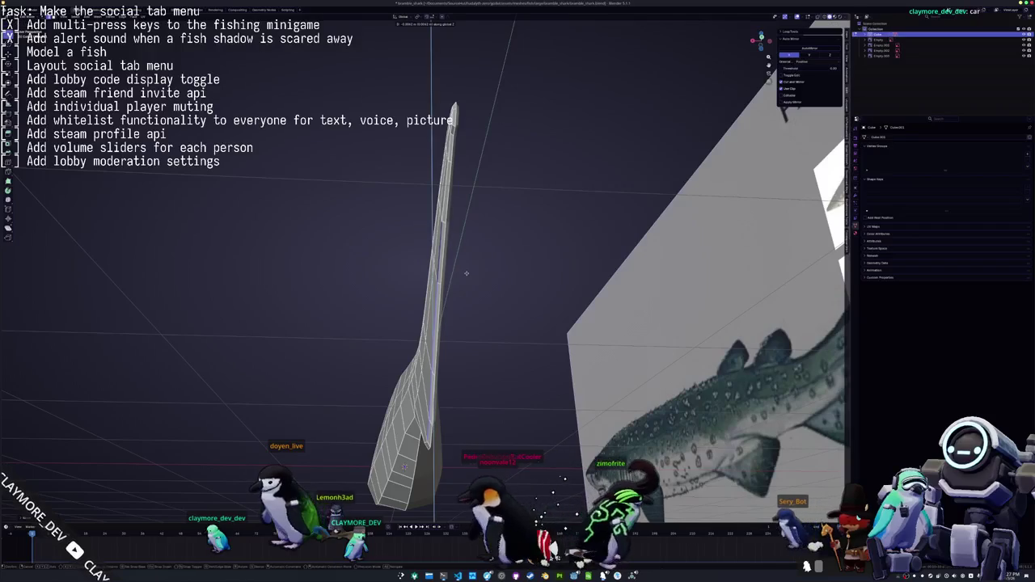
middle_drag(466, 273, 672, 466)
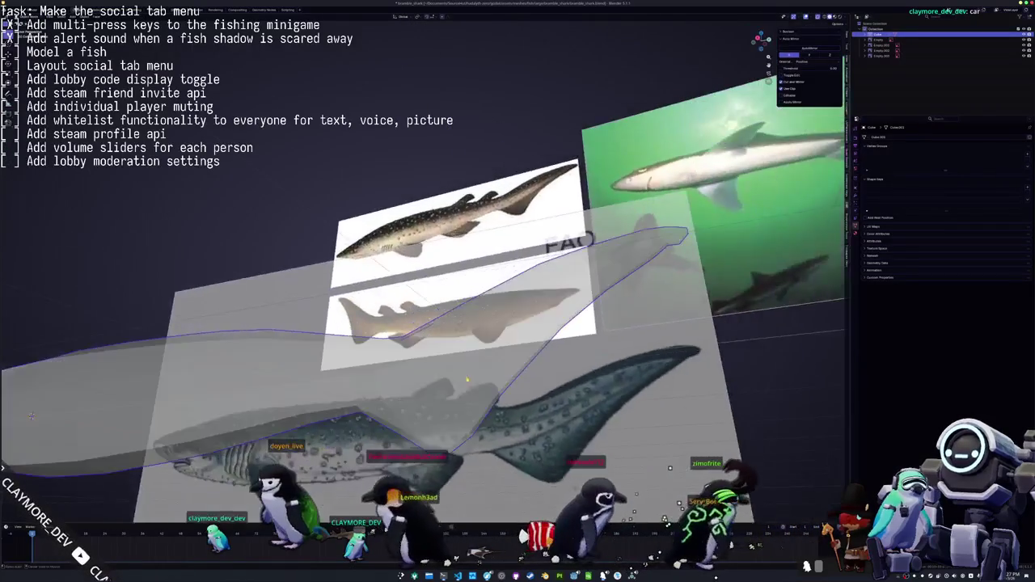
Nudge the tail fin's lower crease upward in Edit Mode
key(Tab)
scroll(673, 466, up, 3)
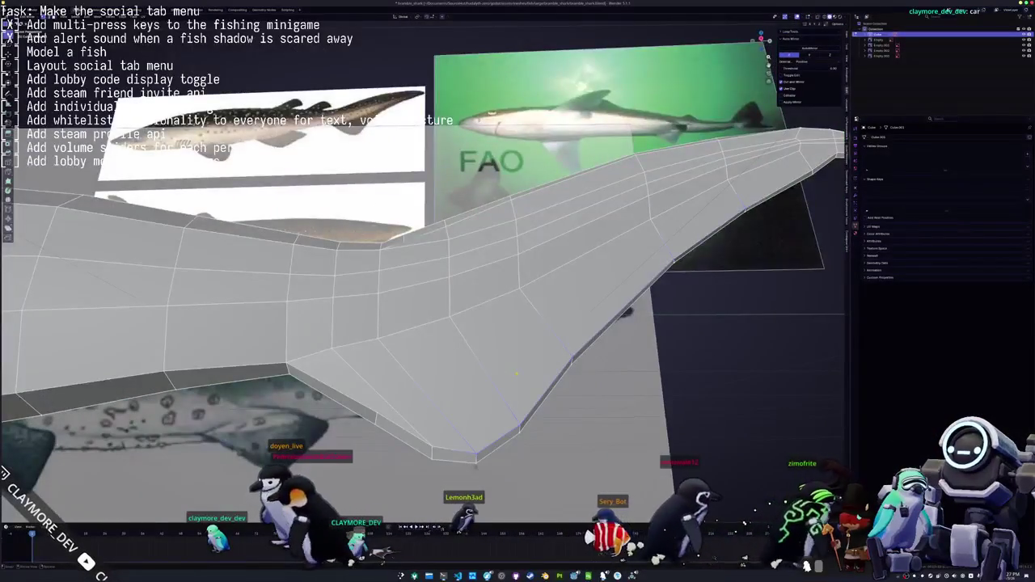
middle_drag(672, 467, 627, 459)
drag(504, 372, 534, 353)
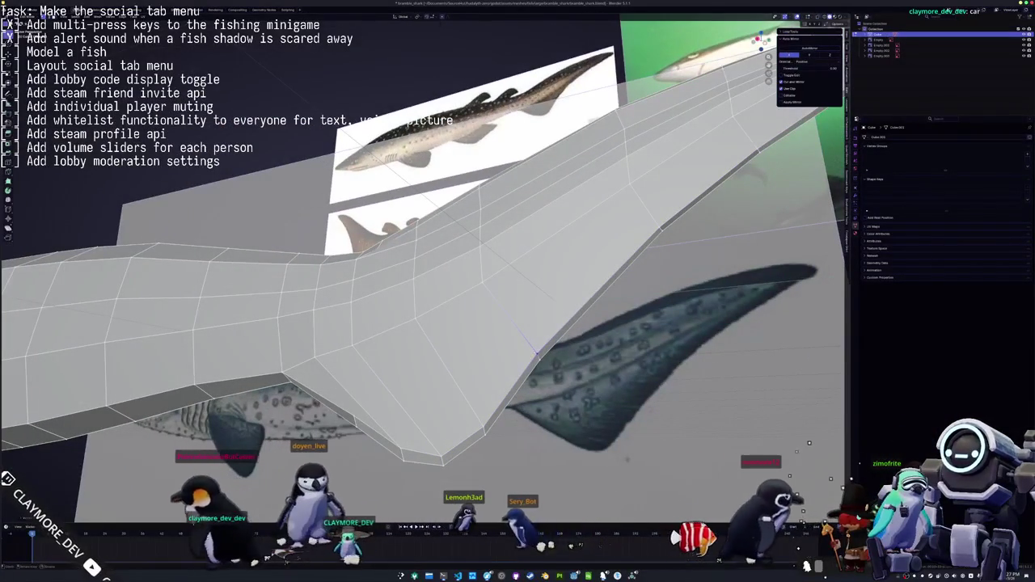
scroll(534, 353, down, 5)
mouse_move(534, 352)
middle_down()
mouse_move(476, 362)
mouse_move(463, 349)
middle_up()
scroll(465, 351, down, 3)
In front side view, inset the back face under the dorsal fin and select the narrow top face
key(KP_1)
scroll(435, 305, up, 5)
scroll(435, 305, up, 3)
shift+middle_drag(435, 305, 318, 264)
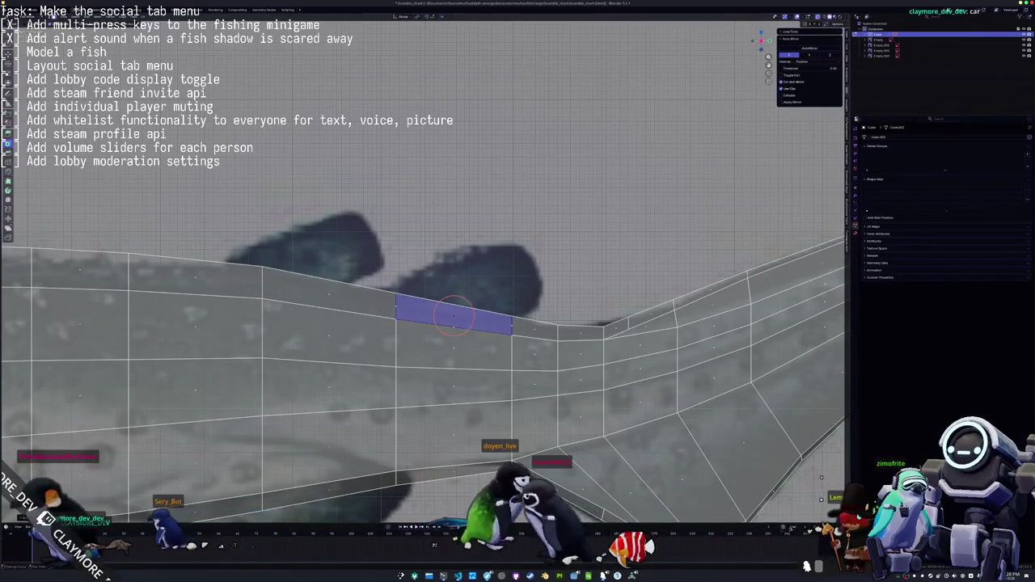
key(i)
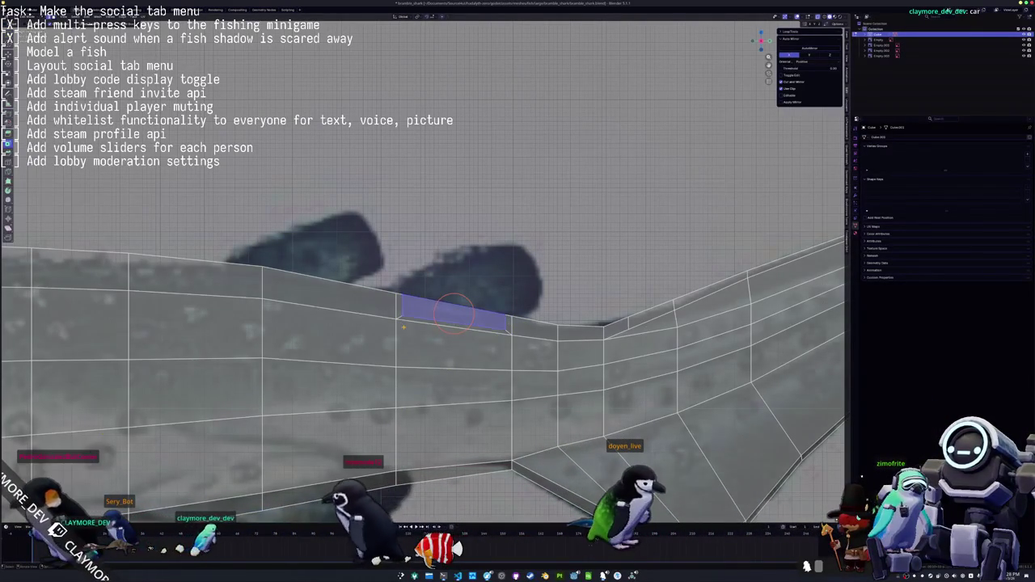
mouse_move(453, 323)
middle_down()
mouse_move(125, 304)
mouse_move(429, 330)
mouse_move(450, 321)
middle_up()
click(429, 329)
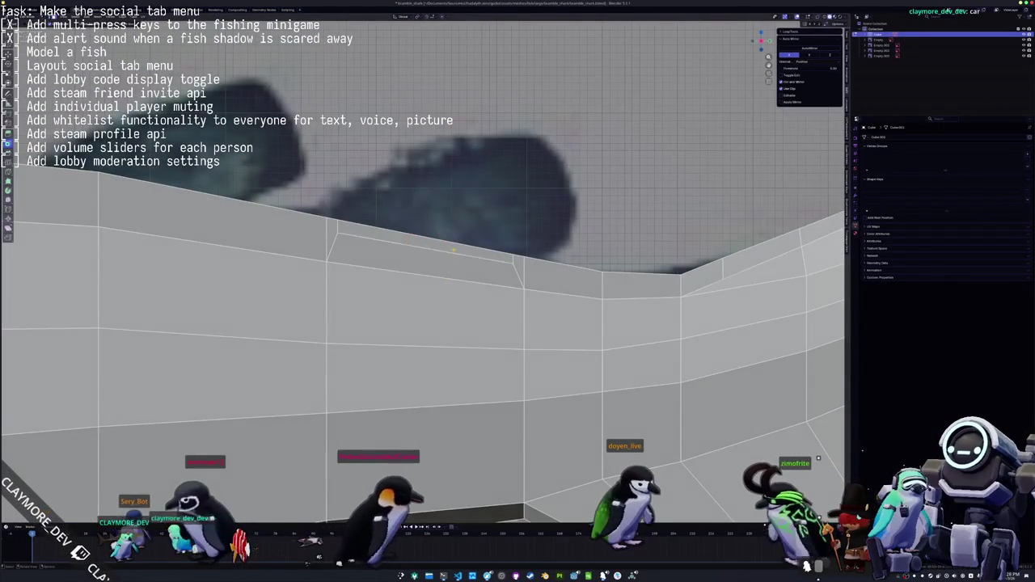
click(481, 255)
shift+middle_drag(482, 255, 417, 356)
With X-ray on, extrude the back's top face upward, merge it into a peak and move it back
key(alt+z)
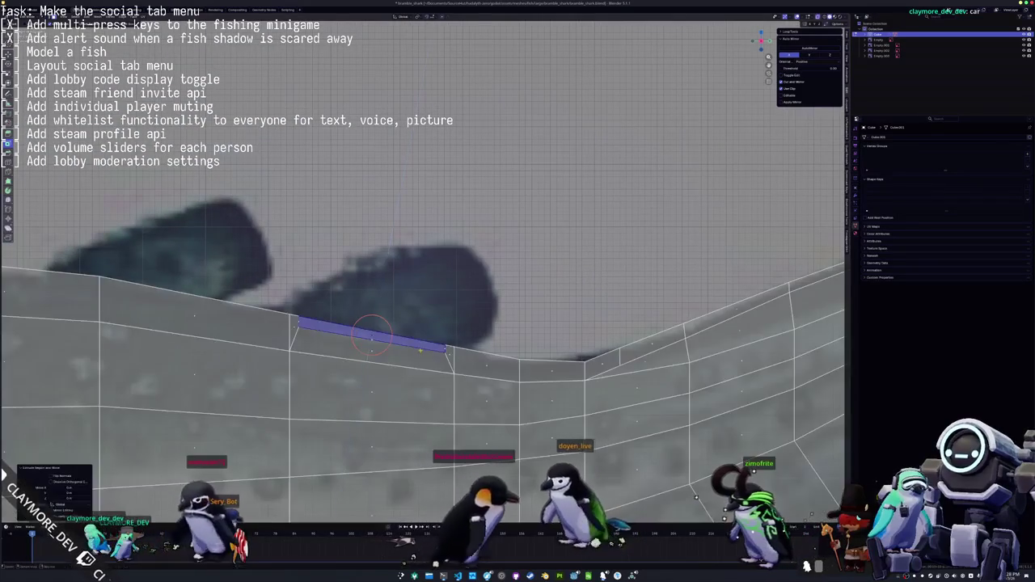
key(e)
click(450, 258)
key(m)
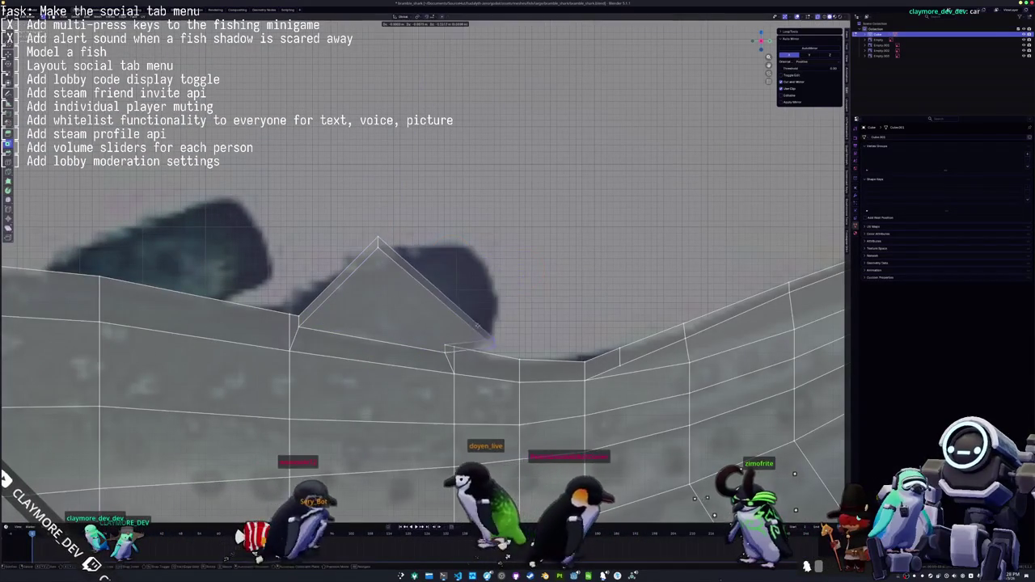
key(g)
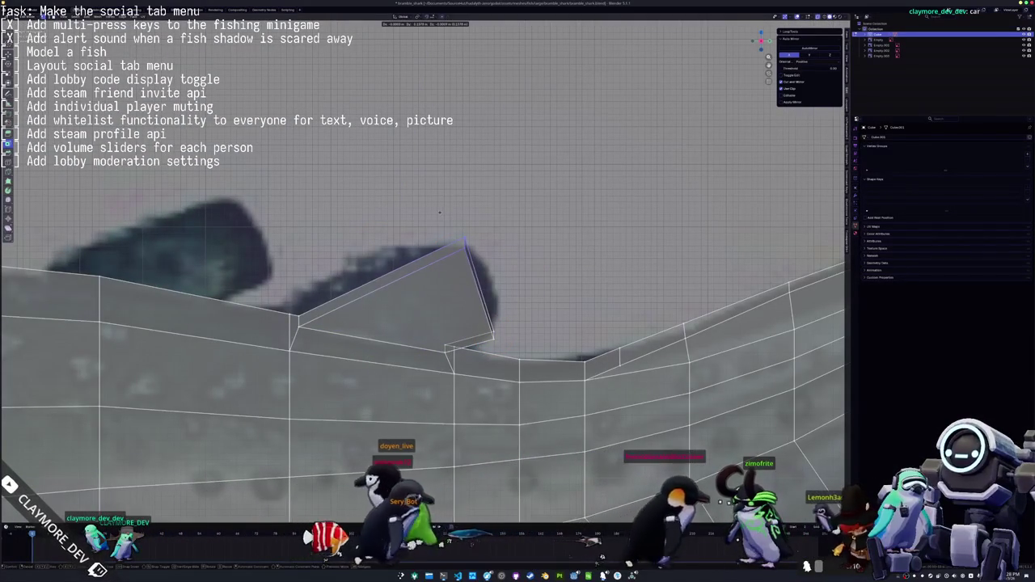
click(463, 240)
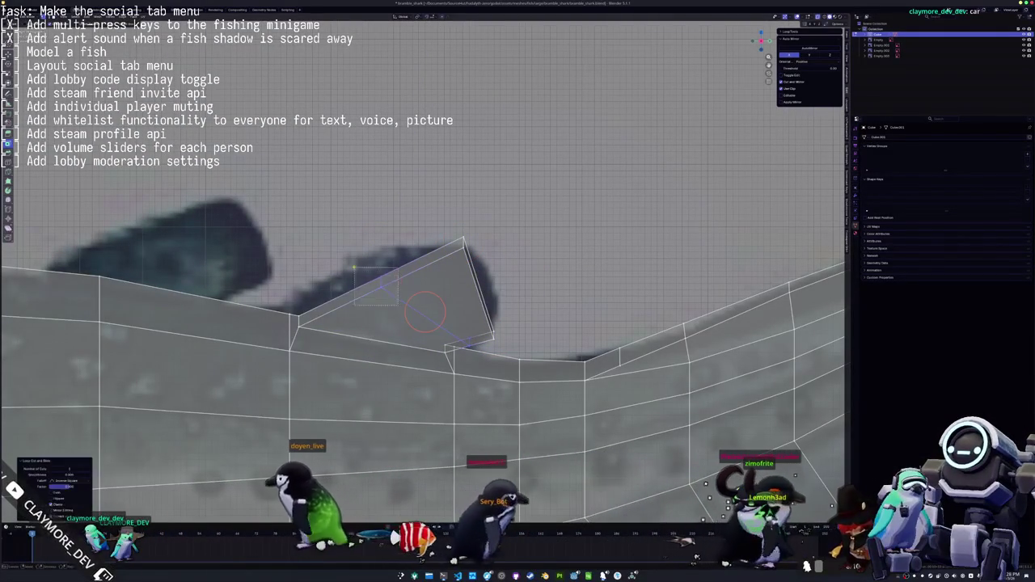
Knife-cut a new edge across the fin's front slope, slide it, and move the tip edge up-left
click(362, 264)
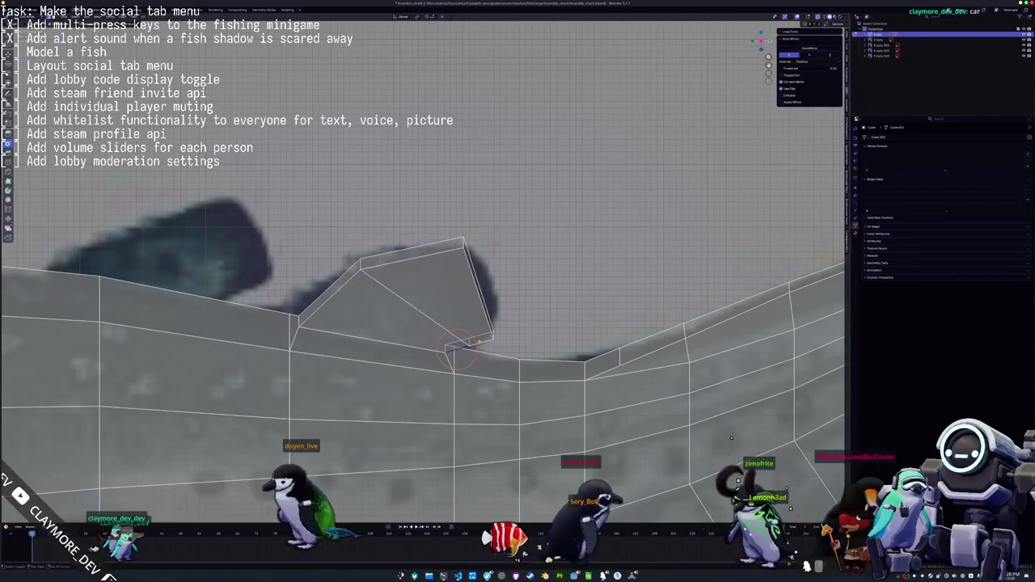
key(Return)
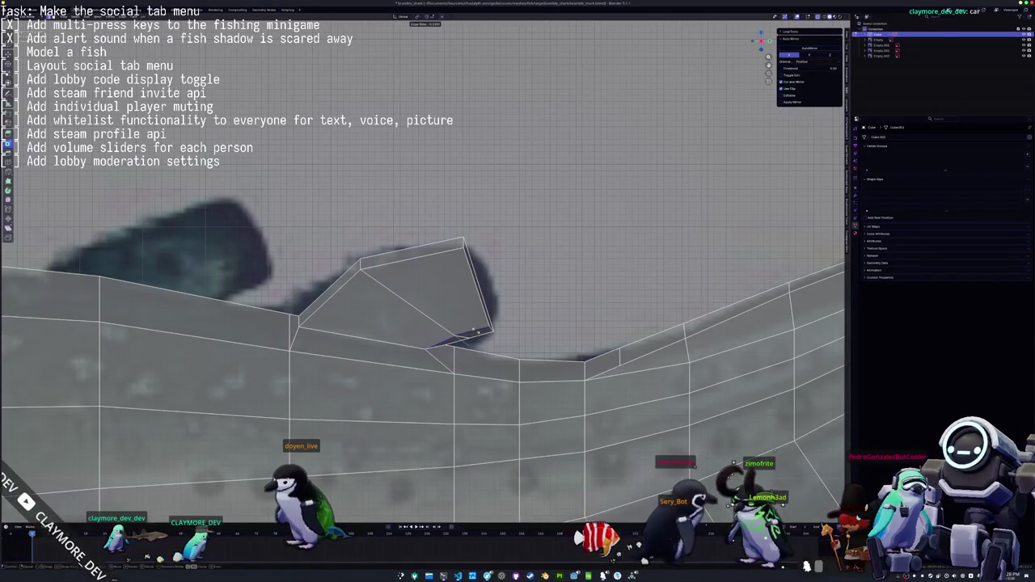
click(455, 333)
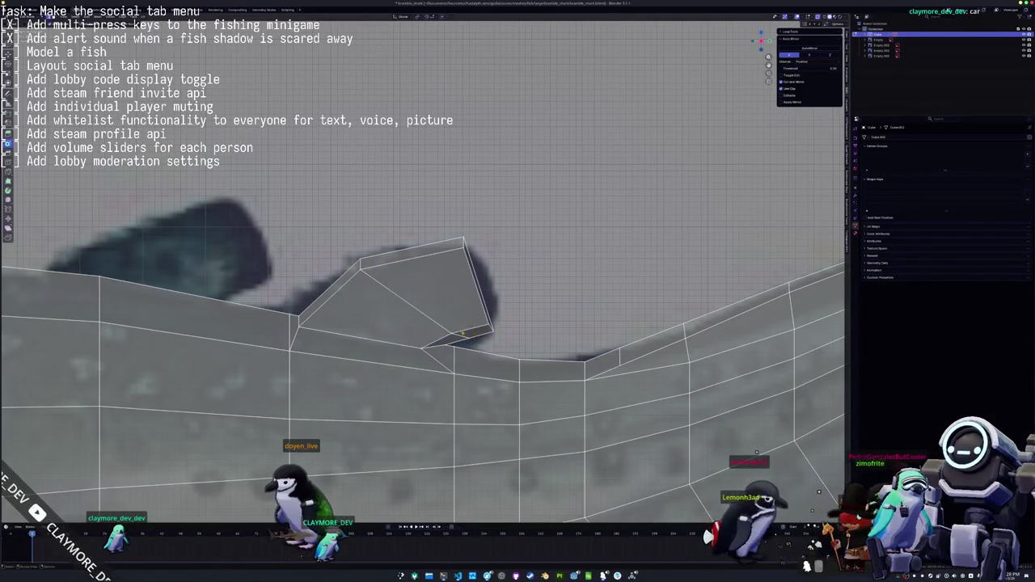
drag(467, 339, 468, 339)
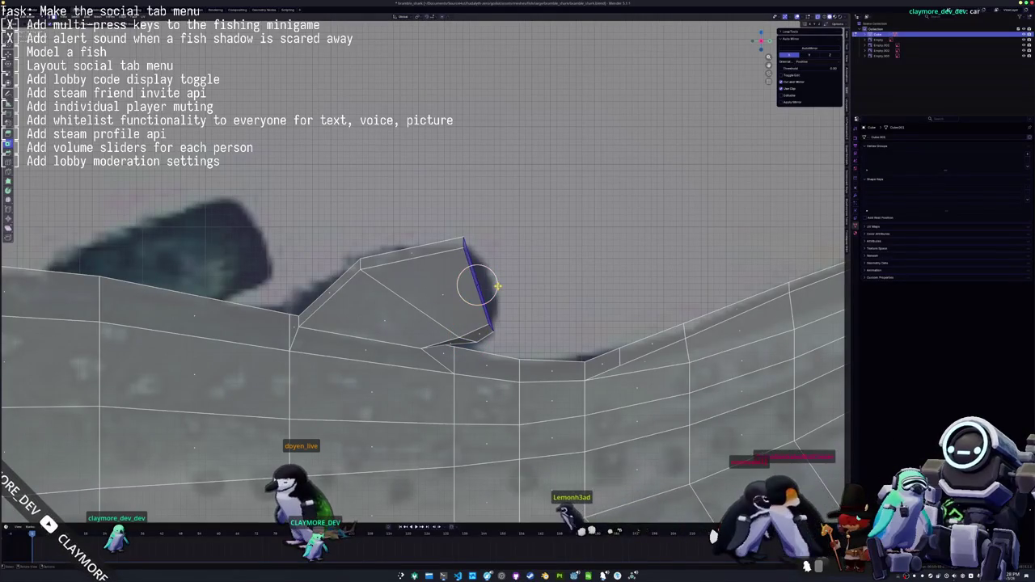
key(g)
key(z)
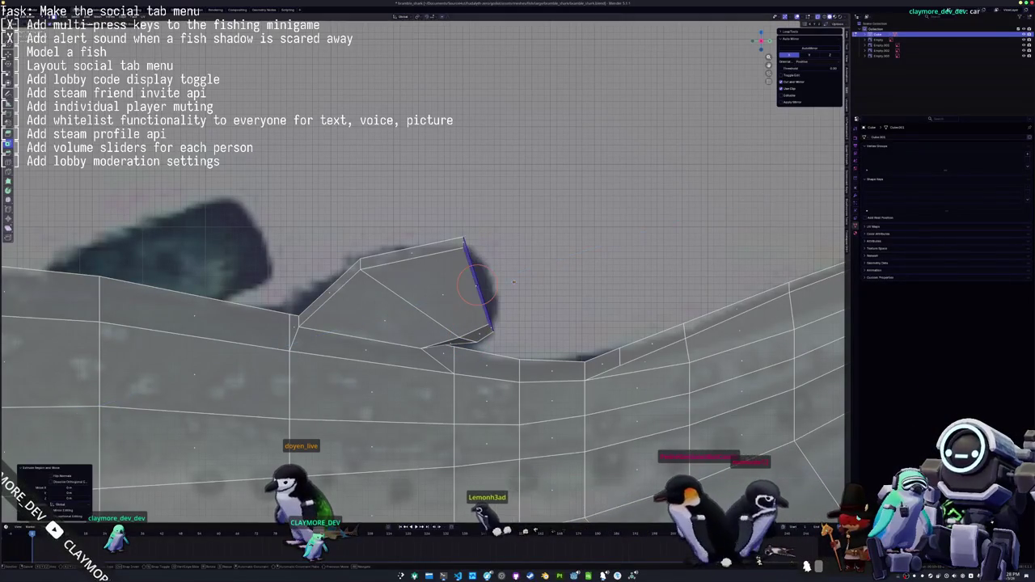
key(z)
key(g)
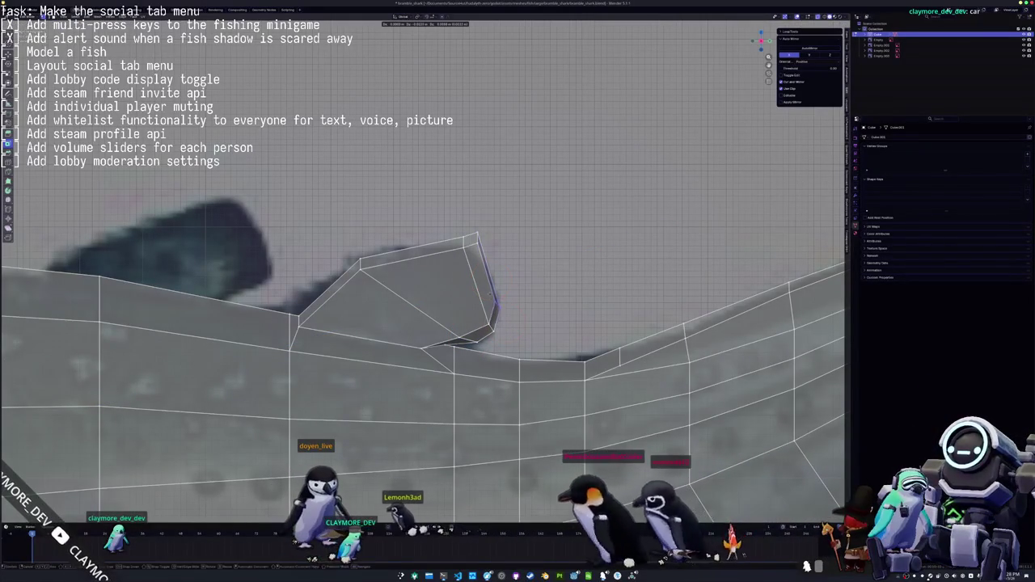
click(474, 233)
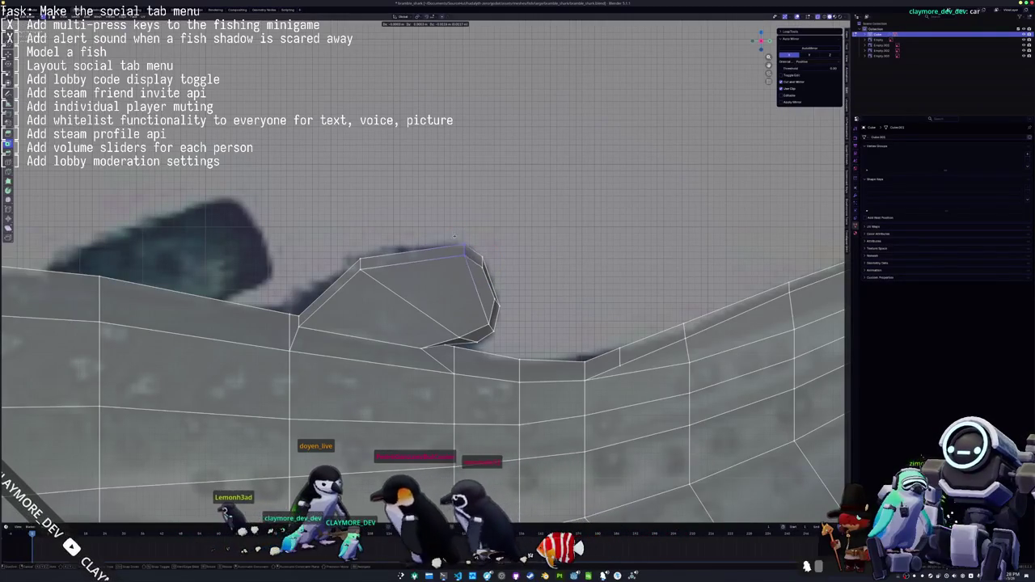
Connect the fin top to its lower-right vertex with J and reshape the fin vertices into a rounded outline
key(j)
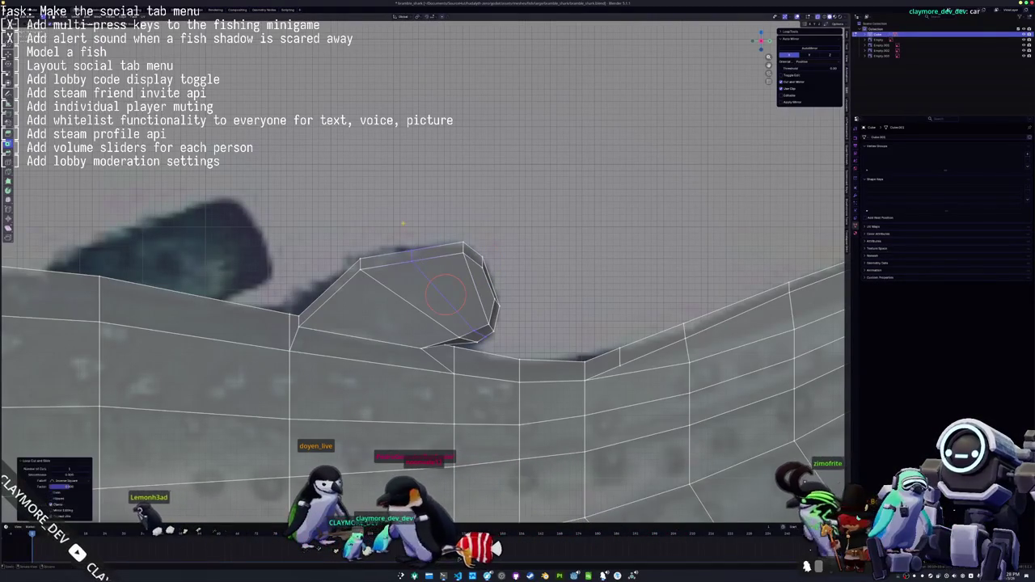
key(g)
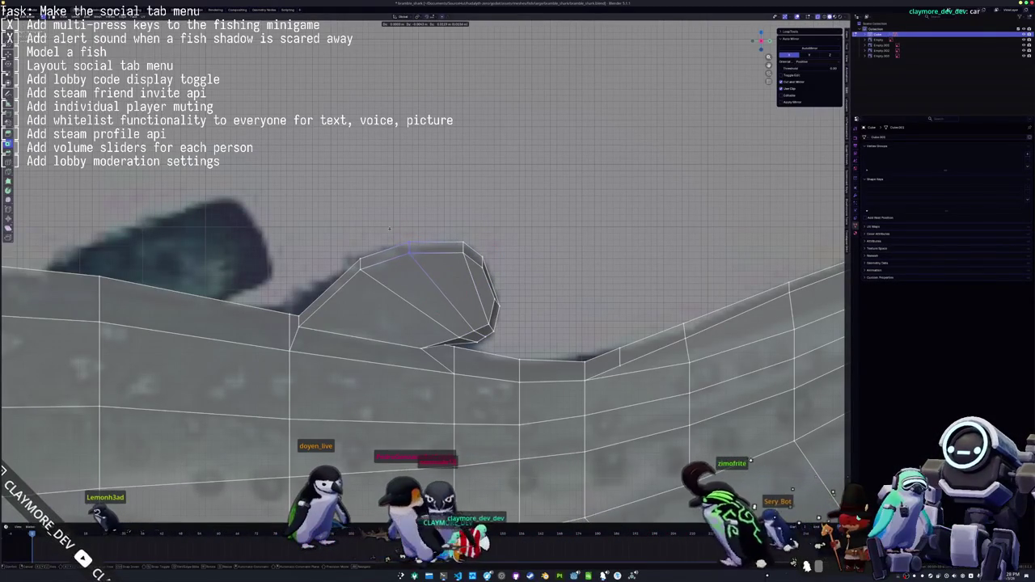
click(408, 249)
key(g)
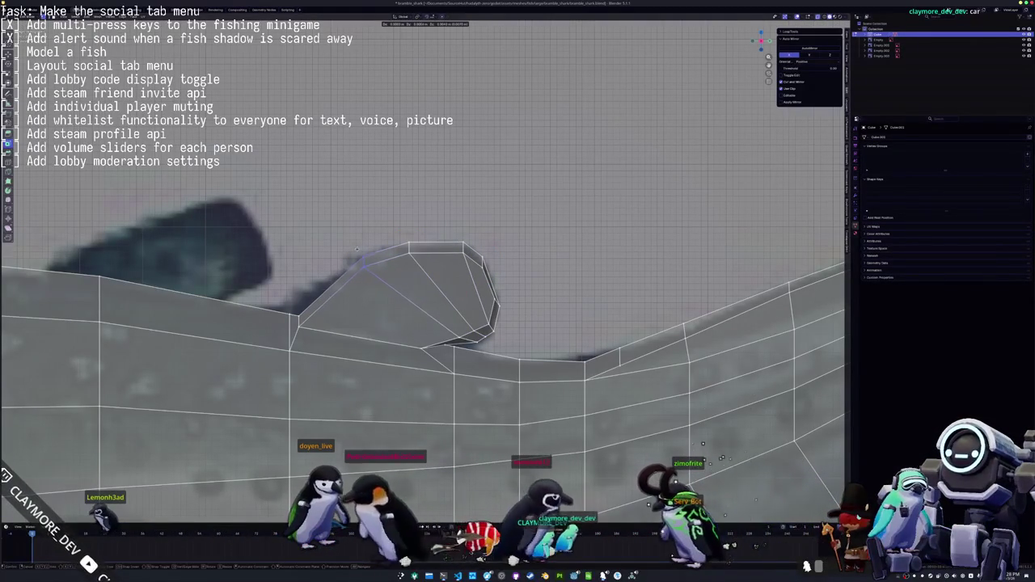
key(g)
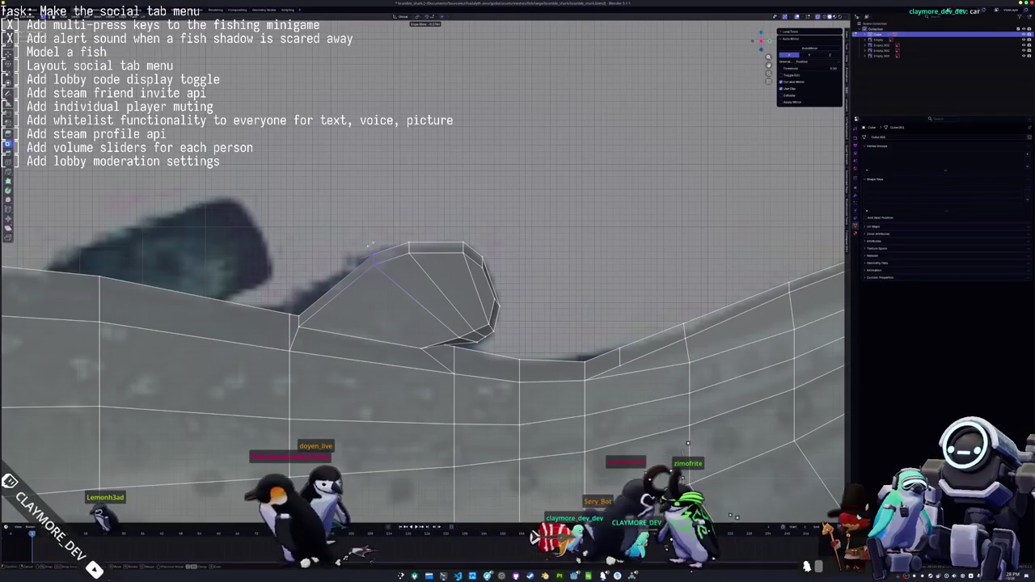
click(371, 245)
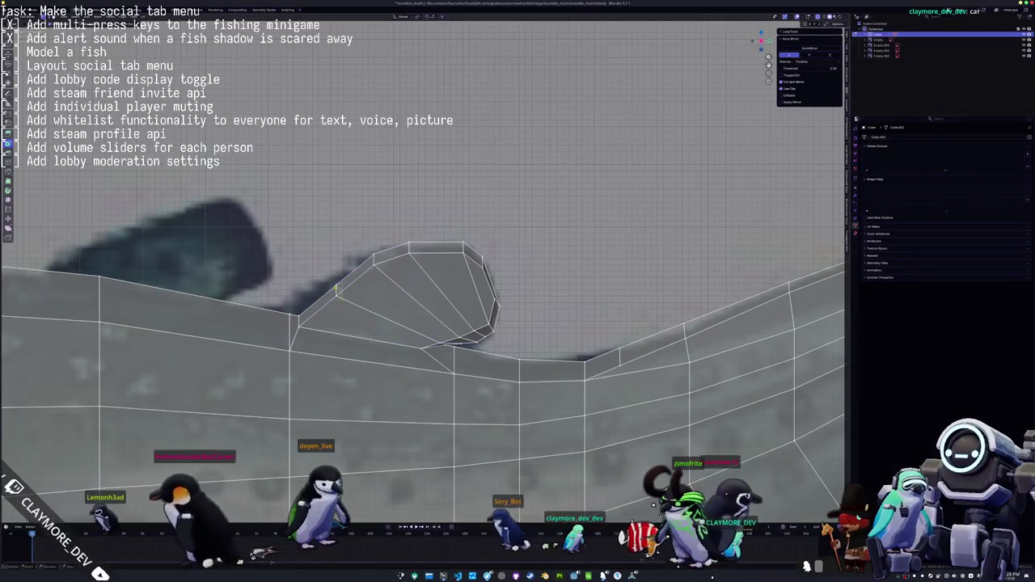
click(339, 293)
key(g)
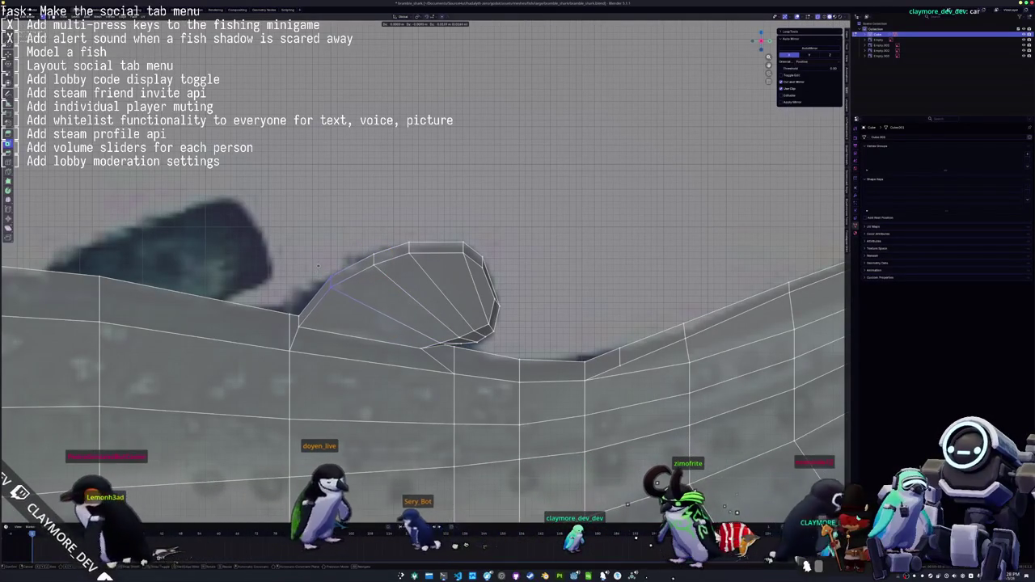
click(320, 266)
Settle the fin's front vertex onto the body edge, raise the base vertex, and check the fin in Object Mode
scroll(363, 267, up, 2)
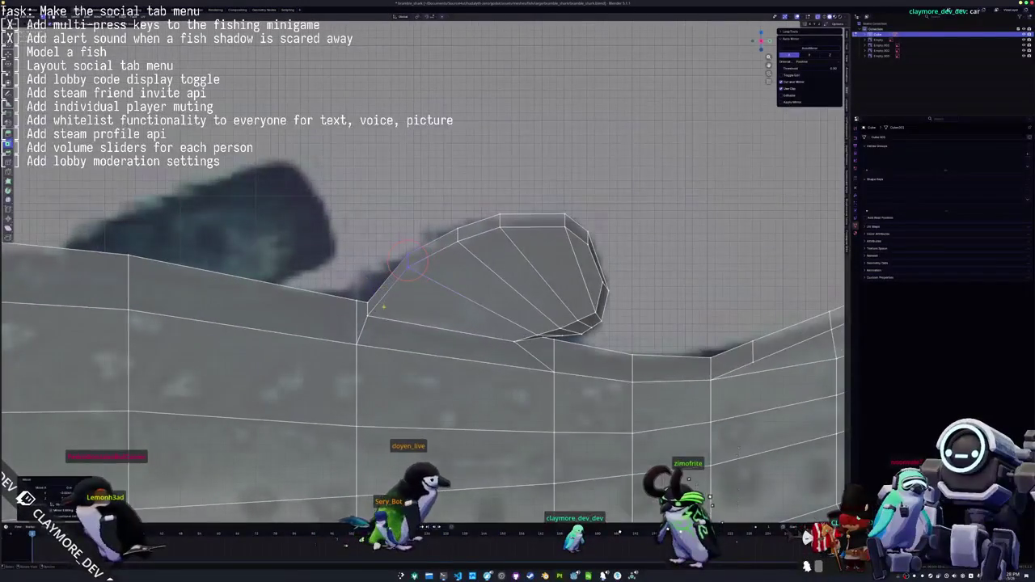
key(g)
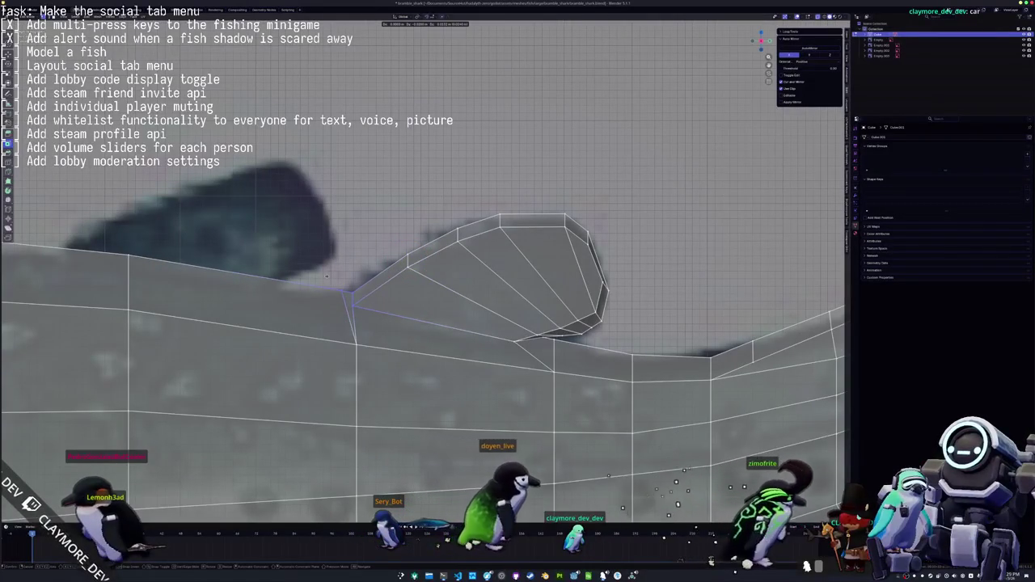
click(341, 320)
middle_drag(421, 323, 461, 324)
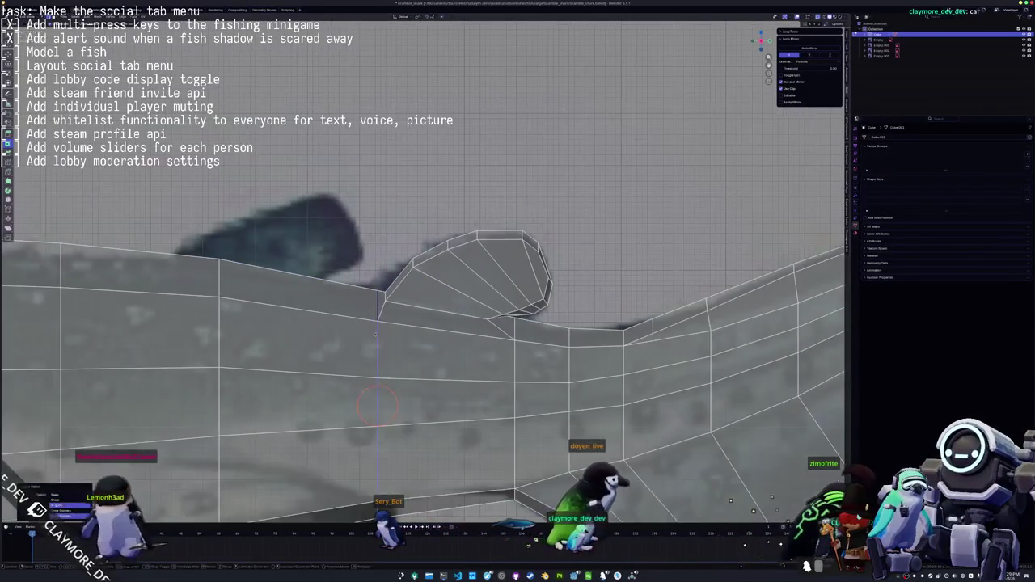
key(g)
click(368, 279)
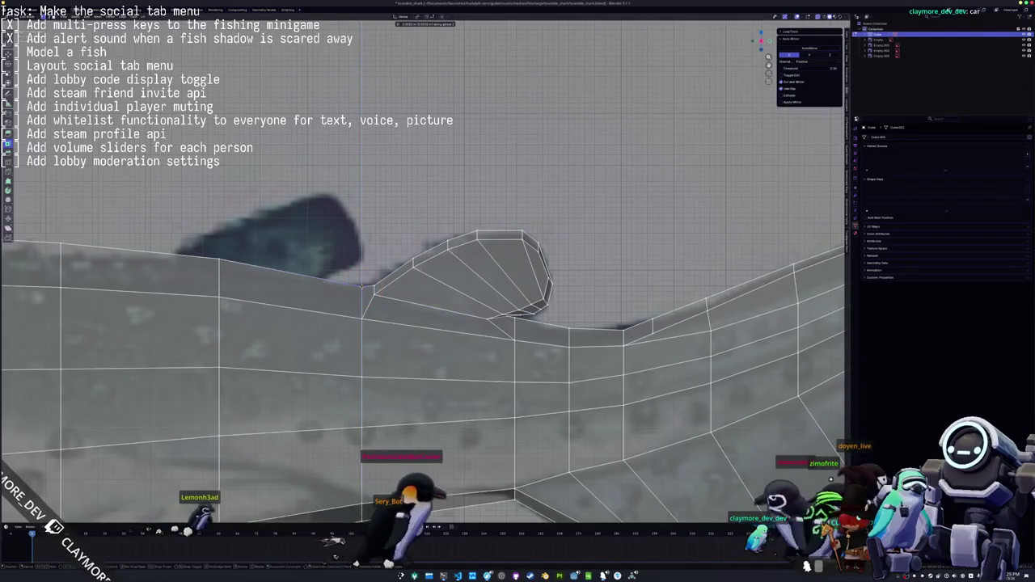
key(Tab)
middle_drag(483, 325, 259, 356)
key(Tab)
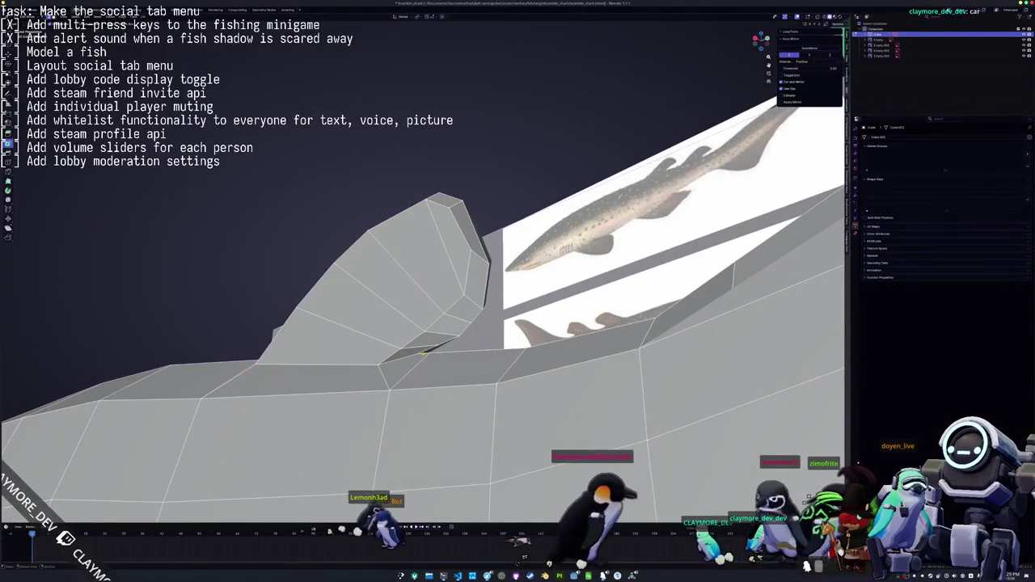
Orbit around the dorsal fin, slide one fin vertex, check it in Object Mode, and return to front side view
middle_drag(430, 353, 512, 376)
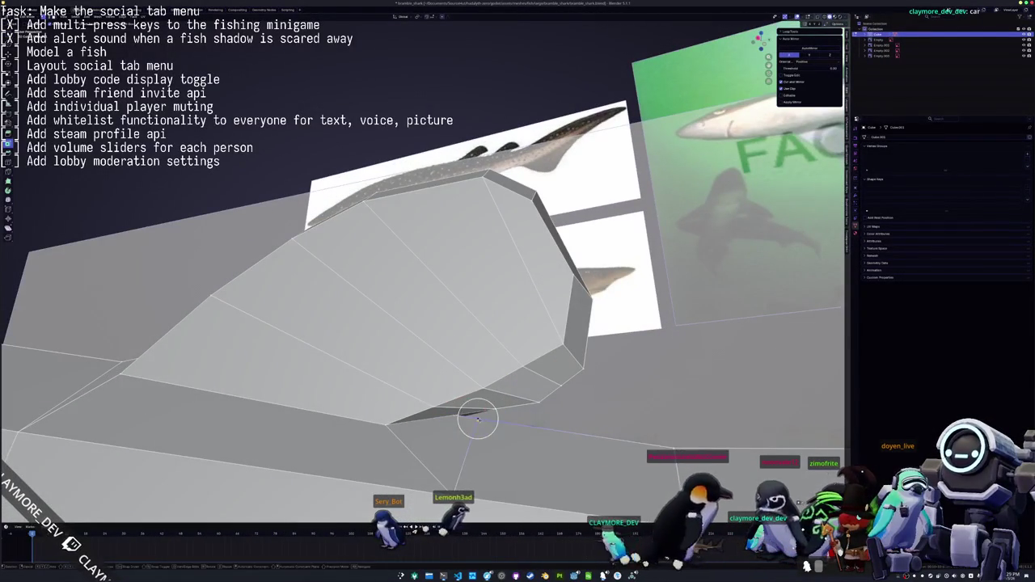
mouse_move(489, 422)
middle_down()
mouse_move(449, 410)
mouse_move(334, 437)
mouse_move(408, 449)
middle_up()
click(468, 415)
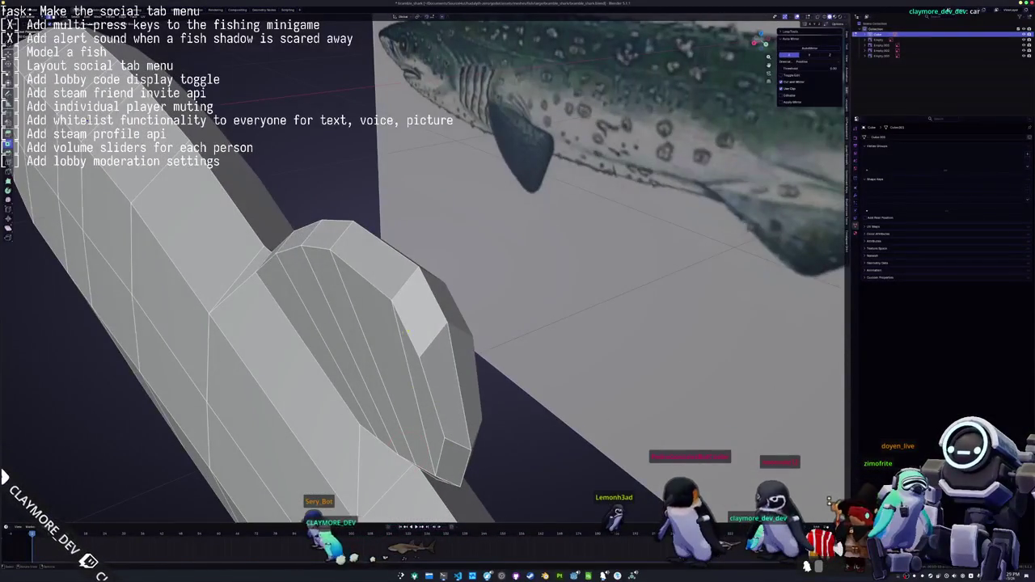
middle_drag(374, 299, 441, 288)
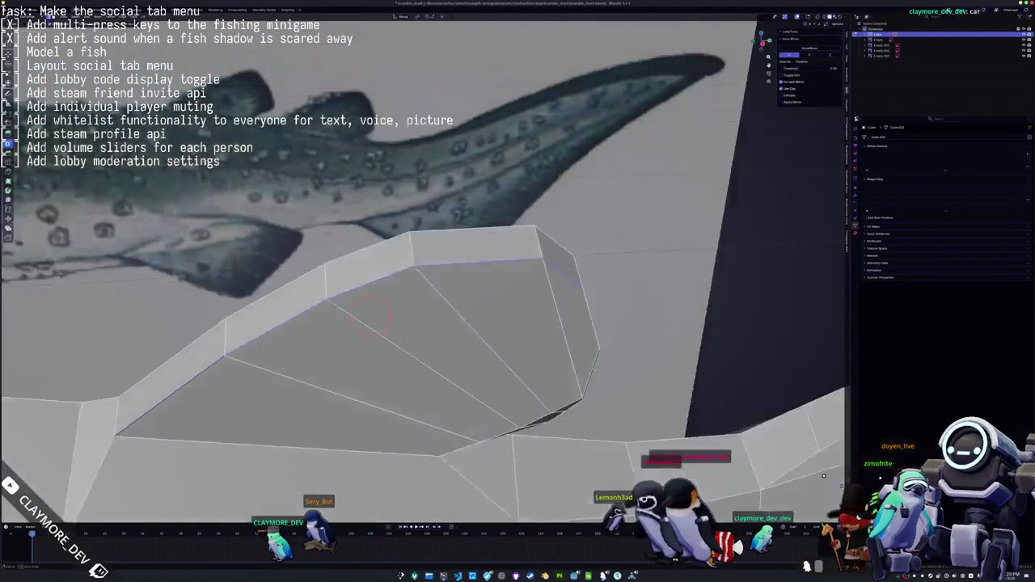
middle_drag(344, 313, 495, 288)
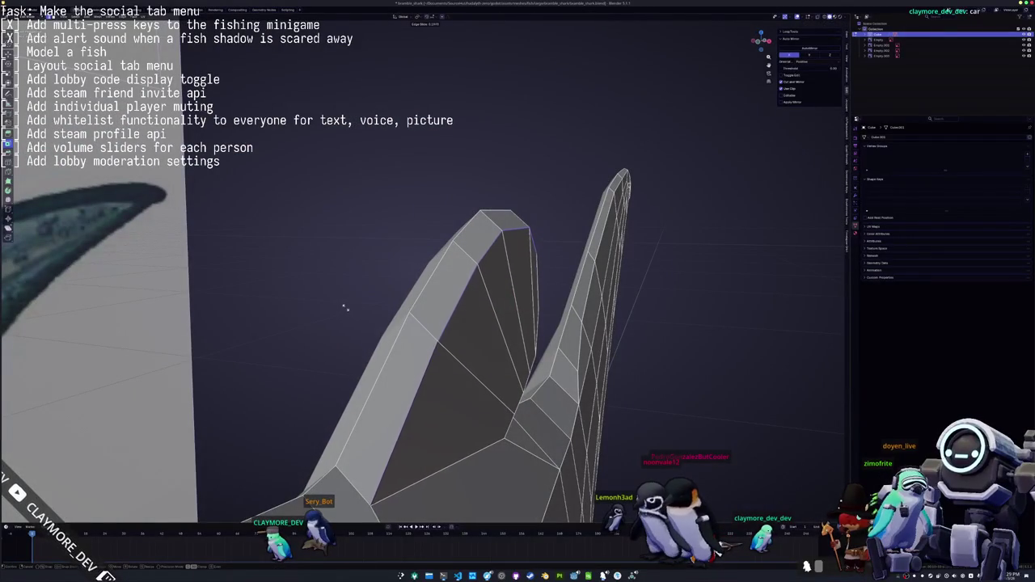
mouse_move(345, 308)
middle_down()
mouse_move(360, 358)
mouse_move(354, 367)
mouse_move(259, 346)
mouse_move(435, 219)
mouse_move(384, 215)
mouse_move(261, 145)
mouse_move(413, 303)
mouse_move(499, 320)
mouse_move(491, 315)
middle_up()
key(Tab)
key(Tab)
key(Tab)
key(KP_1)
key(Tab)
scroll(491, 316, up, 5)
scroll(490, 315, up, 2)
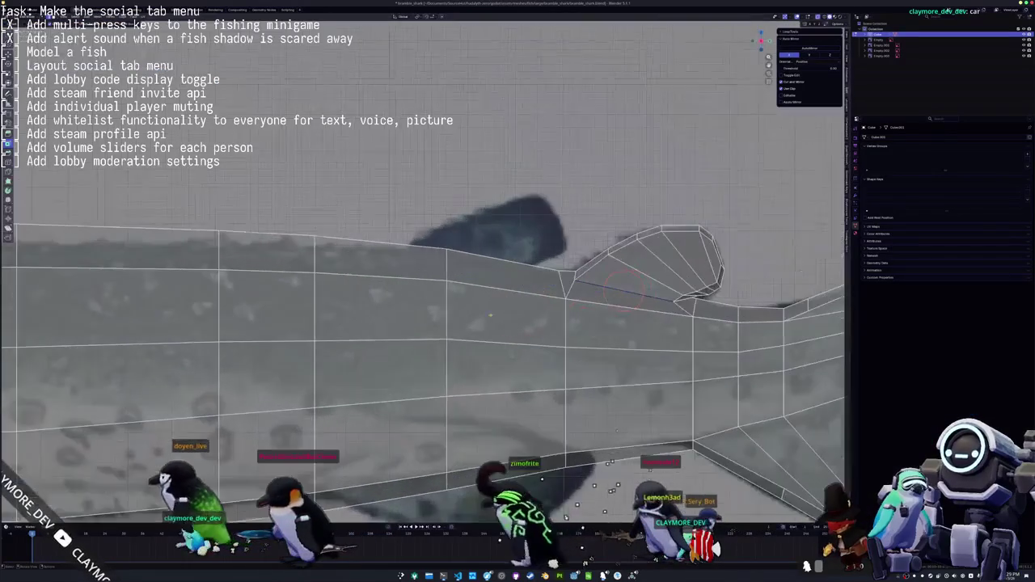
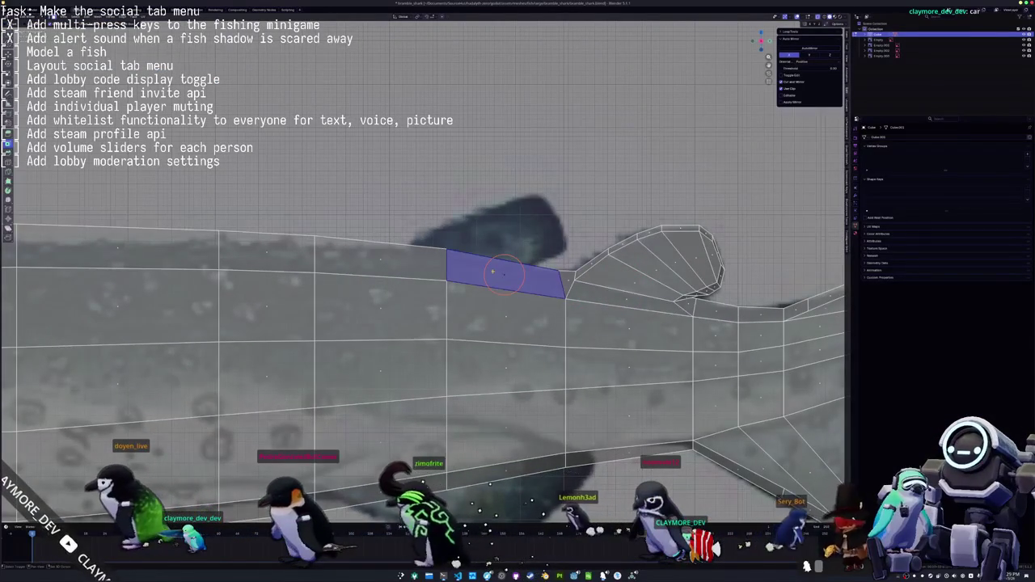
Add an edge loop across the shark's body
click(536, 315)
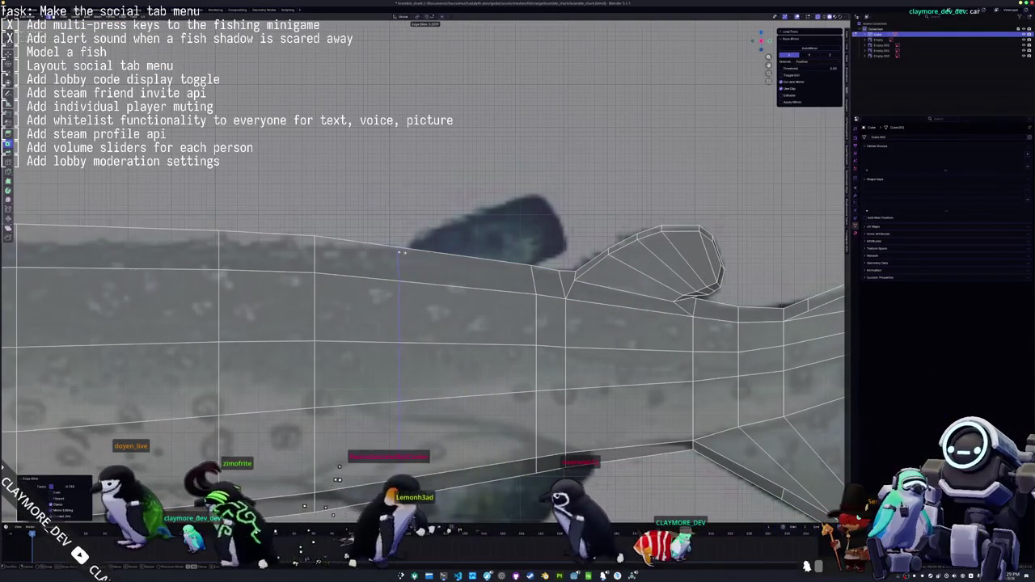
scroll(415, 312, down, 4)
scroll(435, 321, up, 4)
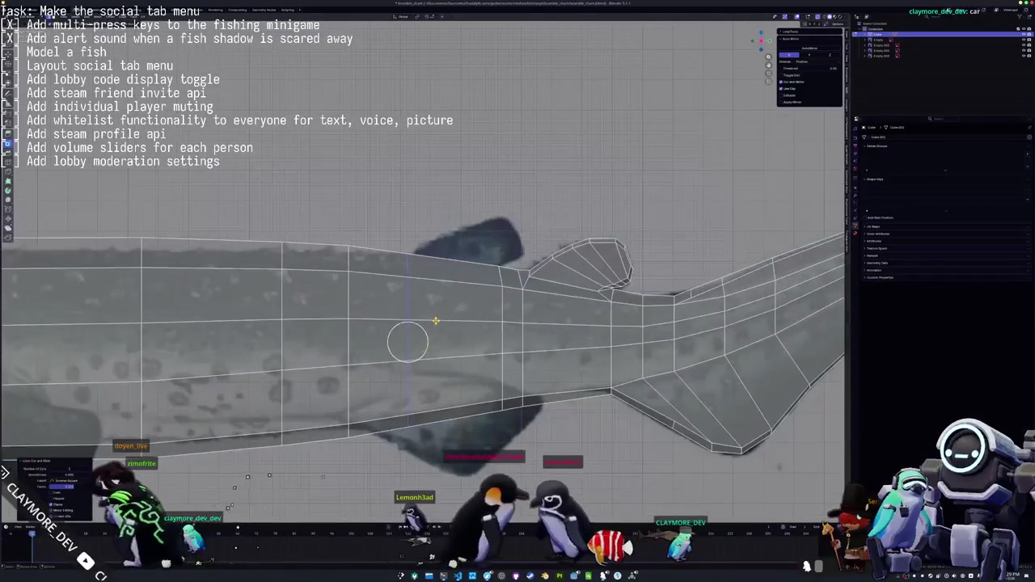
scroll(456, 265, up, 2)
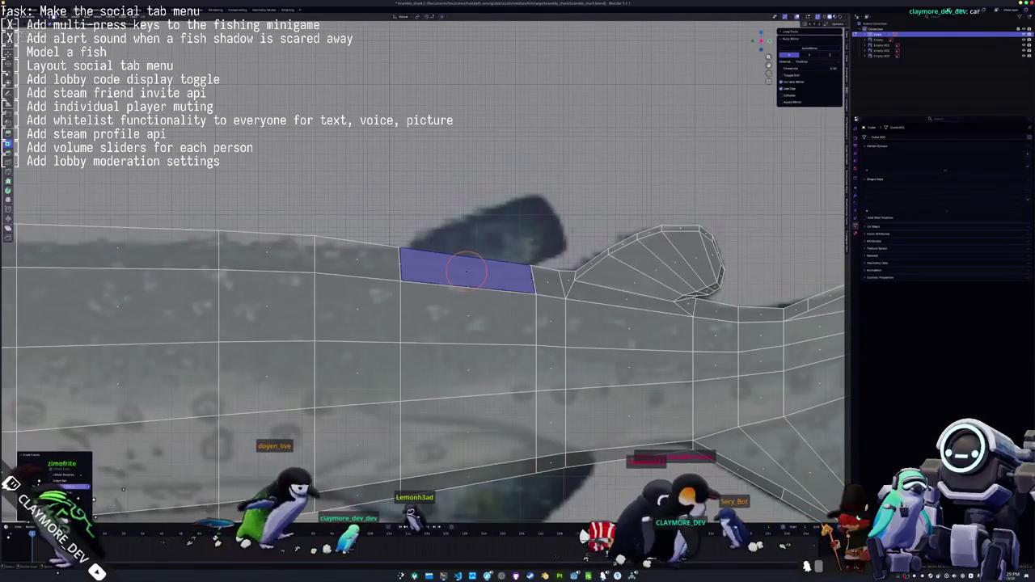
Inset the back face into a narrow strip and slide its vertices along the fin base
key(i)
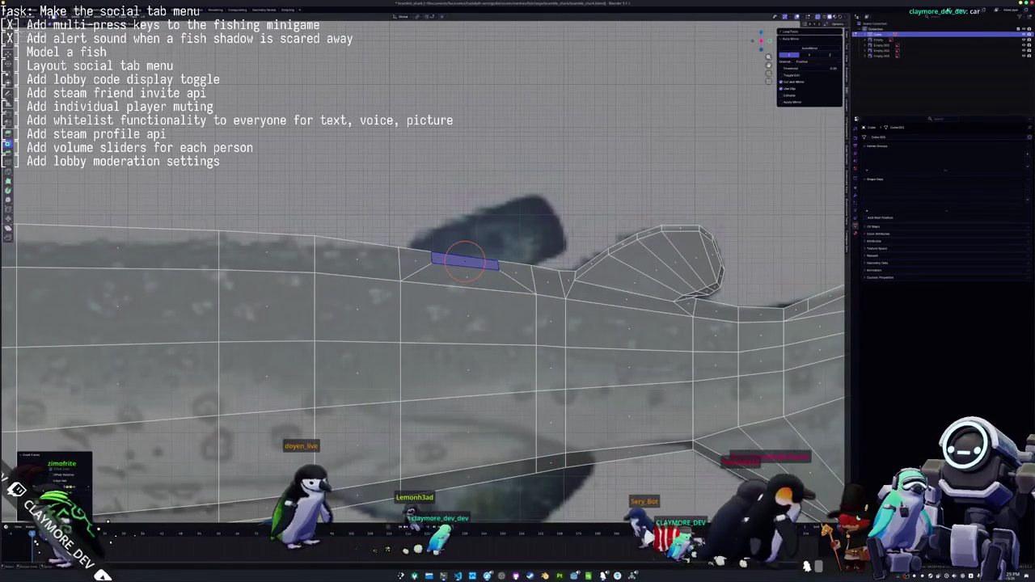
scroll(465, 263, up, 2)
key(g)
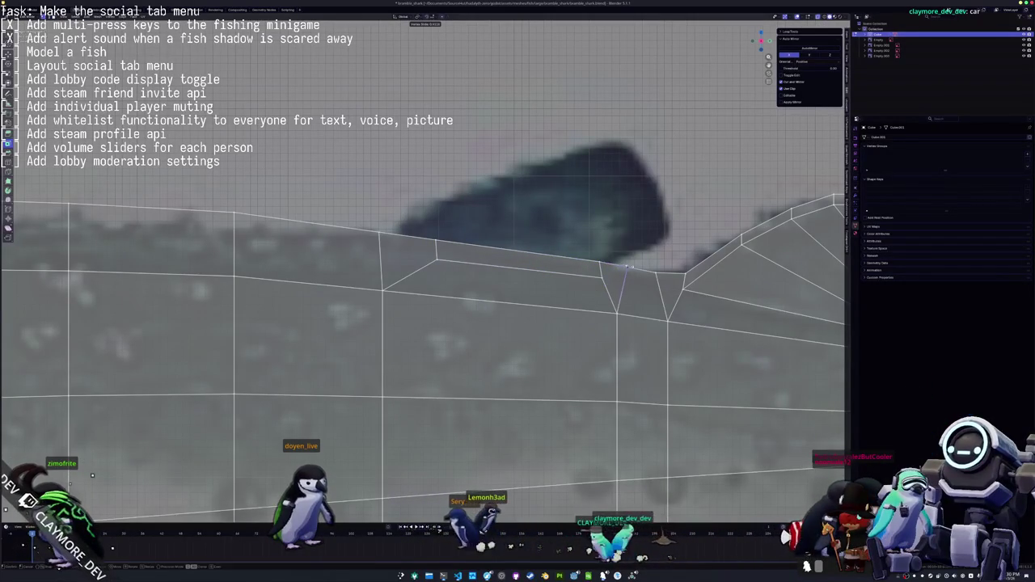
key(g)
key(g)
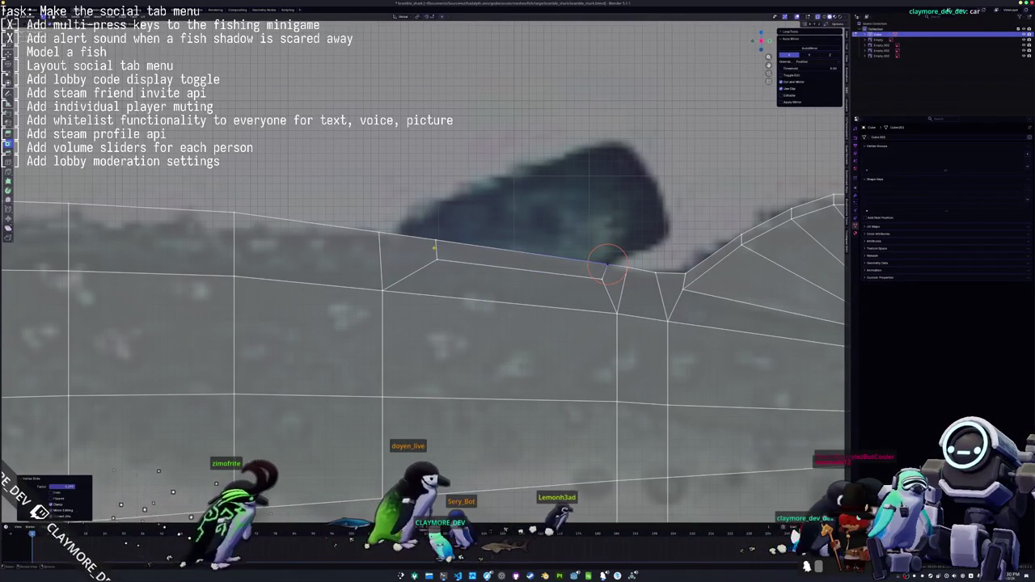
key(g)
key(g)
click(404, 255)
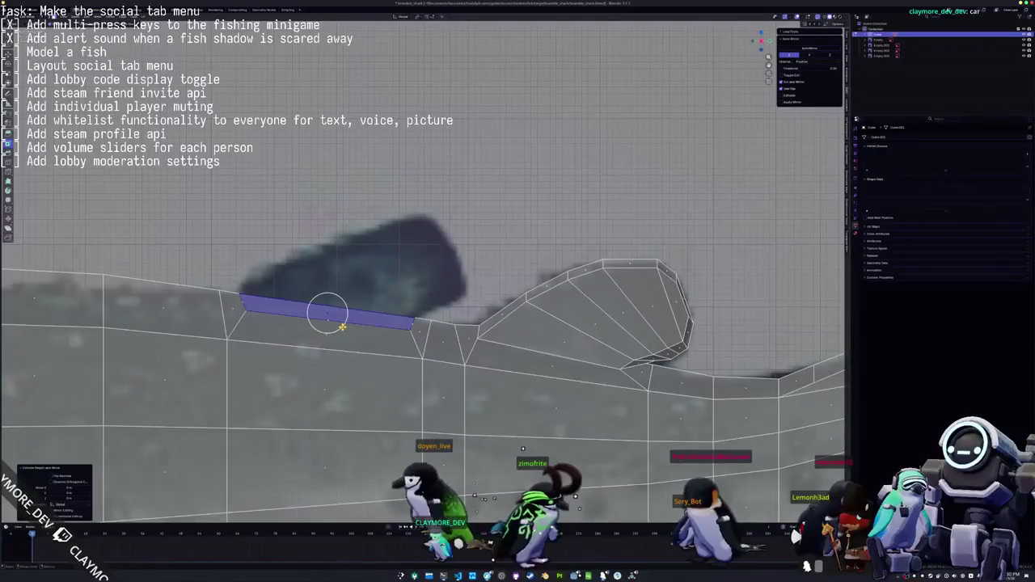
Pull the new fin's corners up and inward so it angles like the reference fin
middle_drag(405, 254, 453, 243)
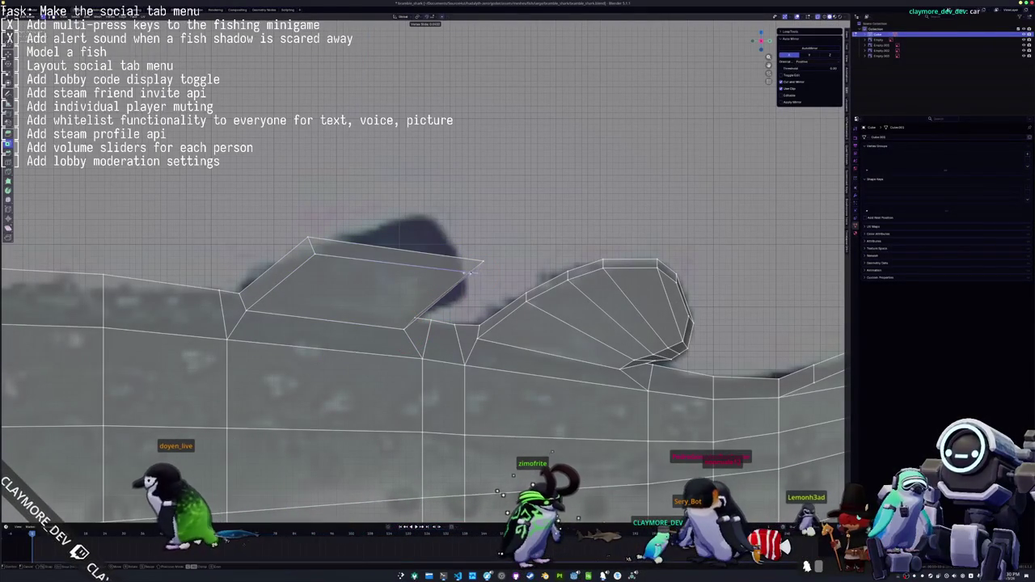
click(466, 273)
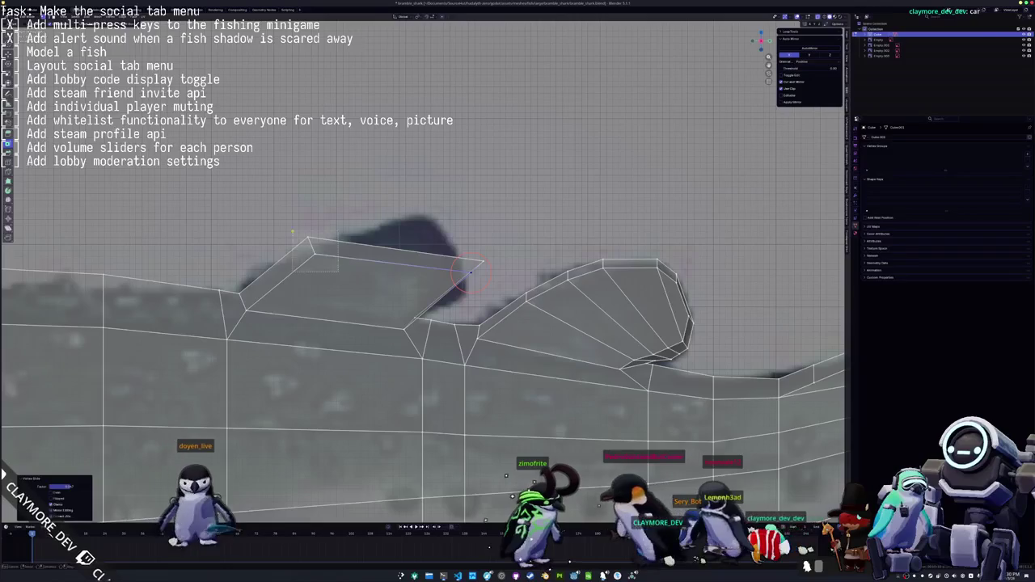
drag(311, 240, 414, 208)
mouse_move(482, 263)
mouse_down()
mouse_move(457, 272)
mouse_move(467, 296)
mouse_up()
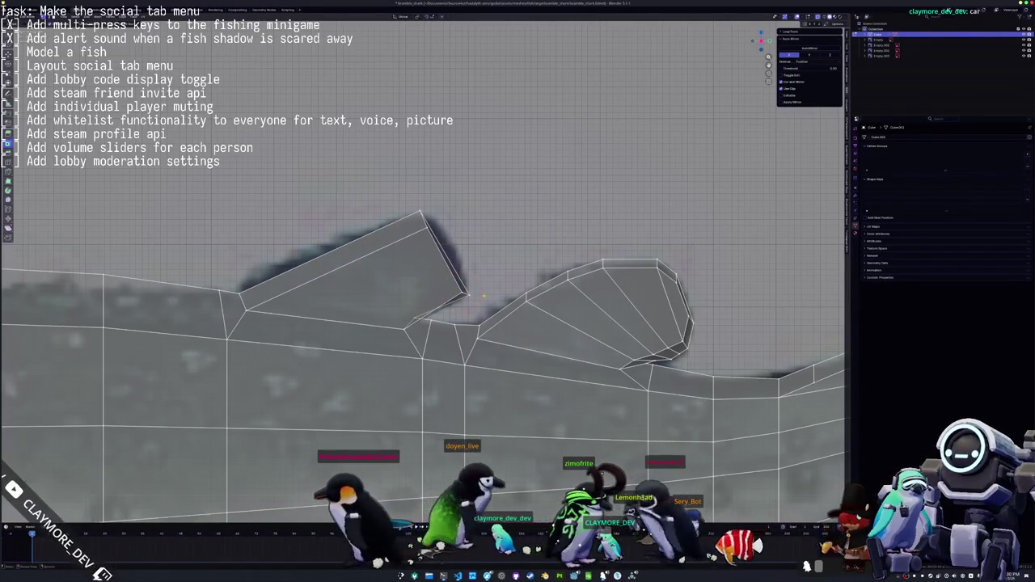
key(g)
click(421, 320)
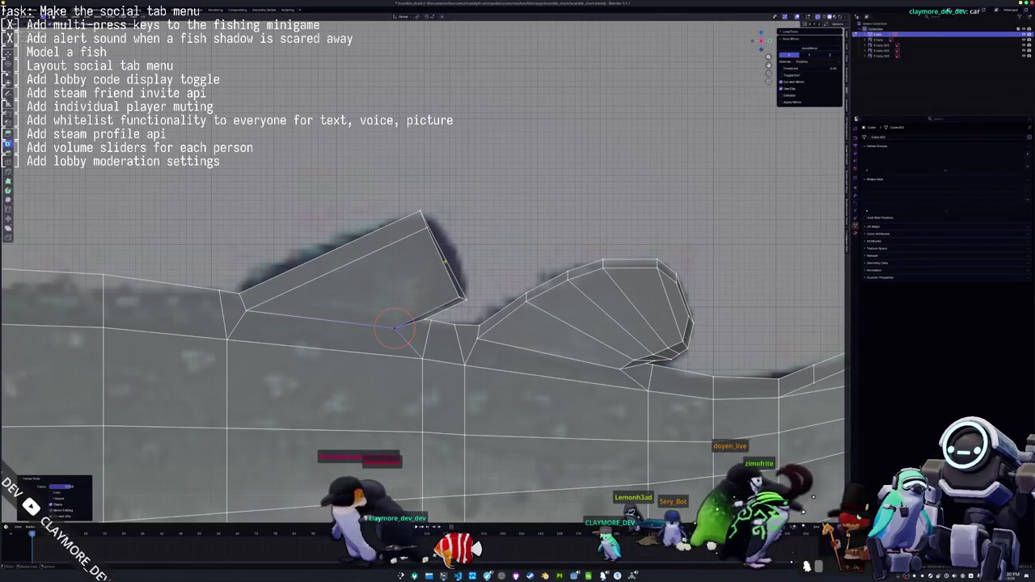
Slide the fin's base vertex and tip edges to bevel and round the fin tip
key(g)
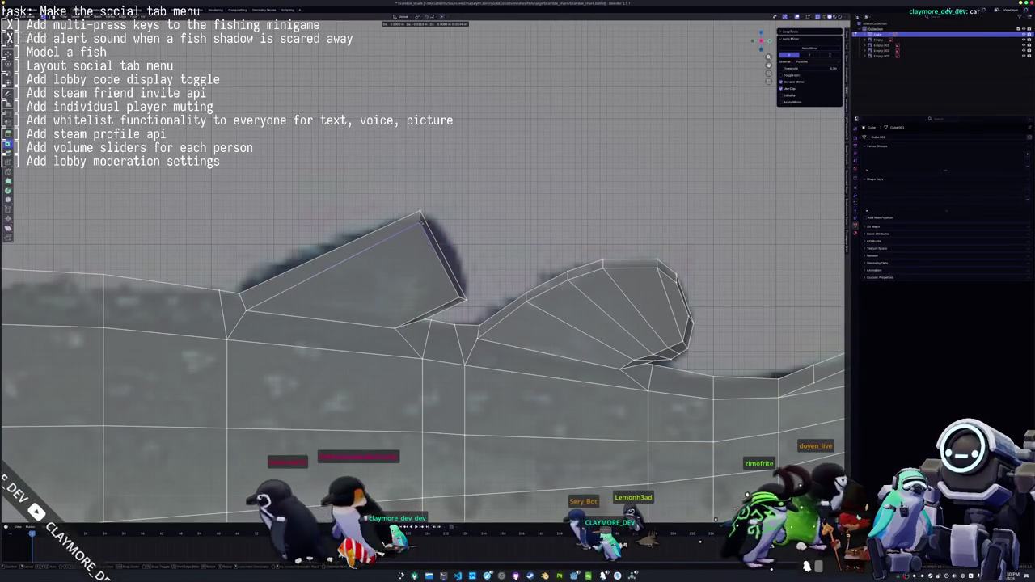
click(421, 221)
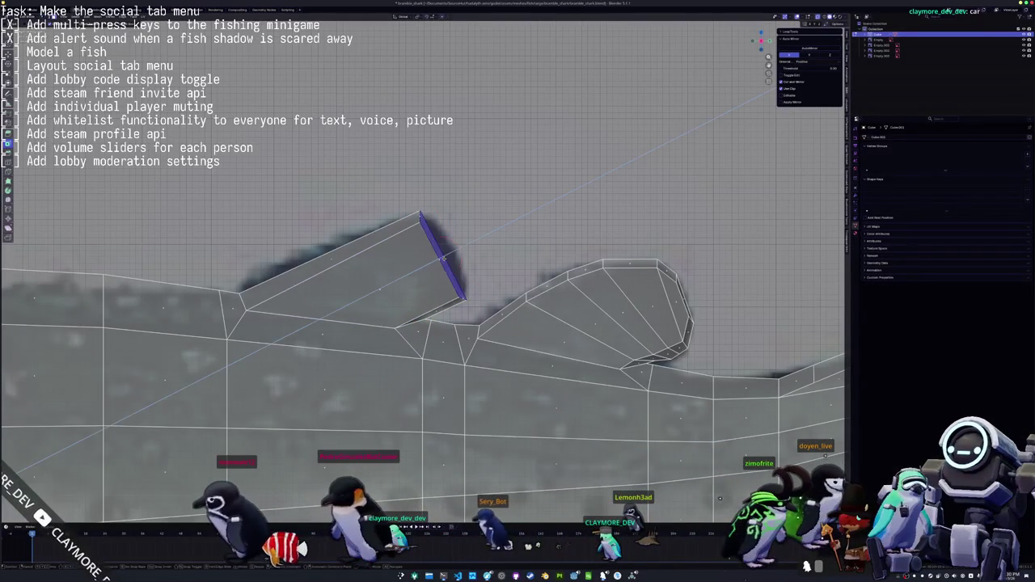
key(g)
click(457, 251)
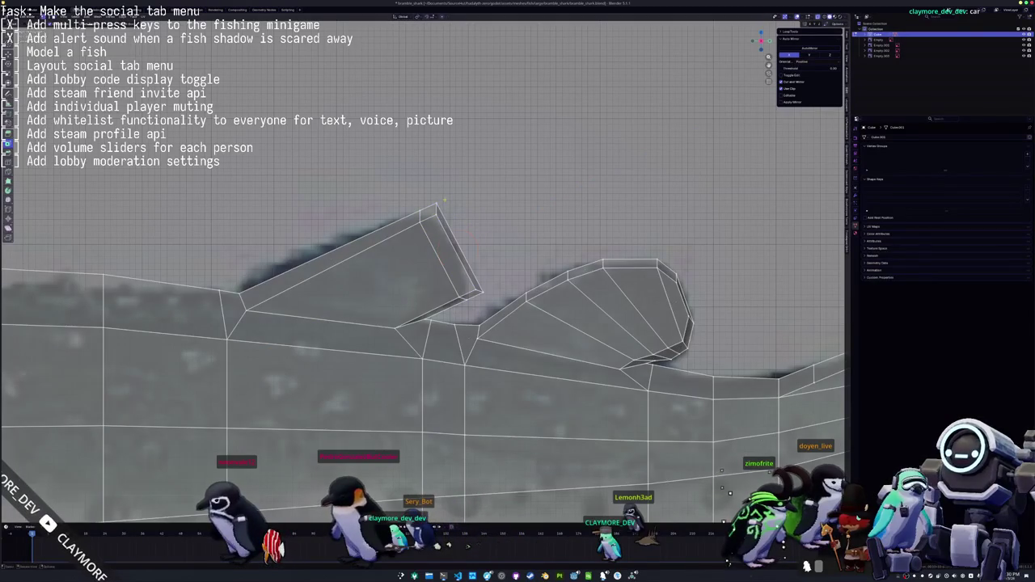
click(443, 226)
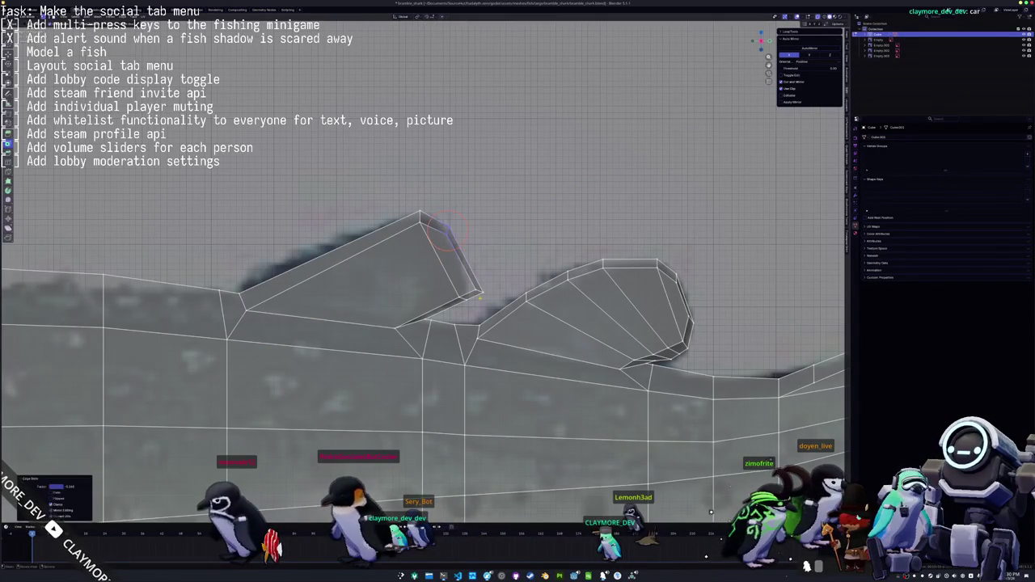
click(468, 271)
click(463, 269)
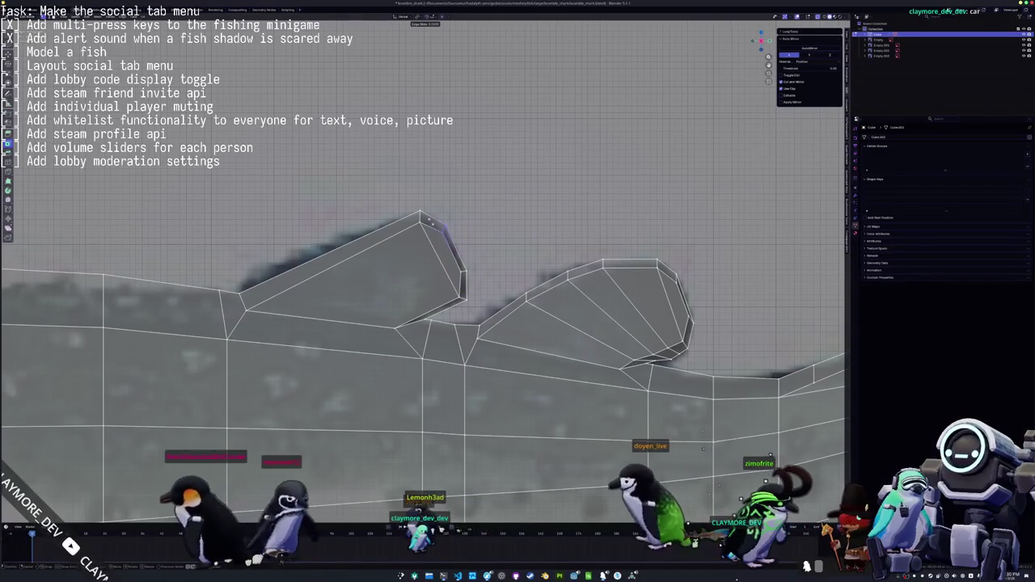
click(443, 230)
Shift a lower fin edge and add a loop cut across the front fin
scroll(443, 230, up, 1)
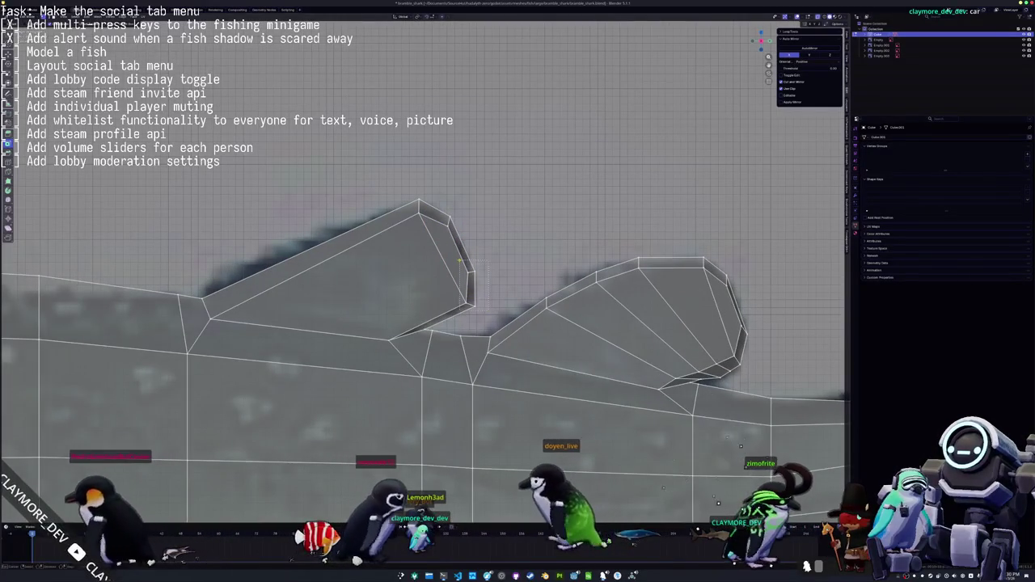
key(g)
shift+middle_drag(457, 263, 546, 249)
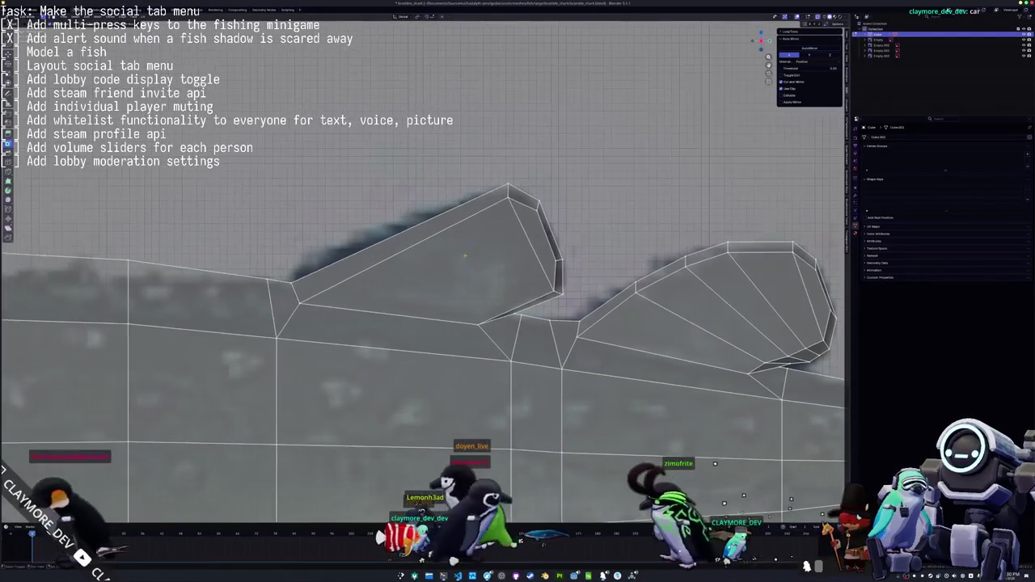
key(ctrl+r)
click(465, 275)
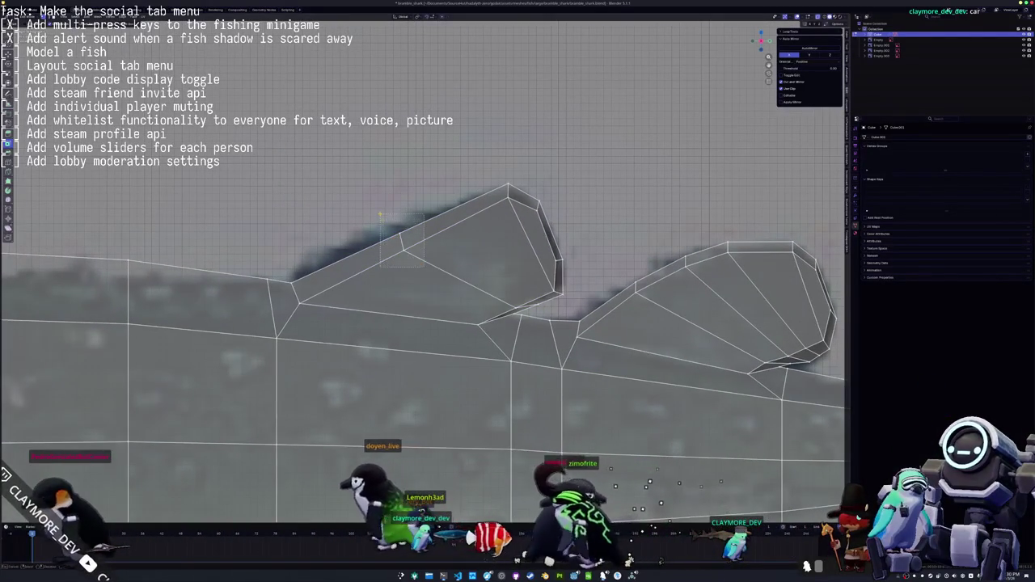
scroll(397, 234, up, 1)
shift+middle_drag(397, 235, 411, 226)
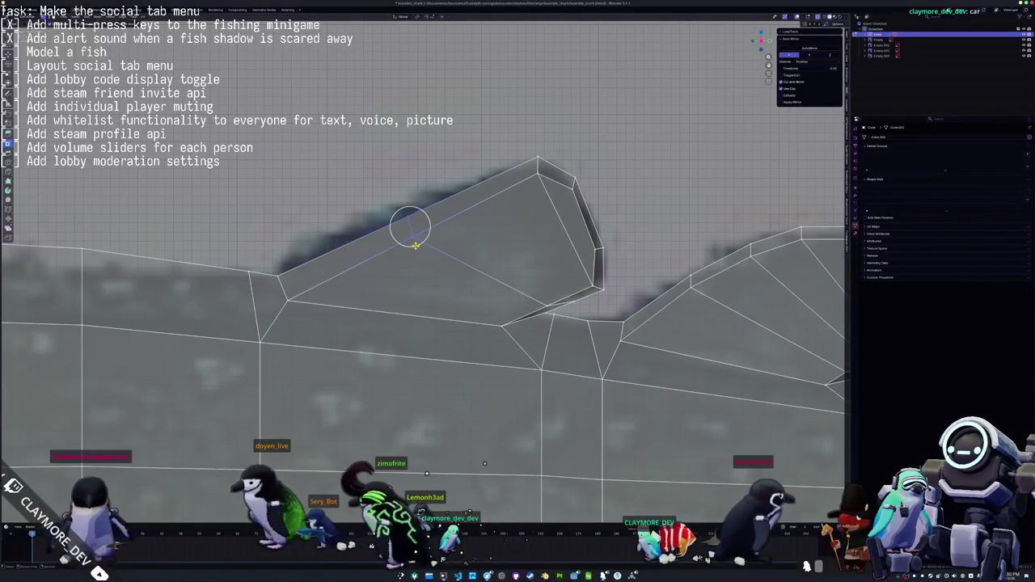
Slide the new edge and move its vertex to follow the fin's top outline
key(g)
key(g)
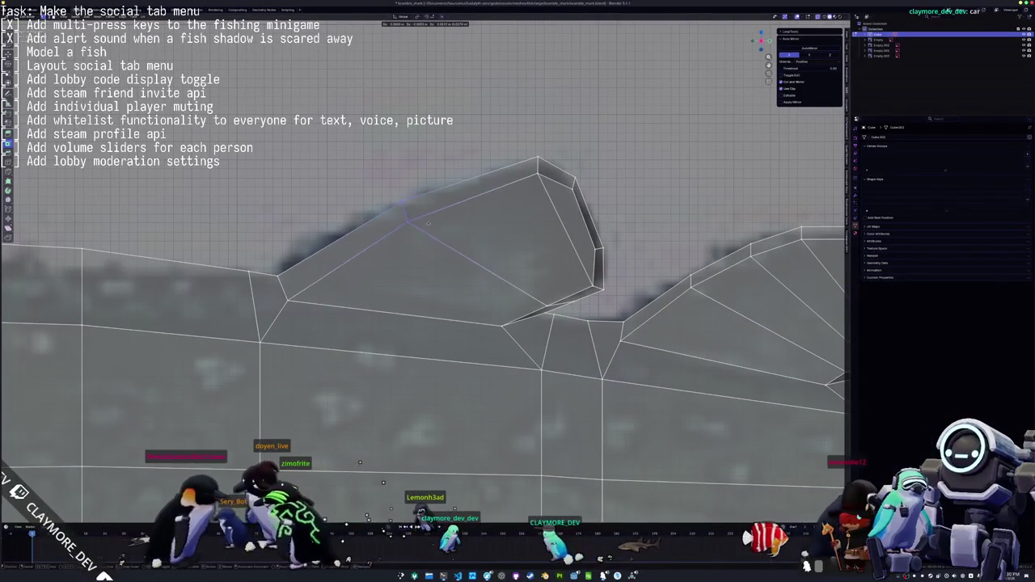
click(469, 197)
key(g)
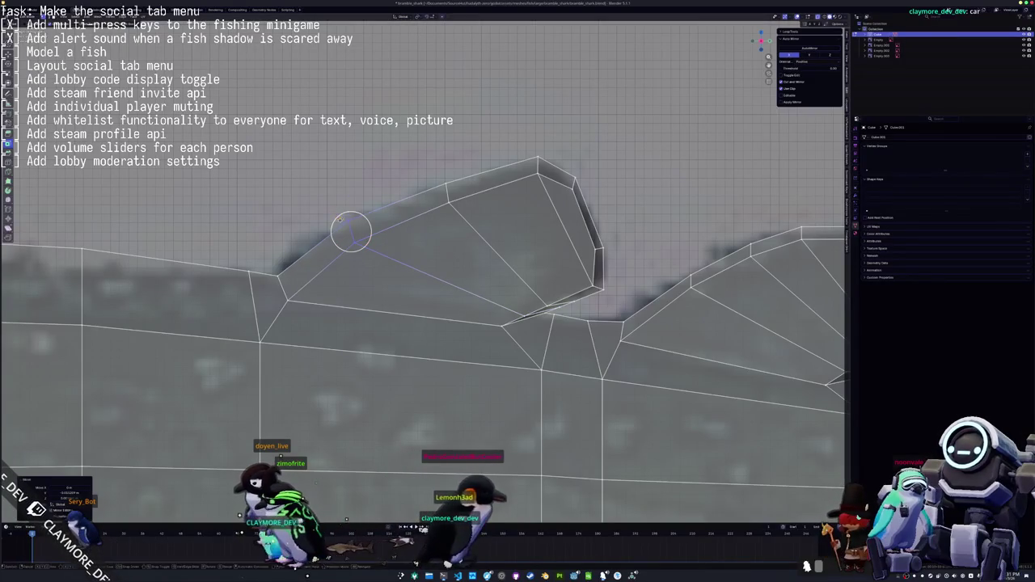
scroll(460, 228, up, 3)
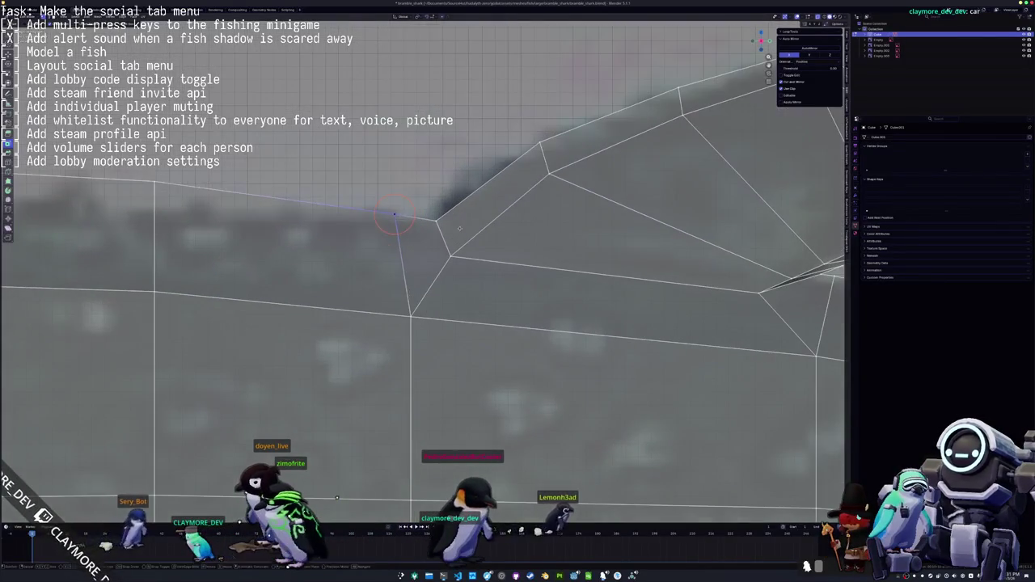
click(418, 233)
scroll(418, 234, down, 6)
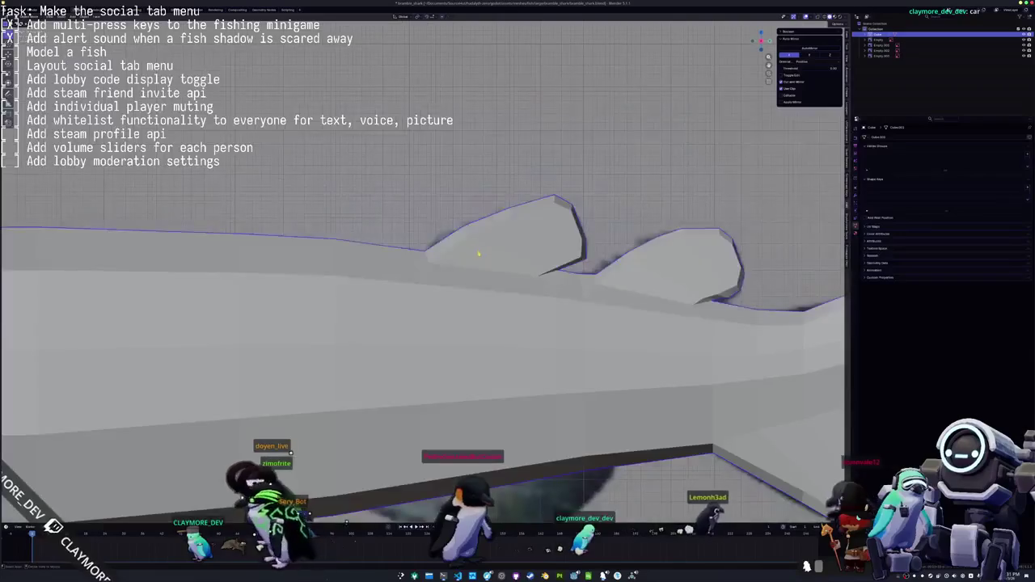
Edge-slide a dorsal fin edge to refine the fin's shape
middle_drag(419, 234, 466, 276)
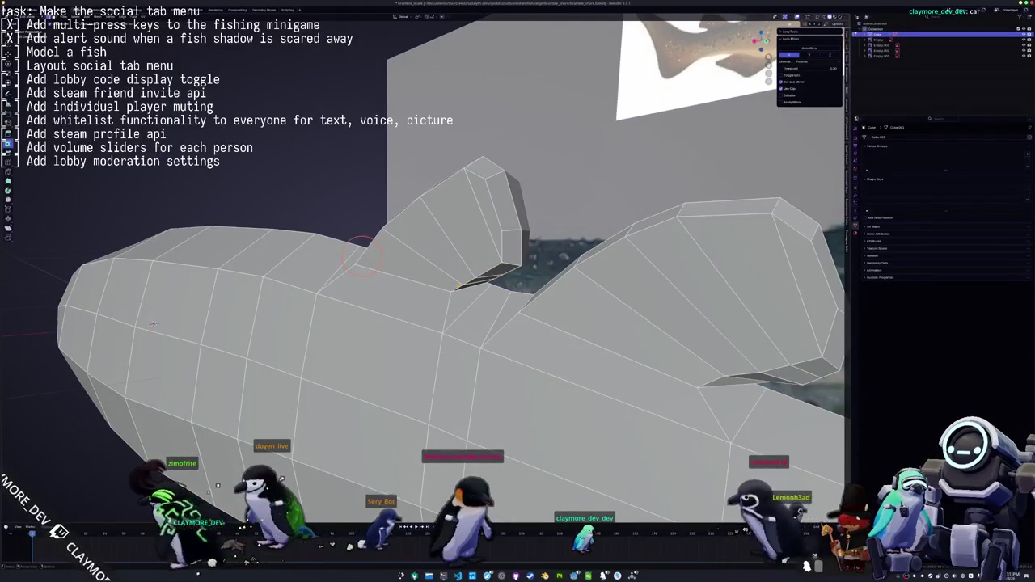
scroll(362, 254, up, 3)
mouse_move(362, 255)
middle_down()
mouse_move(521, 257)
mouse_move(538, 223)
mouse_move(336, 332)
mouse_move(420, 408)
middle_up()
click(542, 220)
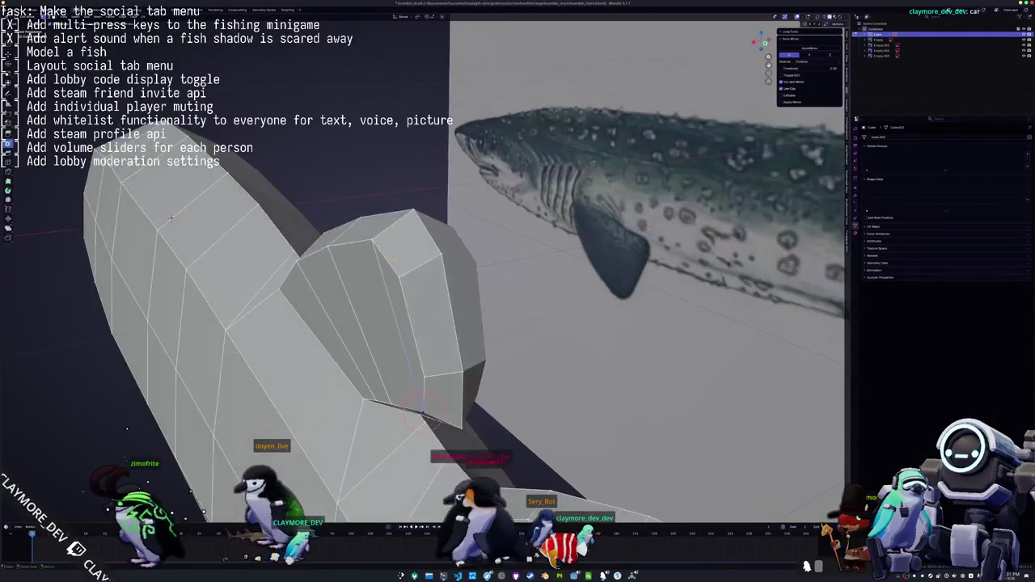
middle_drag(386, 254, 635, 230)
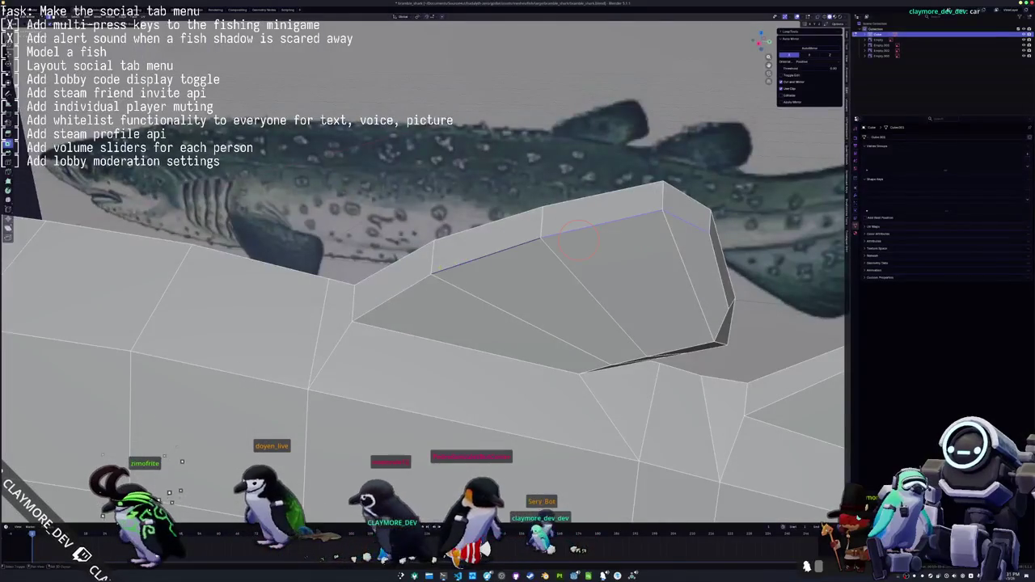
middle_drag(528, 258, 481, 268)
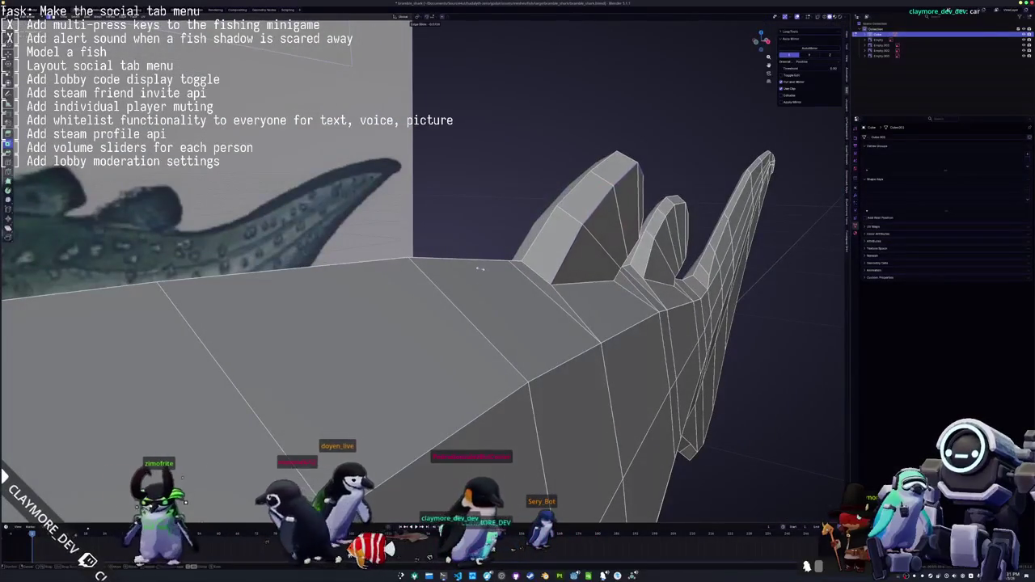
middle_drag(468, 262, 421, 270)
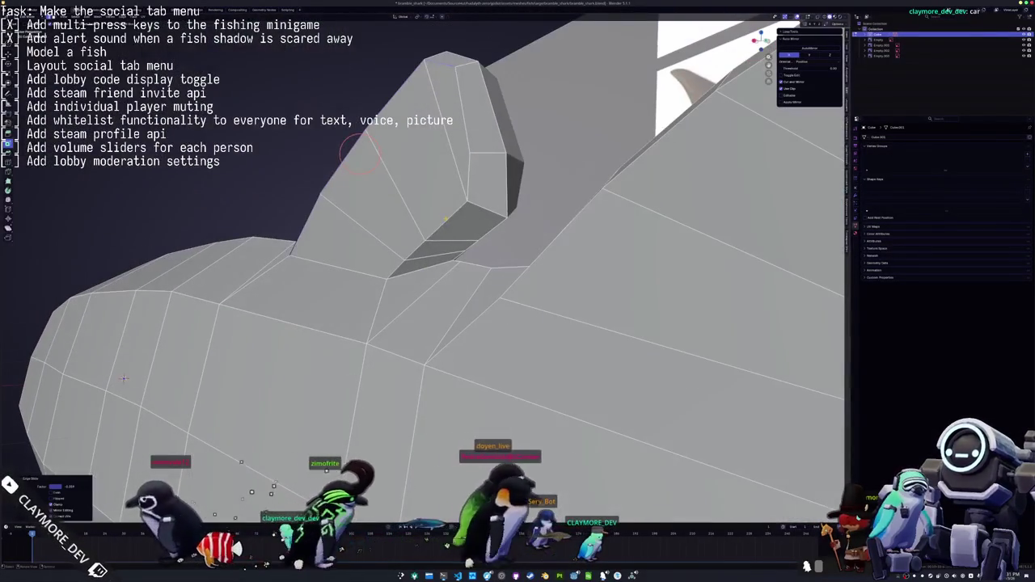
click(422, 241)
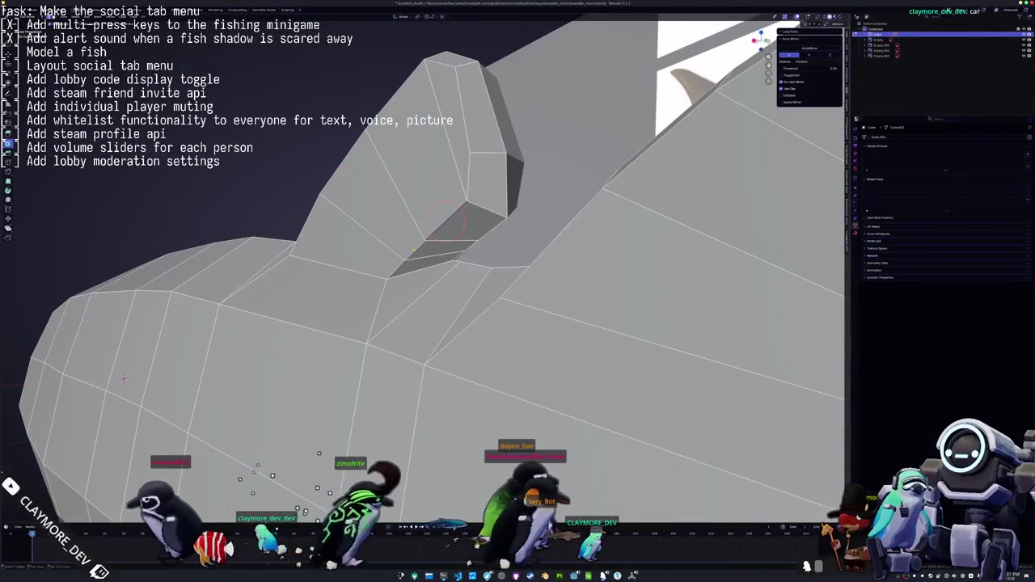
key(g)
key(g)
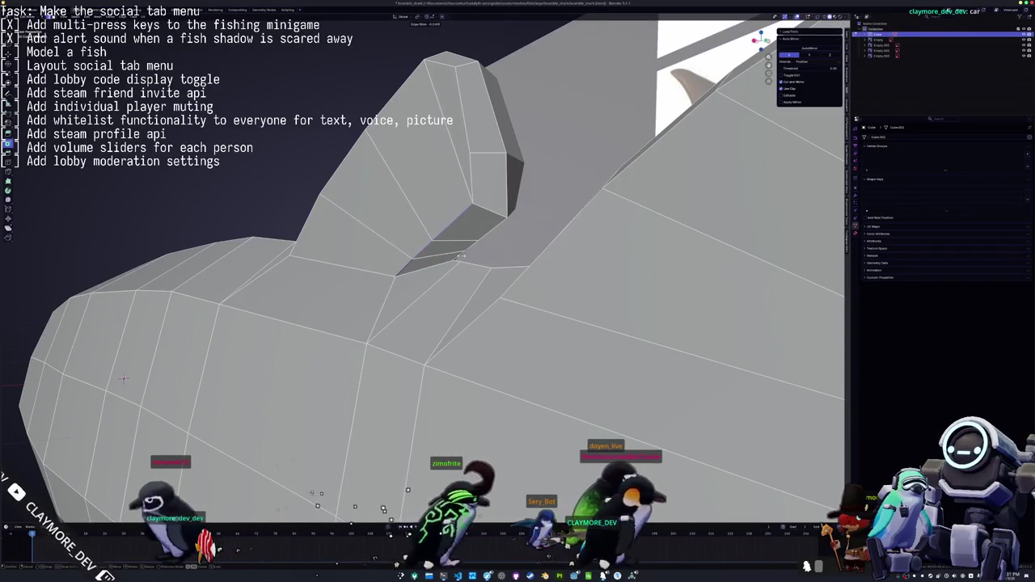
click(459, 256)
Vertex-slide the fin's lower edge and check both fins against the side reference
middle_drag(459, 256, 370, 434)
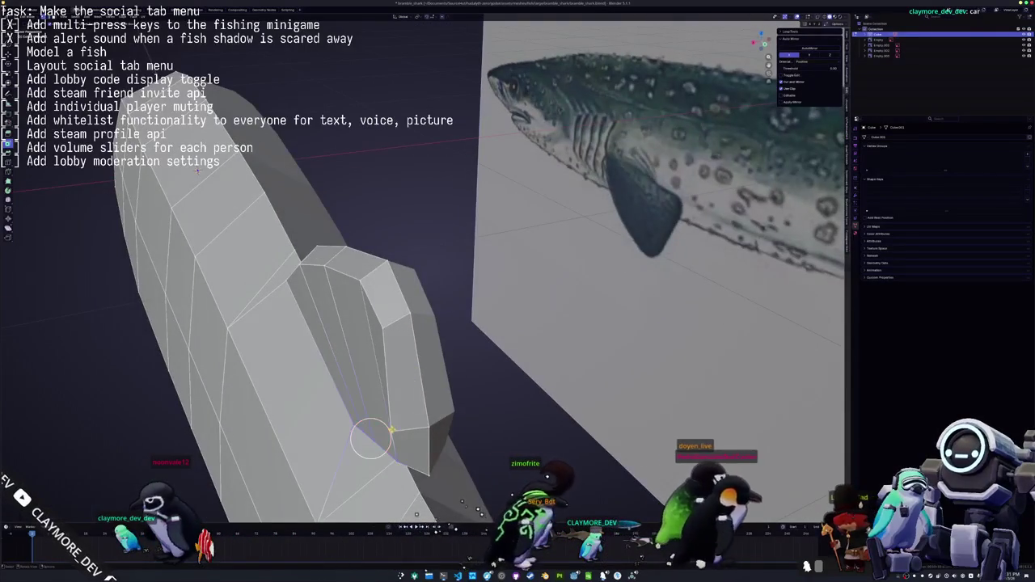
key(g)
key(g)
click(408, 427)
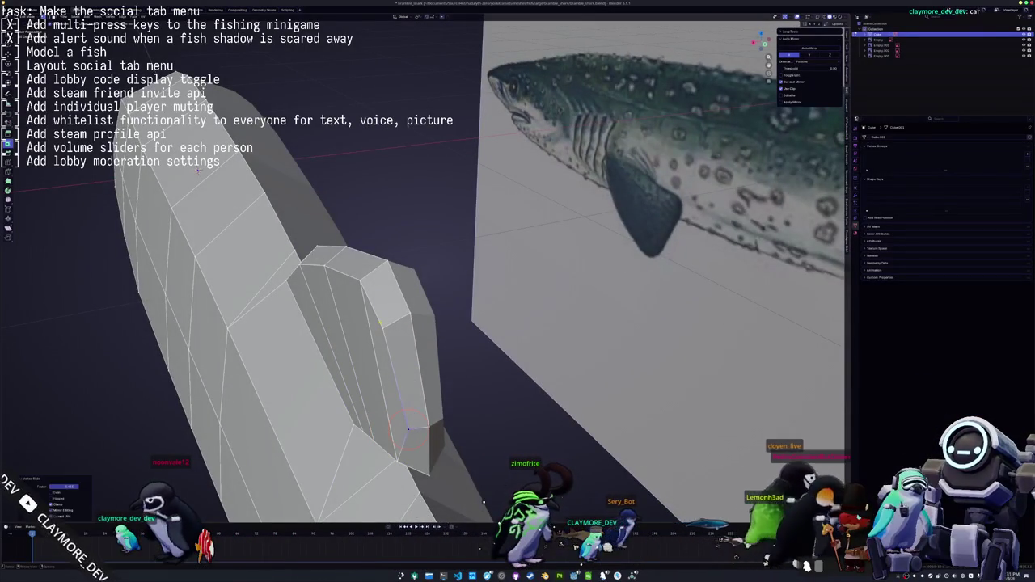
middle_drag(387, 322, 365, 109)
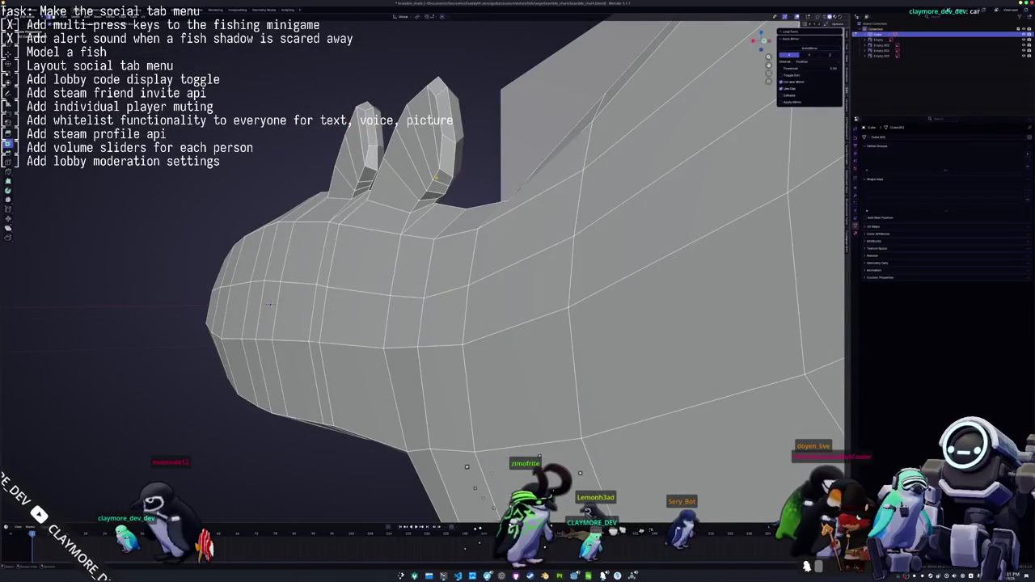
key(Tab)
mouse_move(269, 304)
middle_down()
mouse_move(479, 256)
mouse_move(501, 257)
mouse_move(463, 271)
mouse_move(566, 256)
mouse_move(378, 302)
middle_up()
key(Tab)
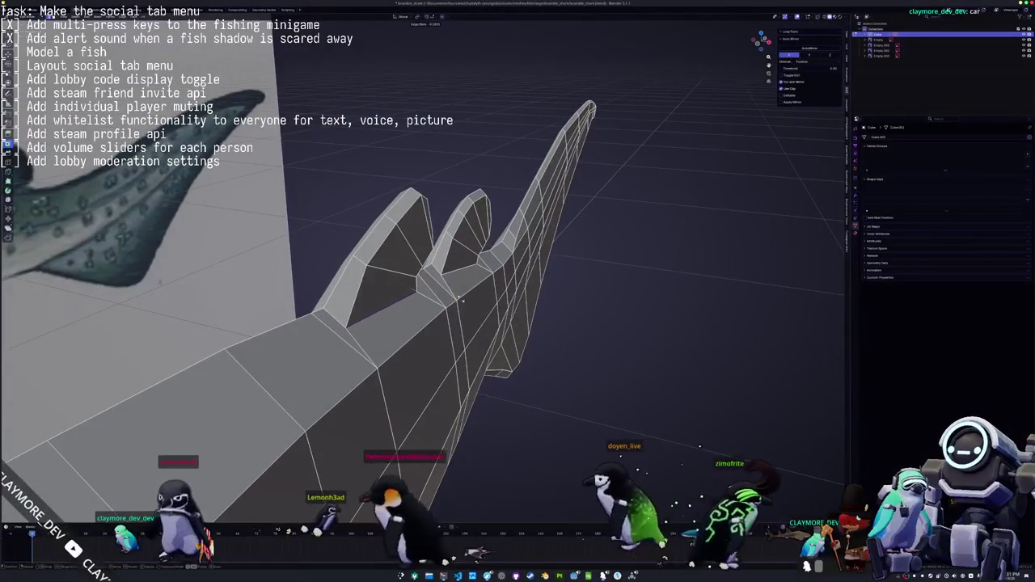
middle_drag(378, 302, 383, 307)
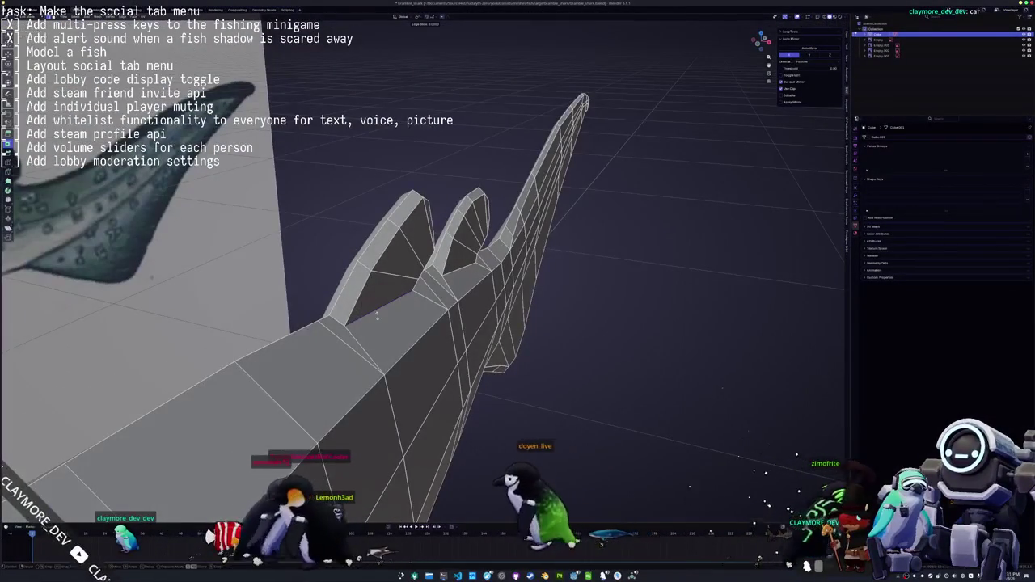
click(383, 315)
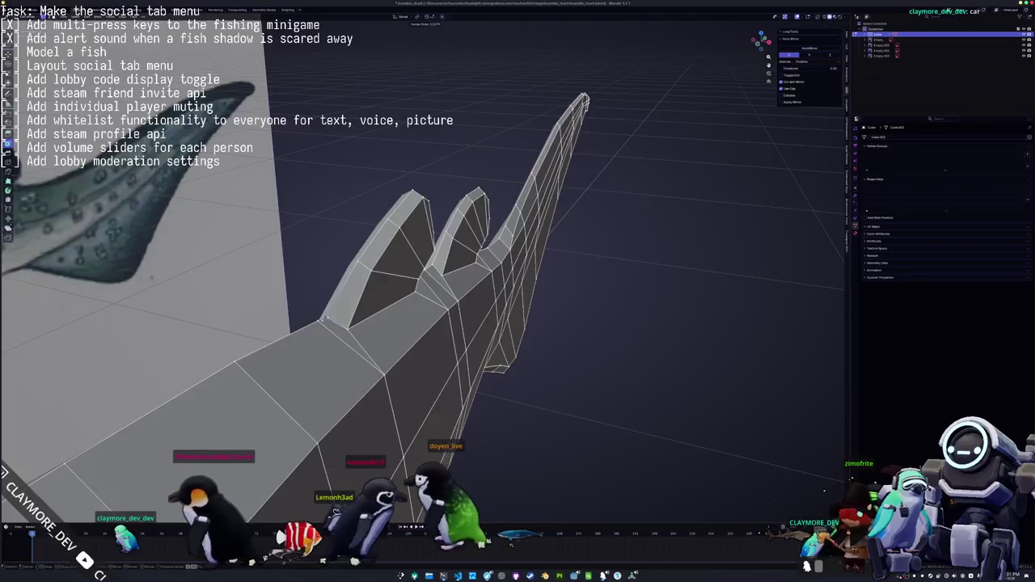
middle_drag(323, 318, 476, 236)
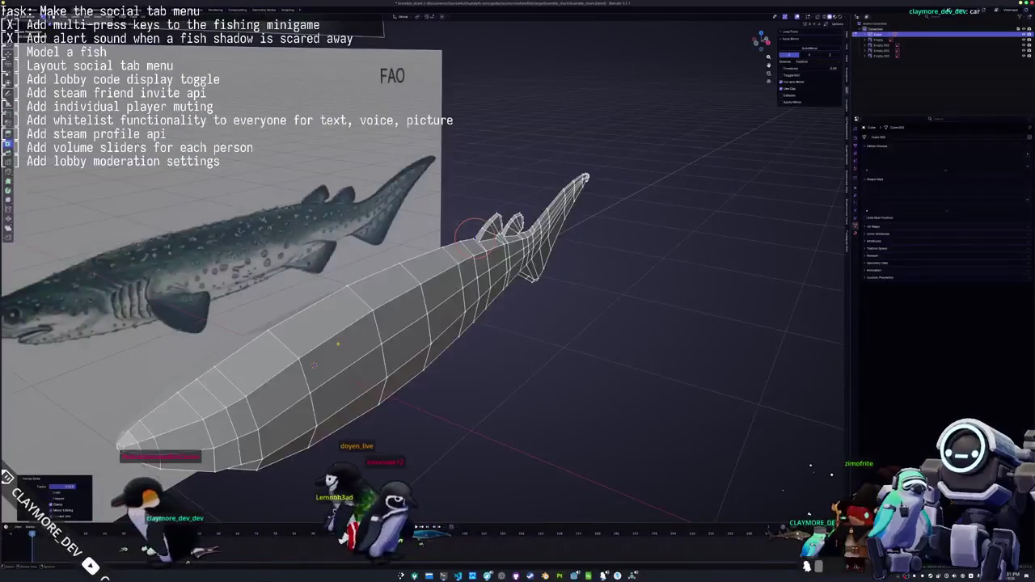
key(KP_3)
scroll(404, 186, up, 3)
scroll(394, 171, up, 2)
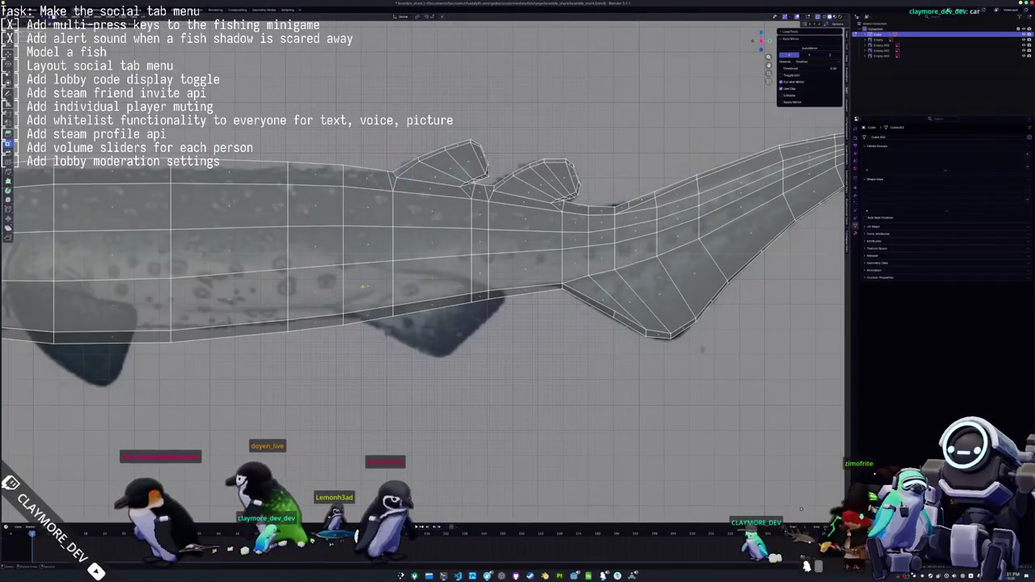
Circle-select two lower-flank faces and inset them
scroll(379, 290, up, 2)
mouse_move(343, 296)
mouse_down()
mouse_move(395, 288)
mouse_move(305, 297)
mouse_move(346, 294)
mouse_up()
key(alt+a)
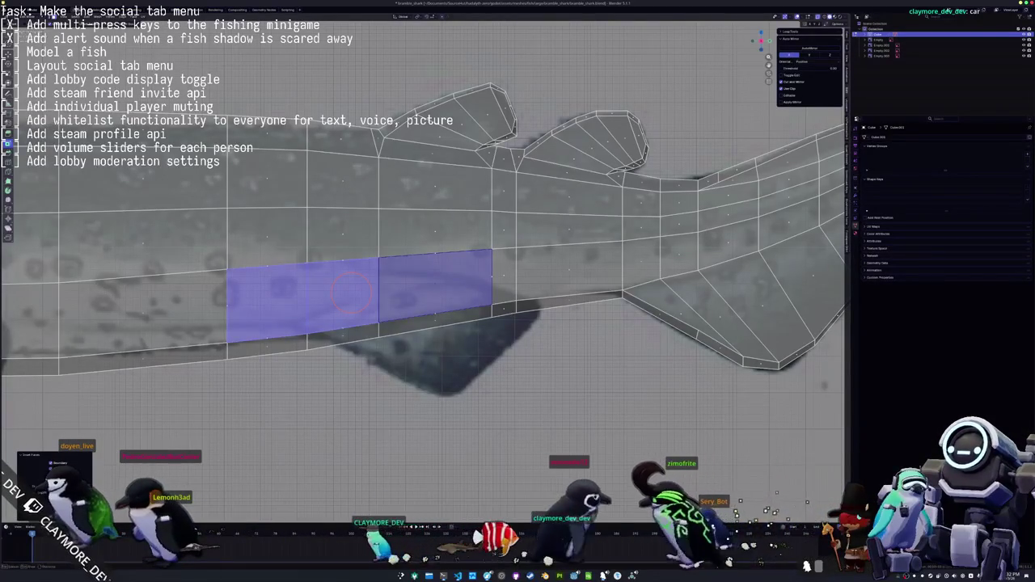
key(i)
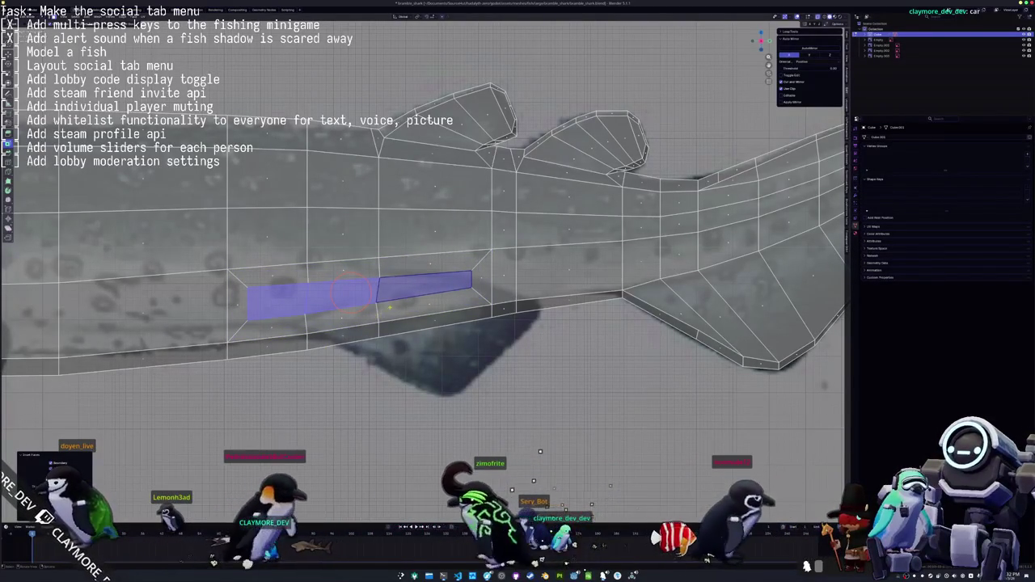
key(Delete)
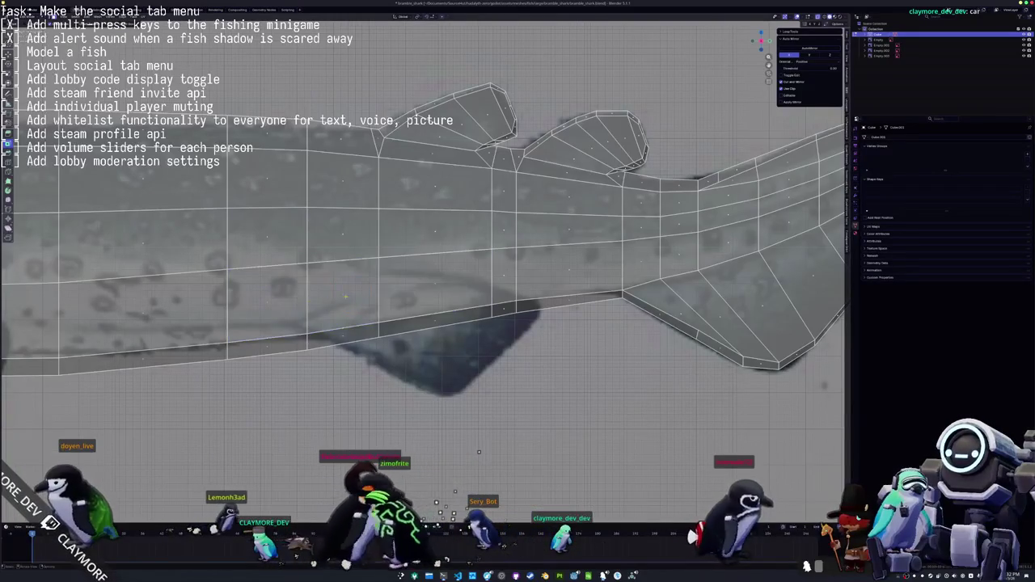
key(c)
click(349, 288)
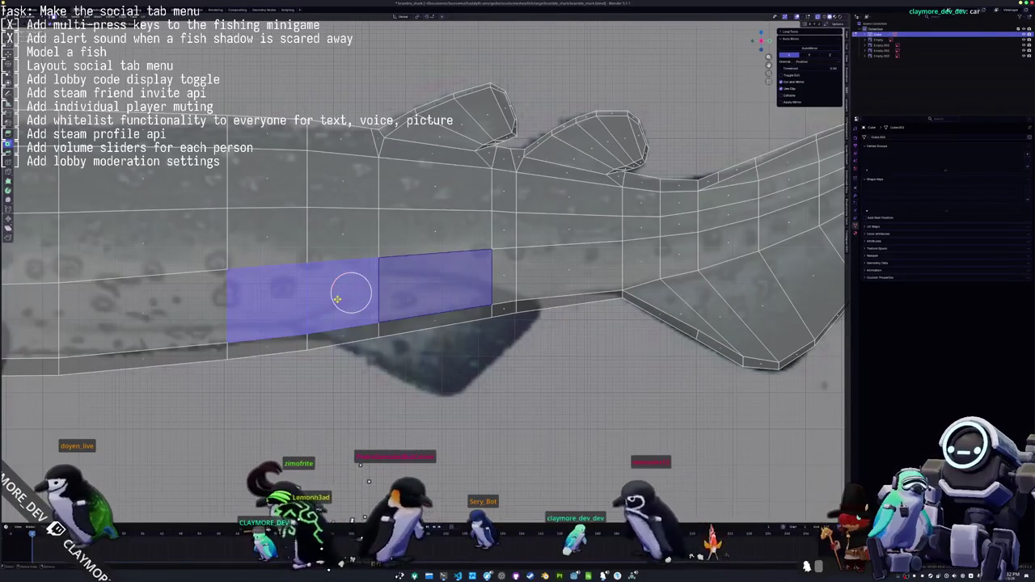
middle_drag(337, 299, 343, 293)
drag(332, 296, 300, 296)
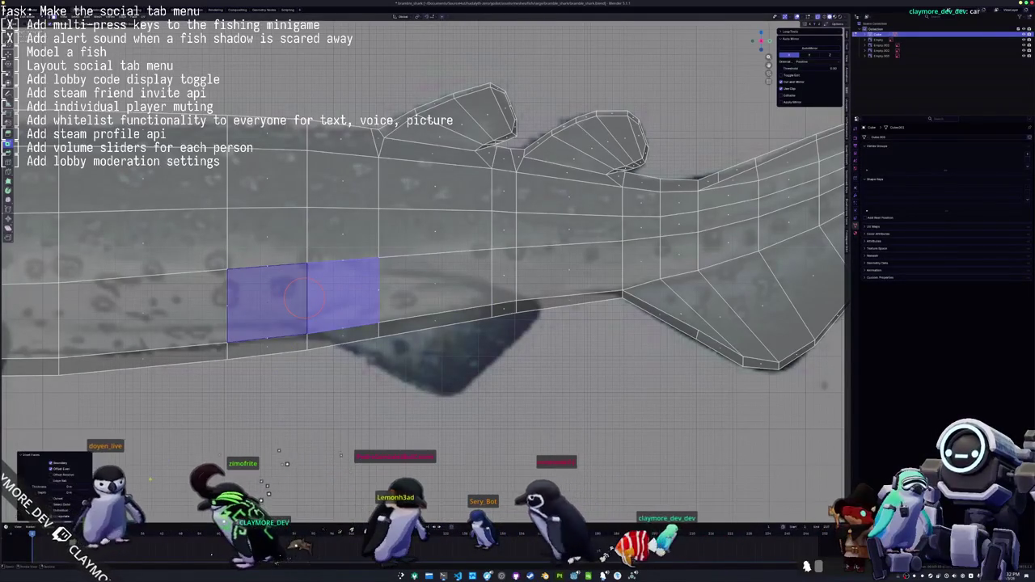
key(i)
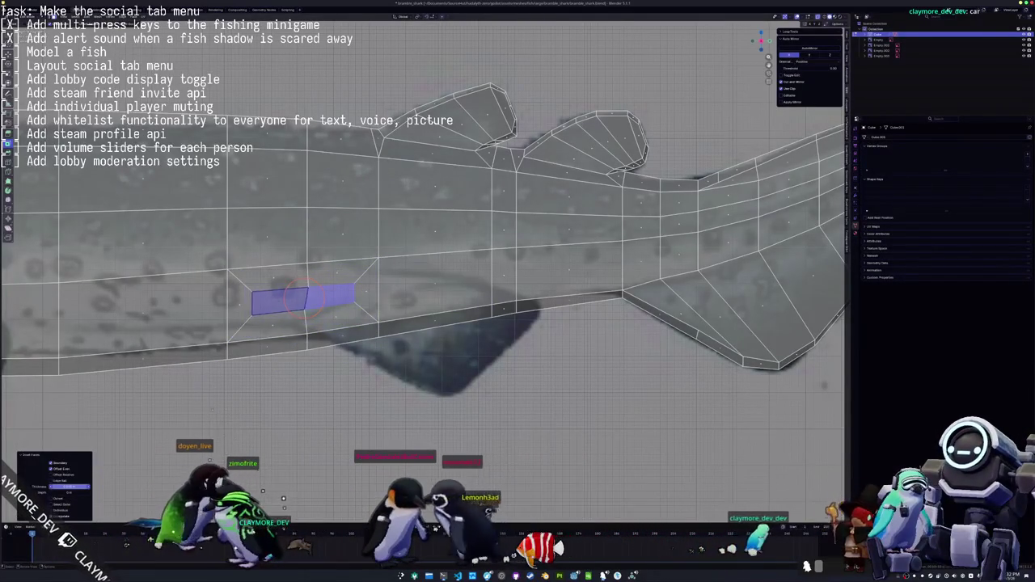
Rotate the inset faces slightly and move them upward, aligned to the side reference
scroll(306, 298, up, 2)
scroll(347, 275, up, 1)
key(r)
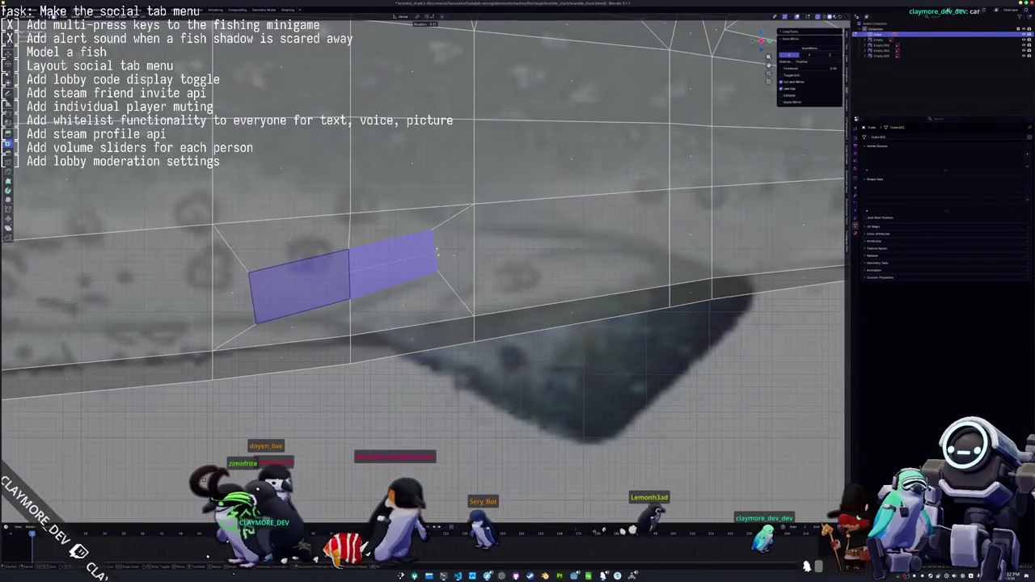
click(436, 253)
key(g)
click(432, 234)
middle_drag(431, 234, 494, 254)
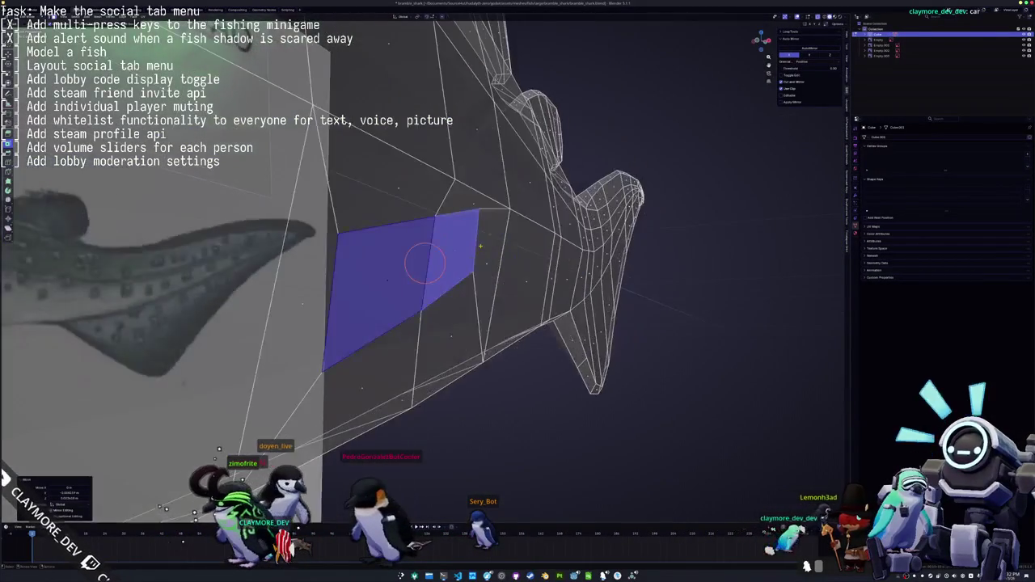
key(g)
key(x)
key(KP_1)
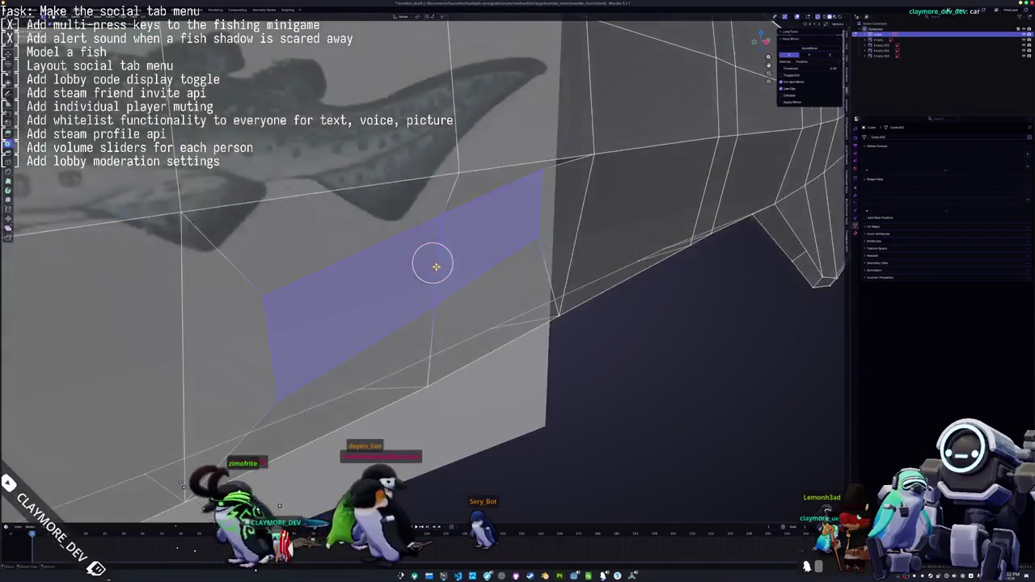
Vertex-slide an inner vertex upward toward the reference fin outline
key(g)
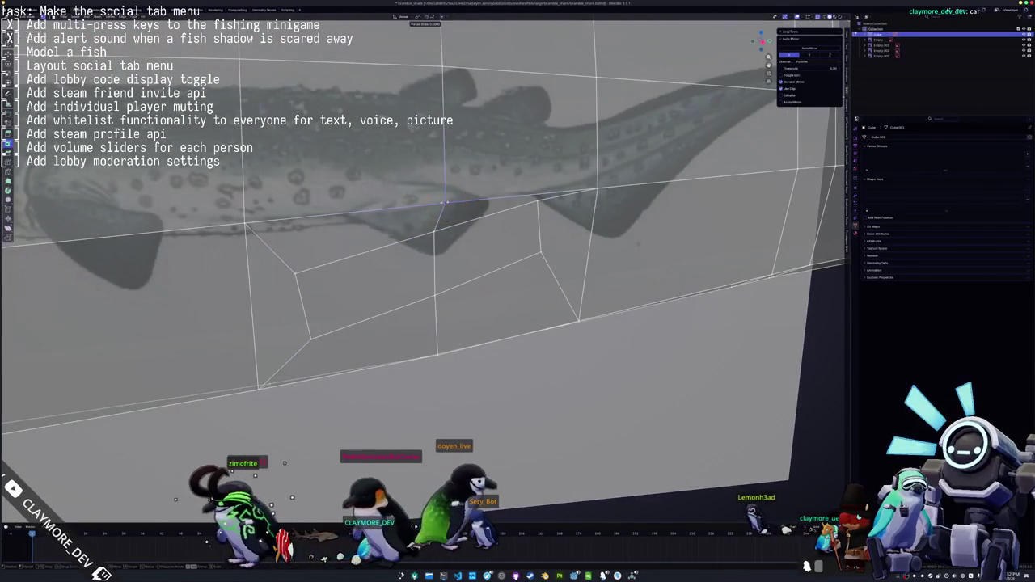
key(g)
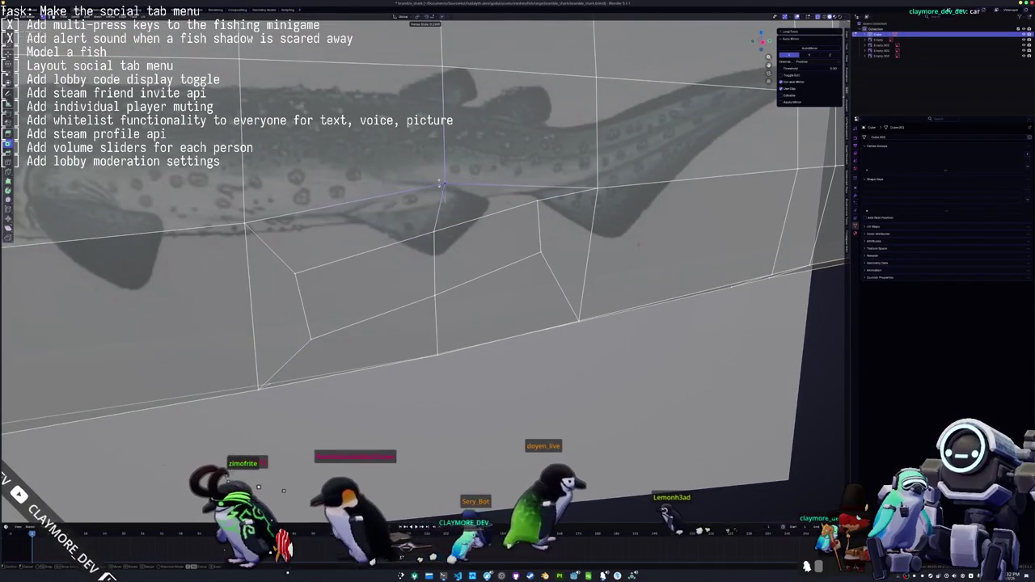
click(440, 186)
mouse_move(441, 186)
middle_down()
mouse_move(343, 152)
mouse_move(300, 98)
mouse_move(421, 267)
mouse_move(461, 257)
mouse_move(414, 290)
middle_up()
Slide the inner quad's upper-right and left vertices, then select its face for extrusion
shift+click(461, 258)
key(g)
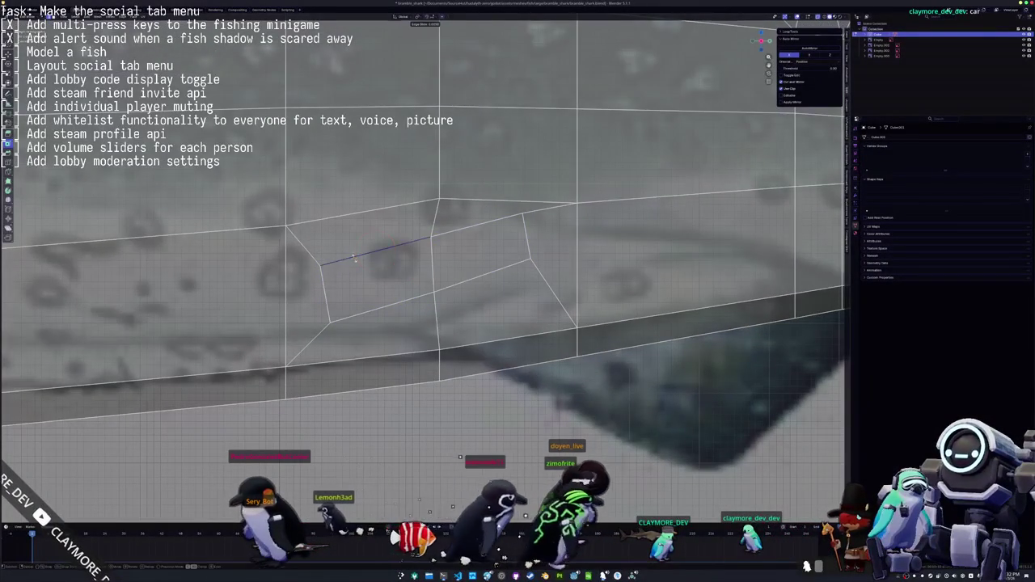
click(374, 266)
click(522, 215)
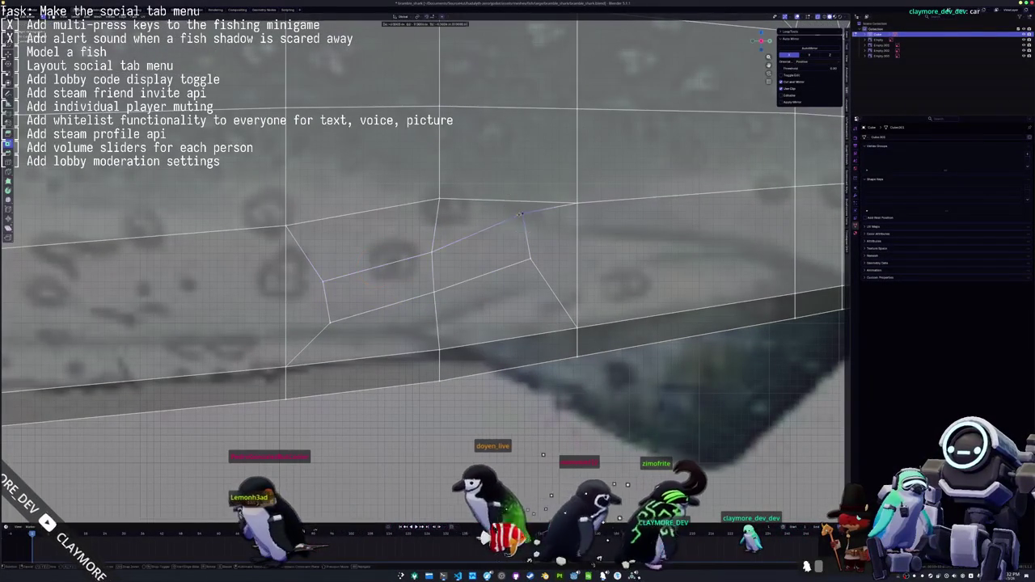
key(g)
key(g)
click(524, 223)
key(g)
key(g)
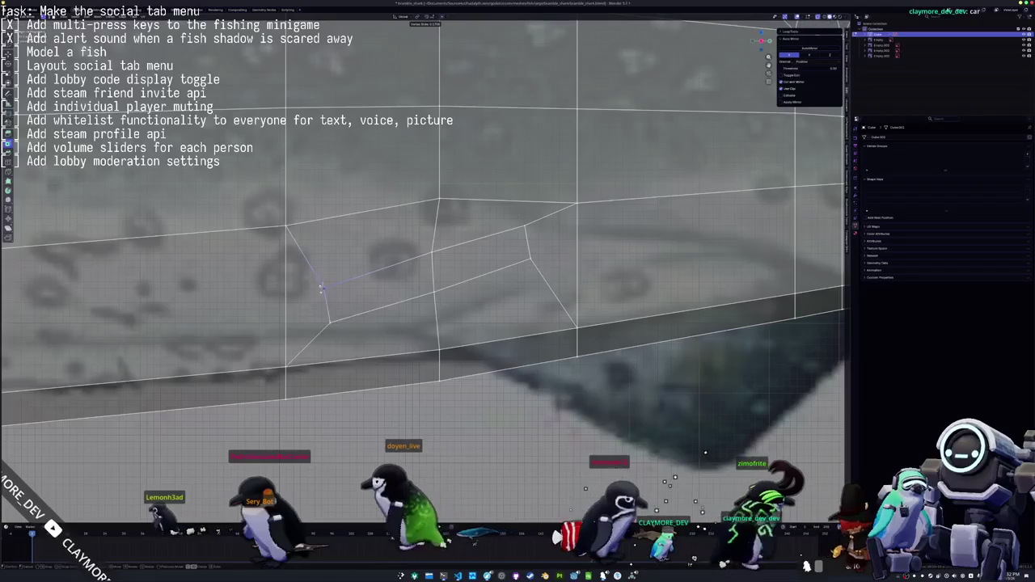
click(320, 289)
click(348, 283)
scroll(380, 283, down, 4)
Extrude the selected belly face downward into a lower fin
key(e)
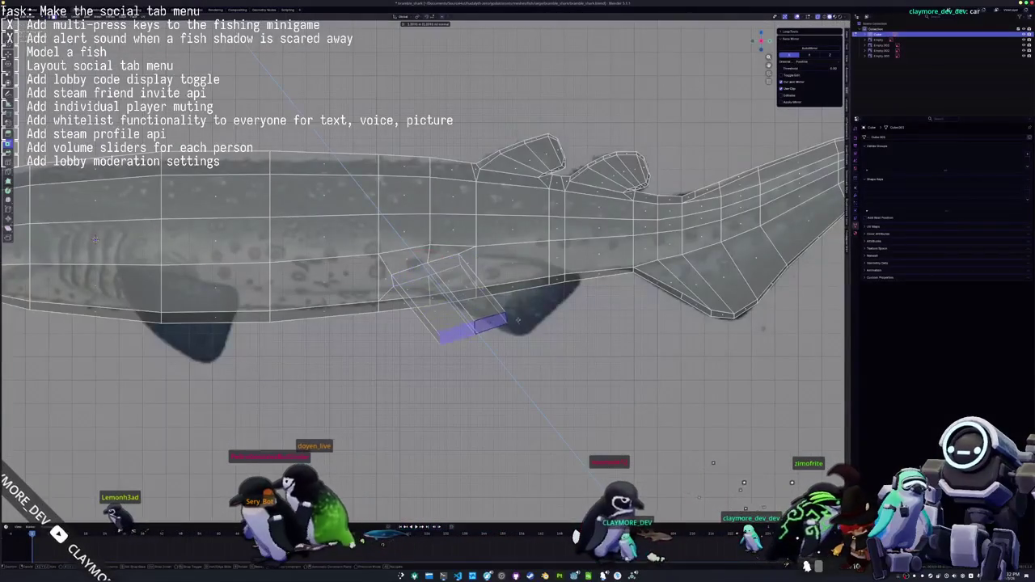
click(519, 316)
middle_drag(518, 316, 574, 306)
mouse_move(491, 444)
middle_down()
mouse_move(712, 219)
mouse_move(499, 246)
middle_up()
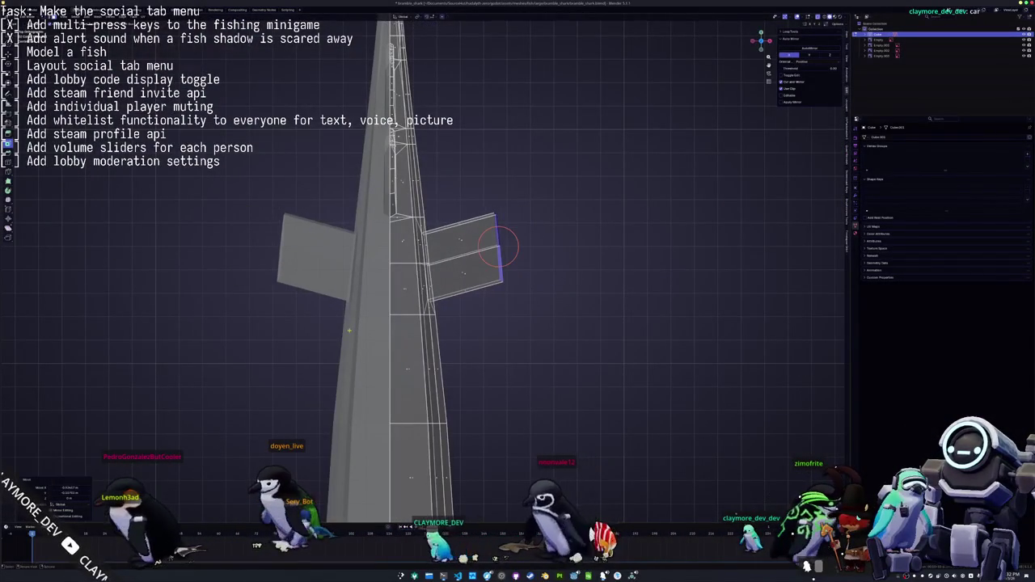
key(KP_3)
key(g)
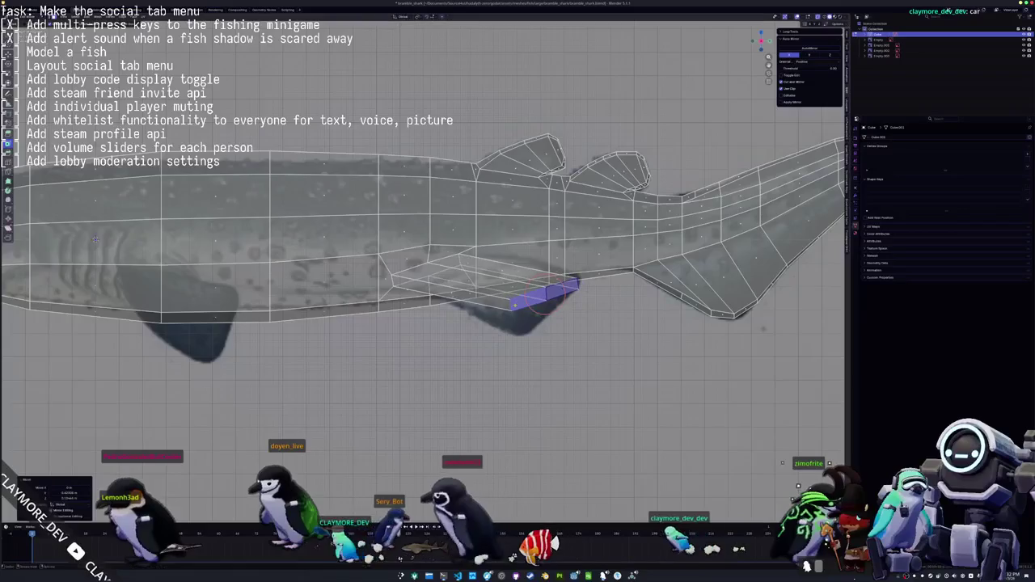
Move the lower fin edge down and back, checking it from side and perspective views
middle_drag(544, 293, 500, 147)
middle_drag(561, 272, 542, 274)
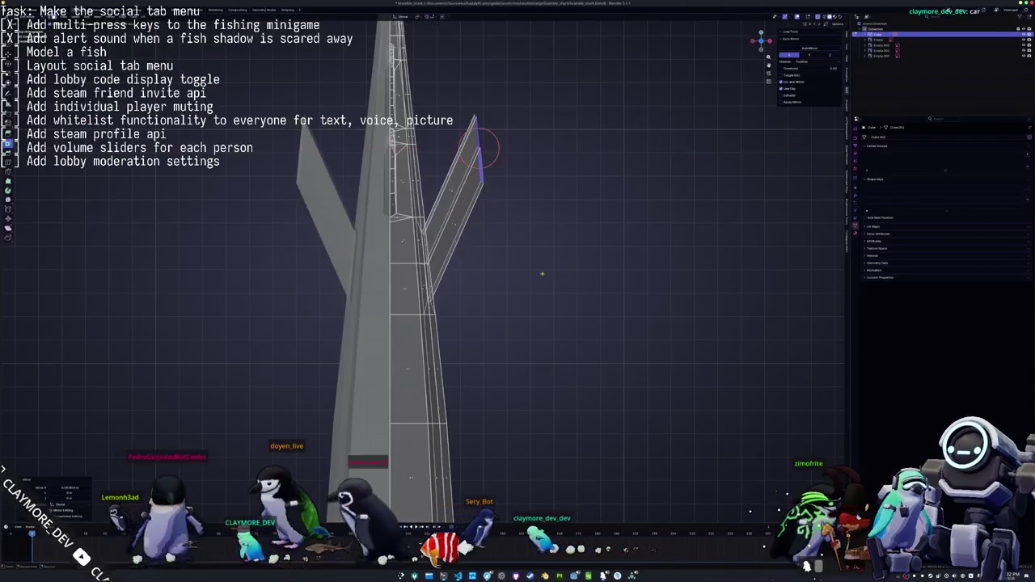
middle_drag(479, 147, 479, 295)
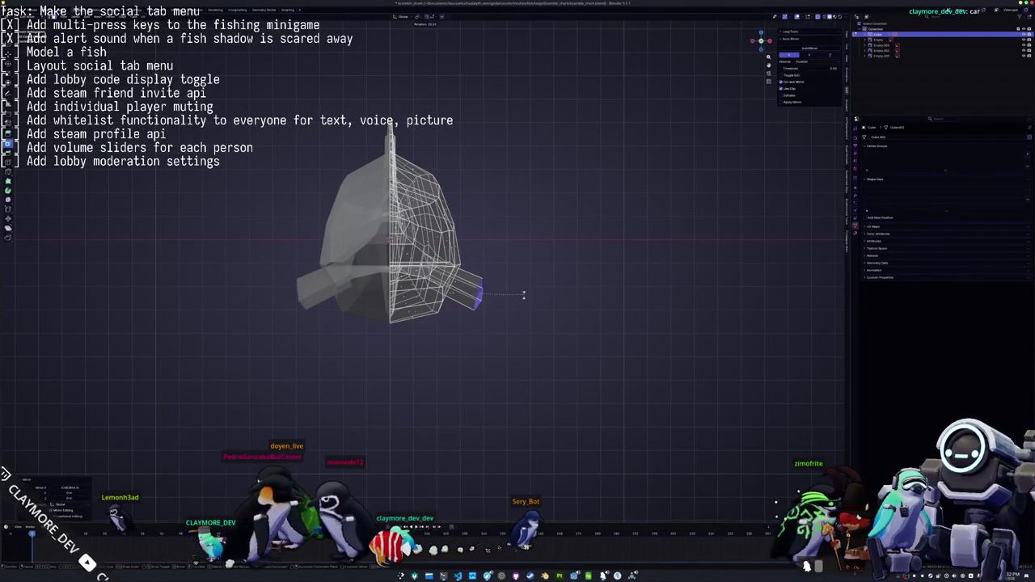
key(KP_3)
middle_drag(481, 295, 400, 191)
scroll(389, 158, up, 2)
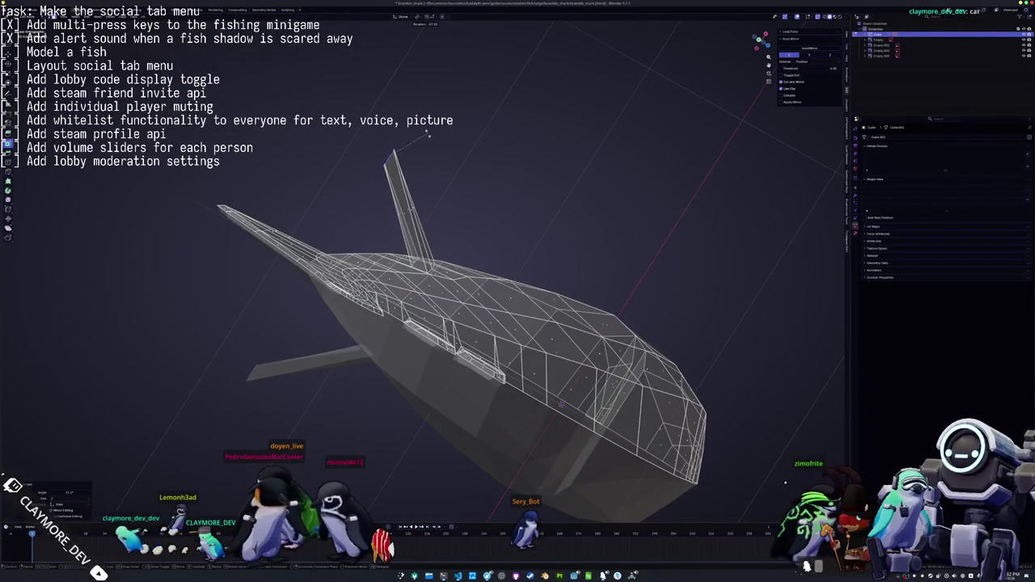
key(KP_3)
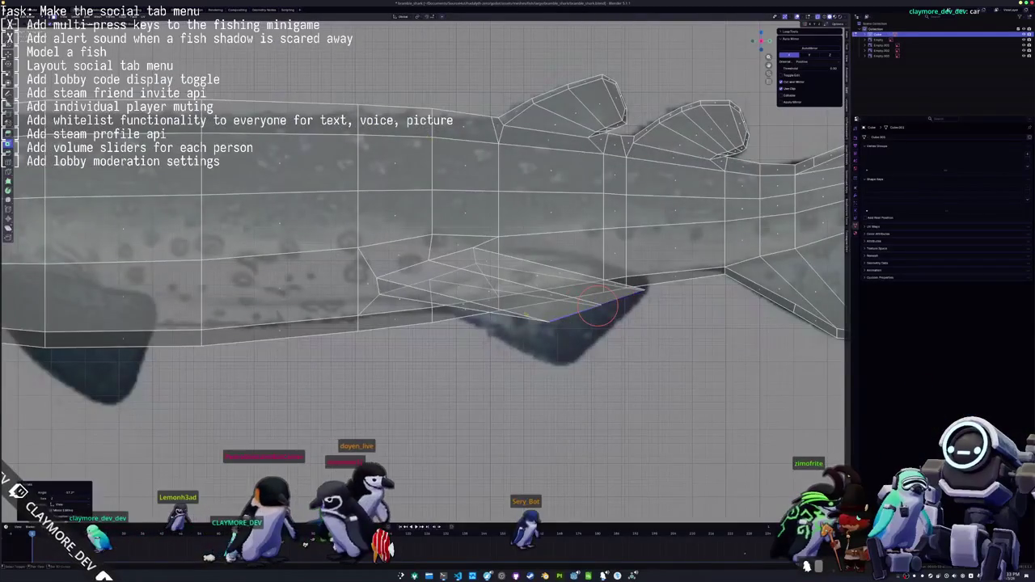
middle_drag(599, 307, 474, 296)
key(g)
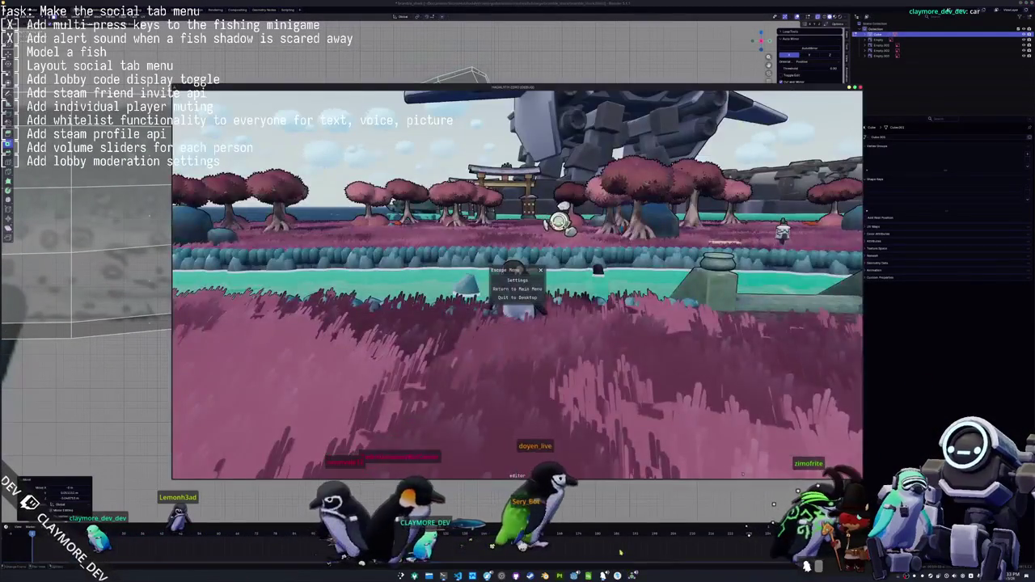
Walk the penguin to the river, take out the rod, cast, and hook a biting fish
key(w)
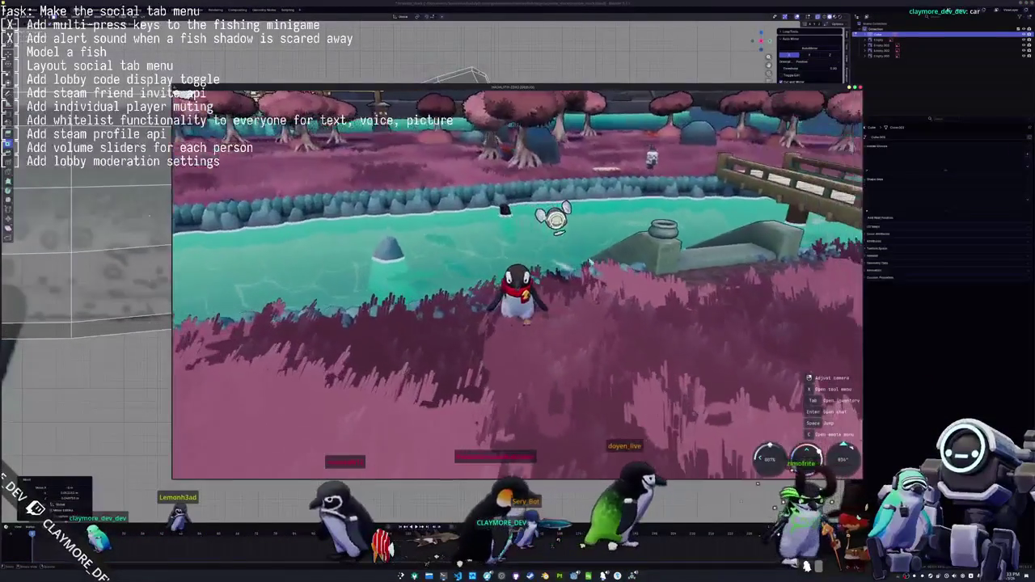
key(x)
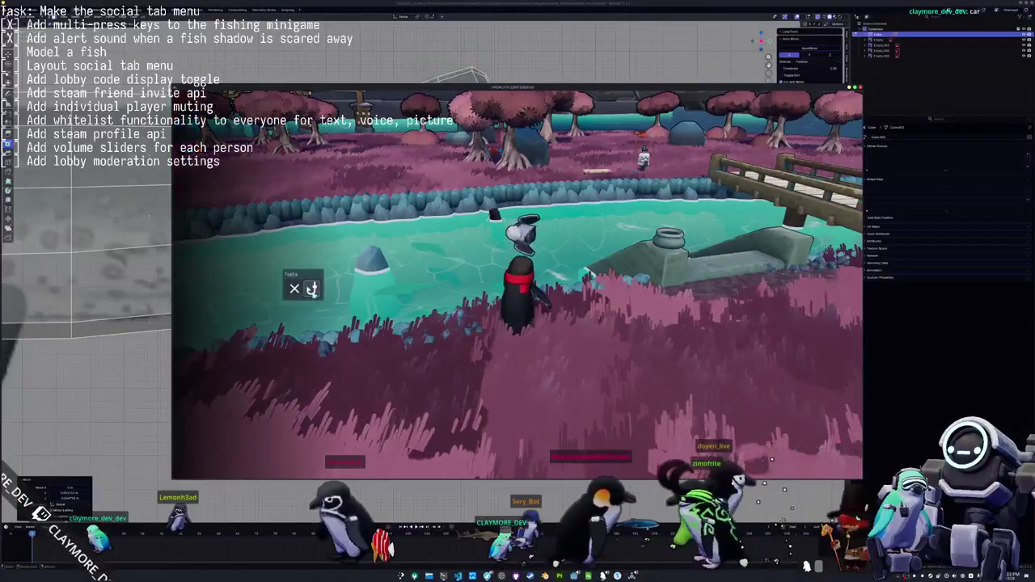
key(w)
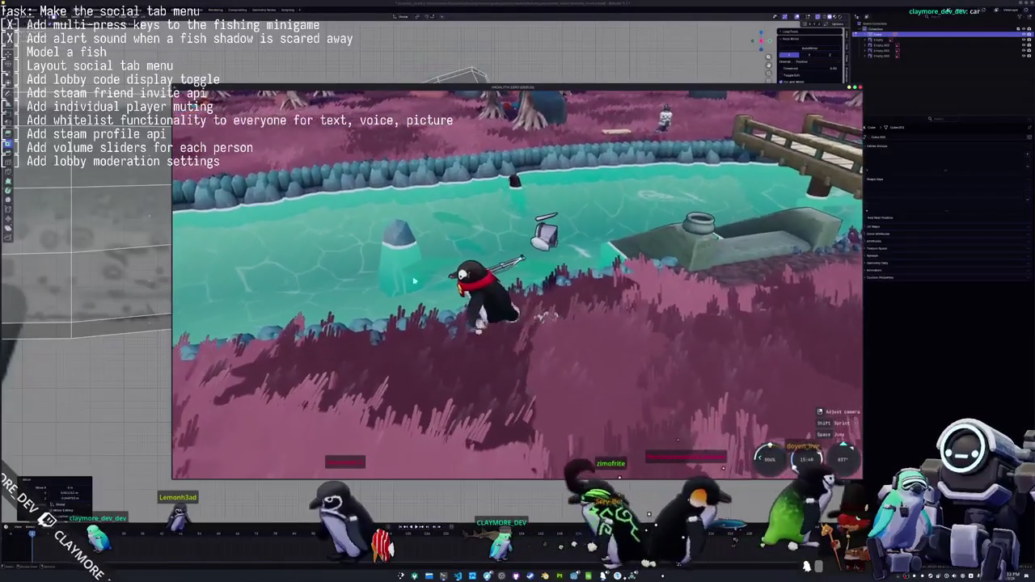
click(426, 264)
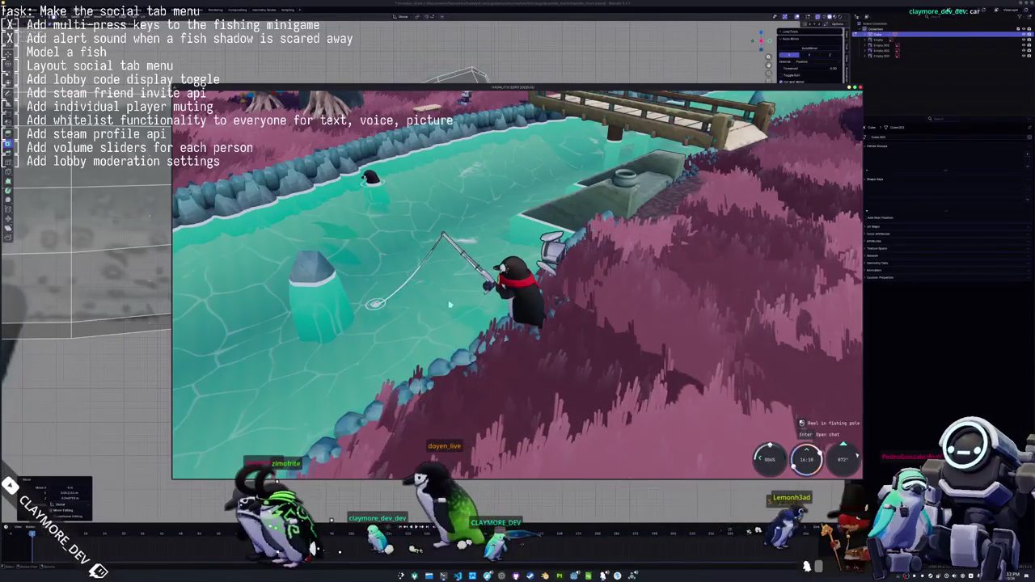
click(447, 304)
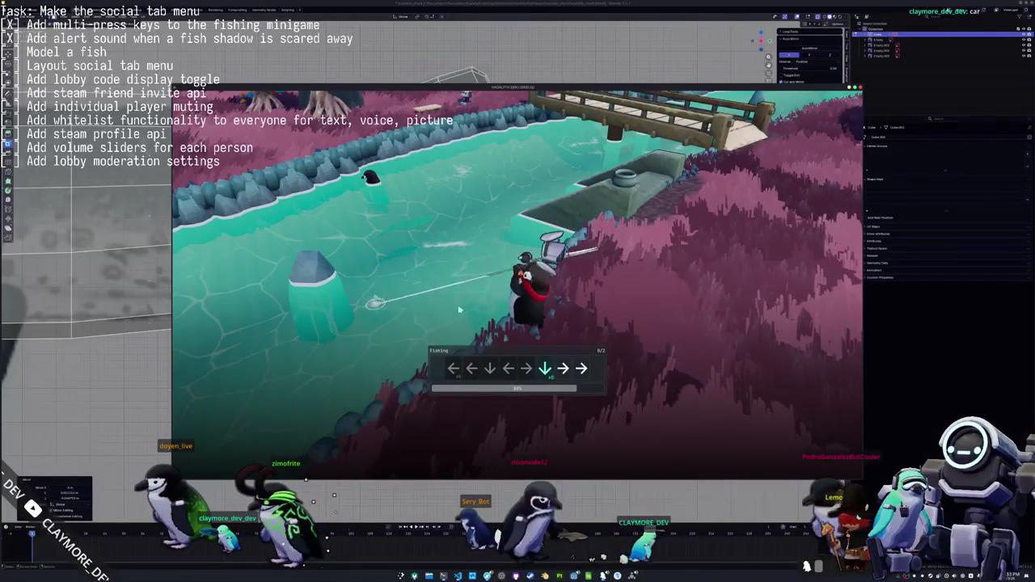
Finish the arrow sequence to reel in the turtle
key(Right)
key(Right)
key(Up)
key(Left)
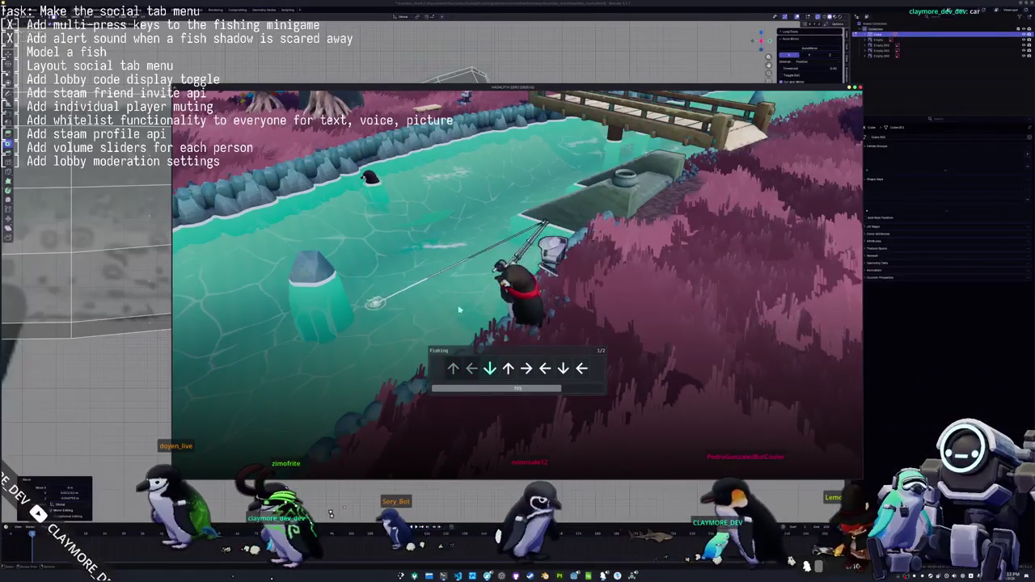
key(Down)
key(Left)
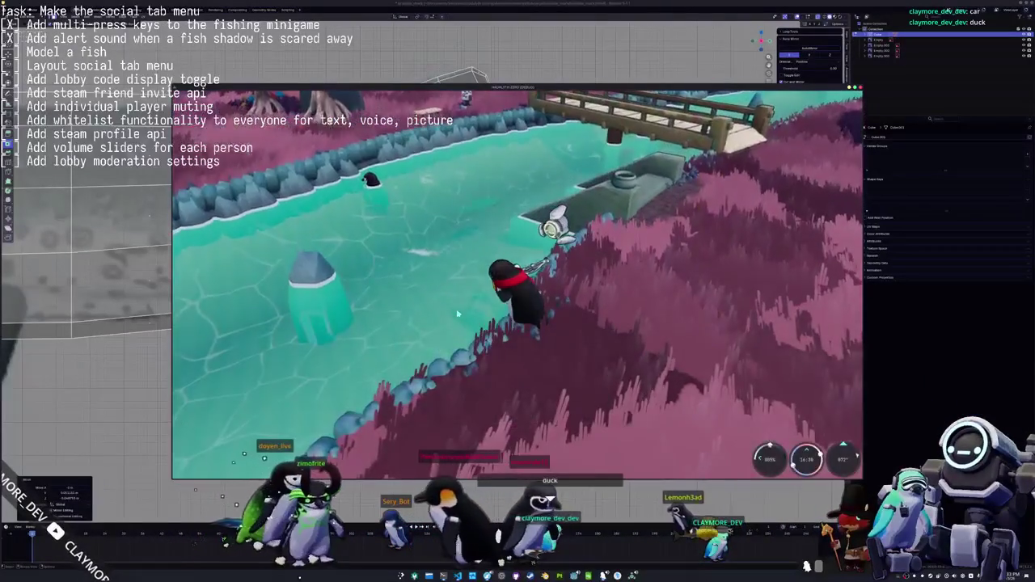
Walk out onto the stone pier, cast the line, and hook a bite
key(w)
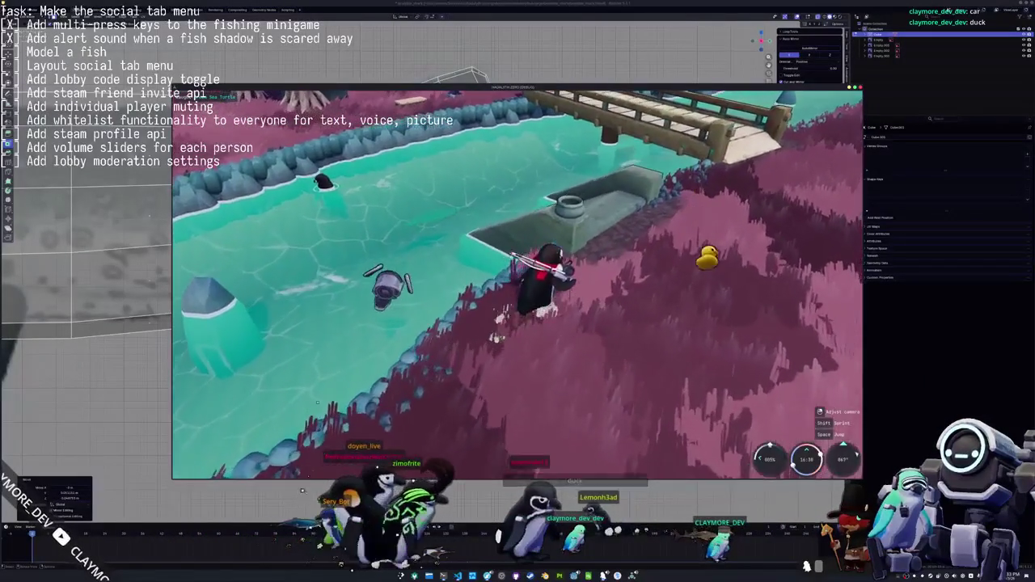
key(w)
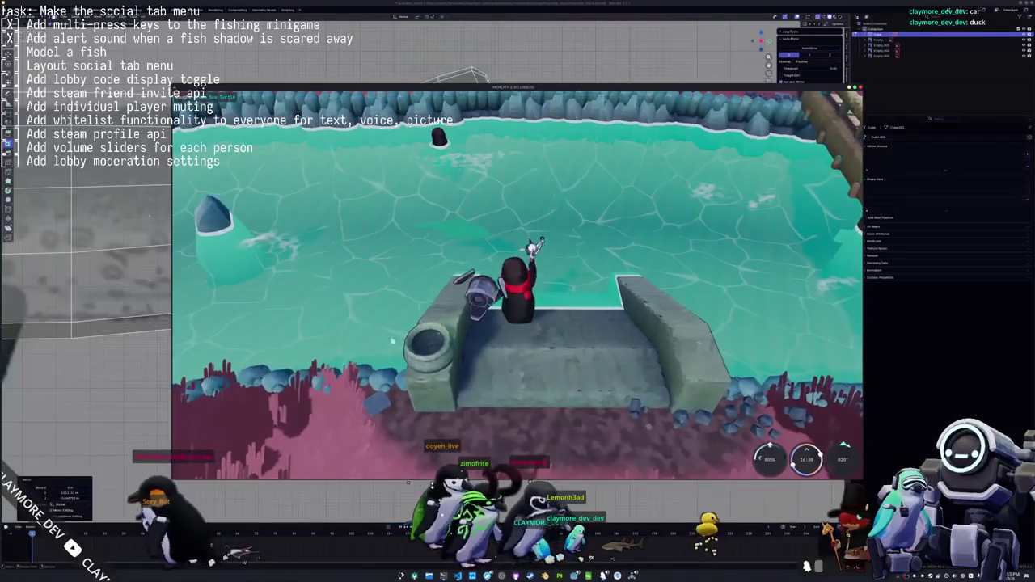
click(489, 237)
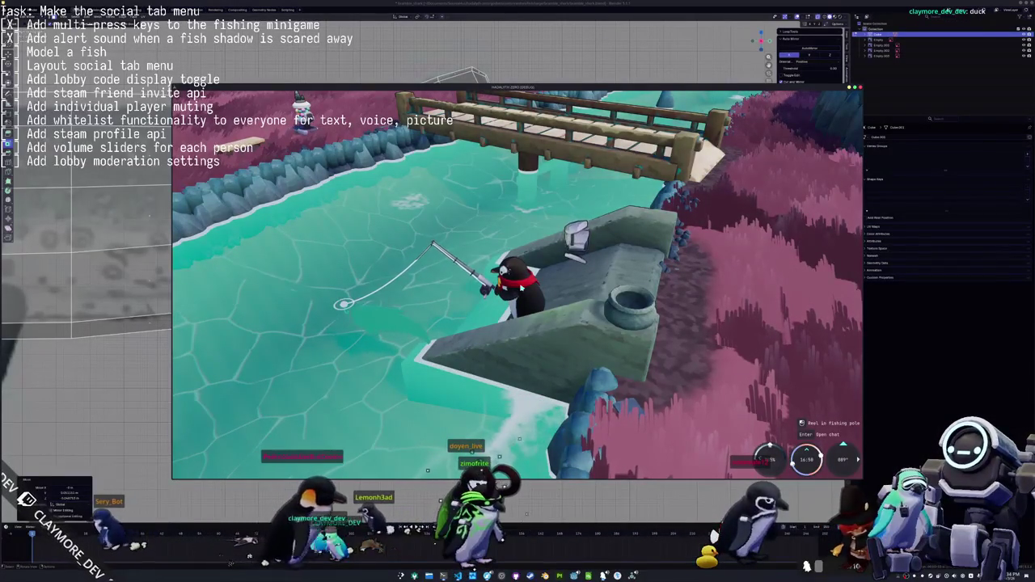
scroll(521, 287, down, 3)
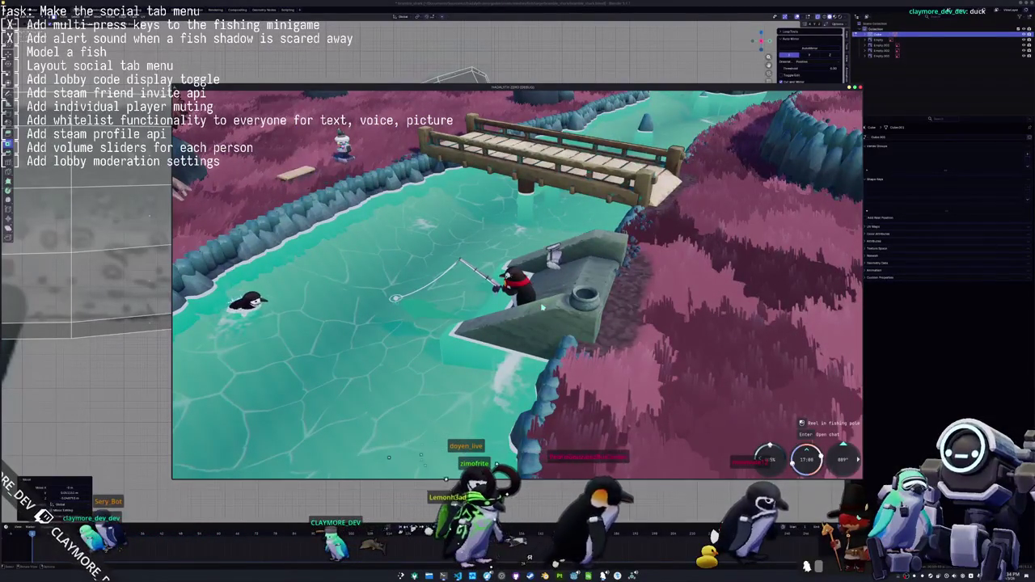
click(541, 308)
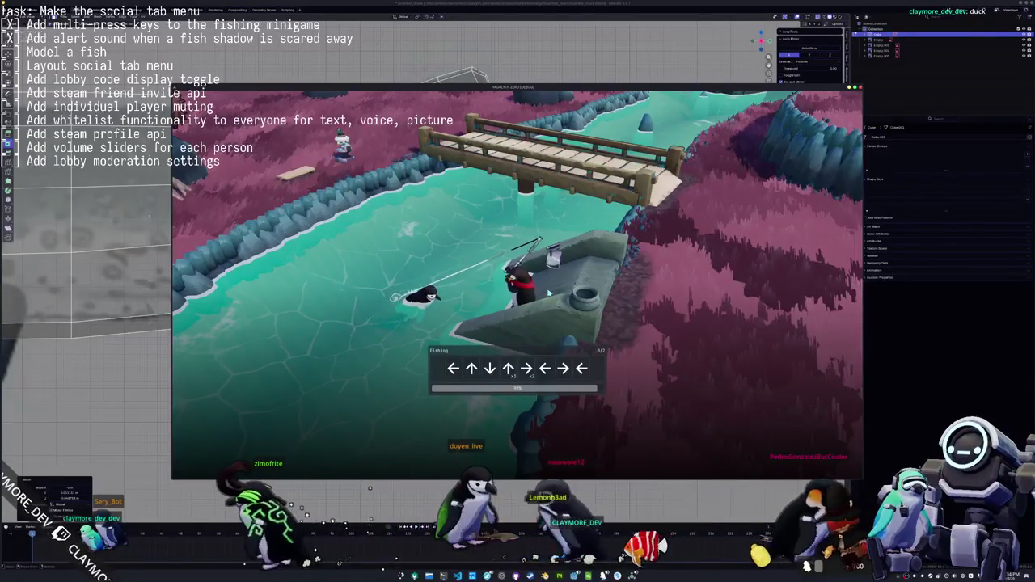
Complete the first arrow sequence of the fishing minigame
key(Left)
key(Up)
key(Down)
key(Up)
key(Right)
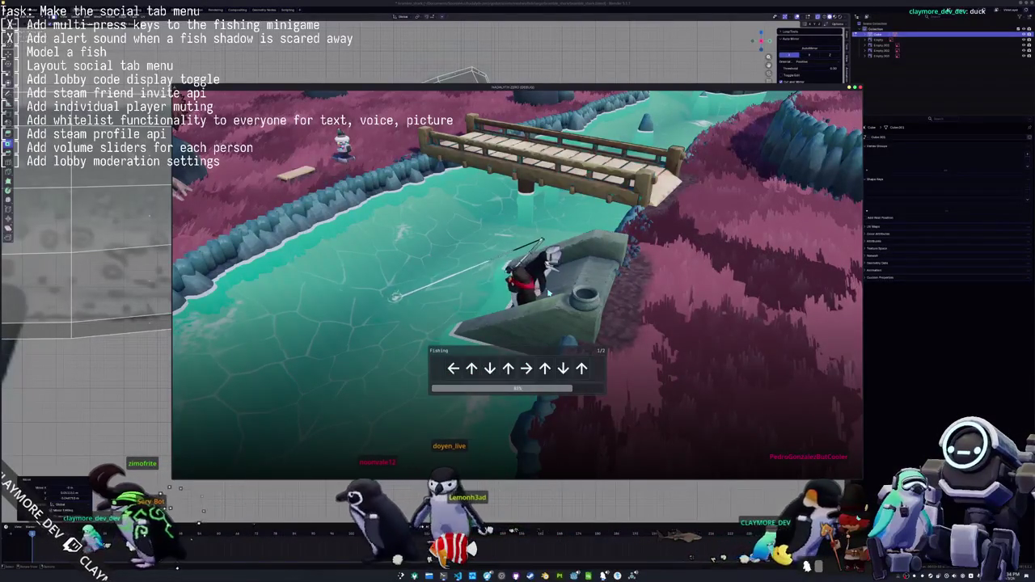
key(Up)
key(Down)
key(Up)
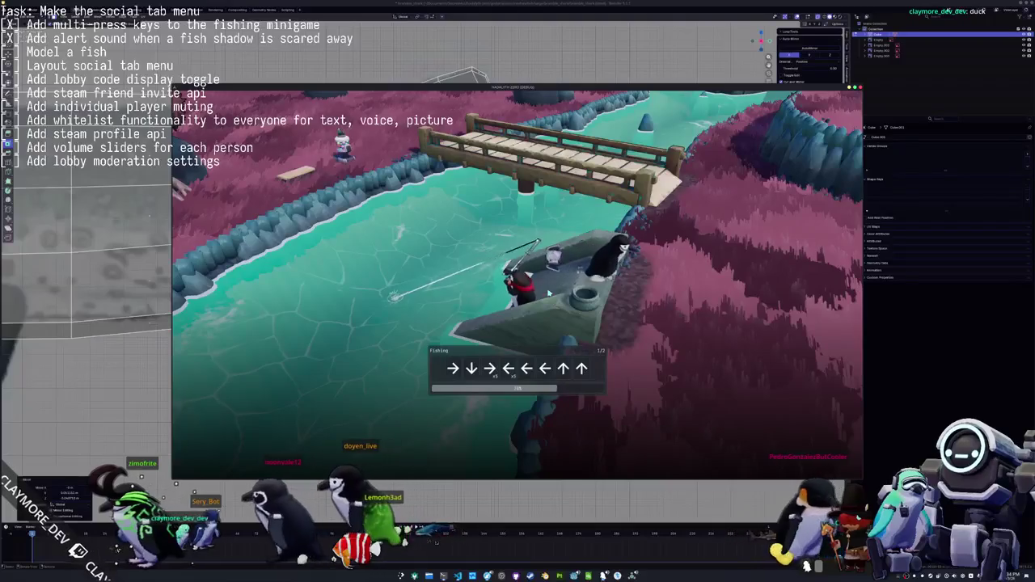
Enter the second arrow sequence to land the 2.49 medium Common Barbel
key(Down)
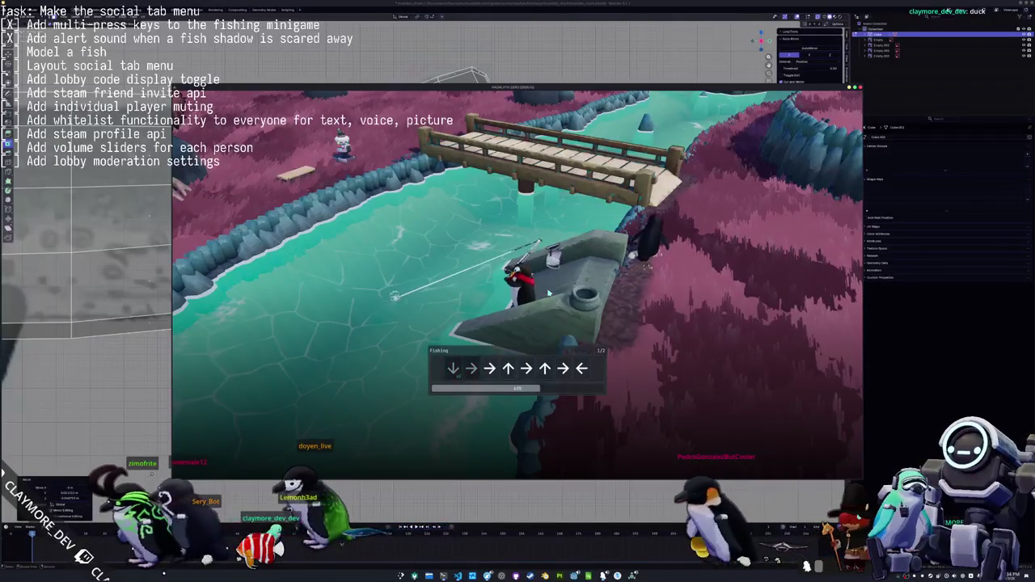
key(Right)
key(Right)
key(Up)
key(Right)
key(Up)
key(Right)
key(Left)
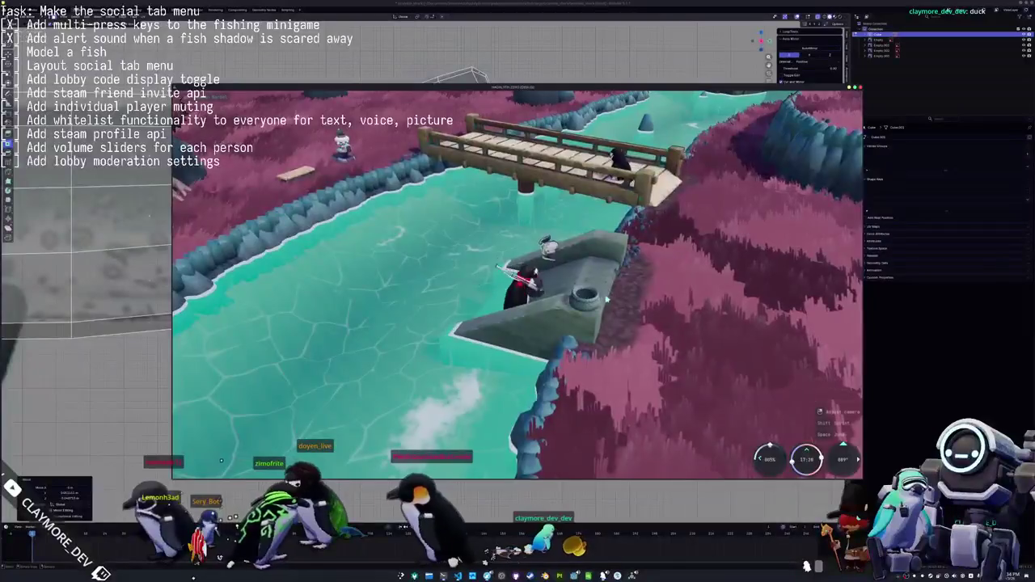
Walk the penguin onto the bank, cast, hook and clear the arrows to land a Common Eagle Ray (3.10)
mouse_move(557, 306)
right_down()
mouse_move(489, 297)
mouse_move(503, 316)
mouse_move(635, 313)
right_up()
key(a)
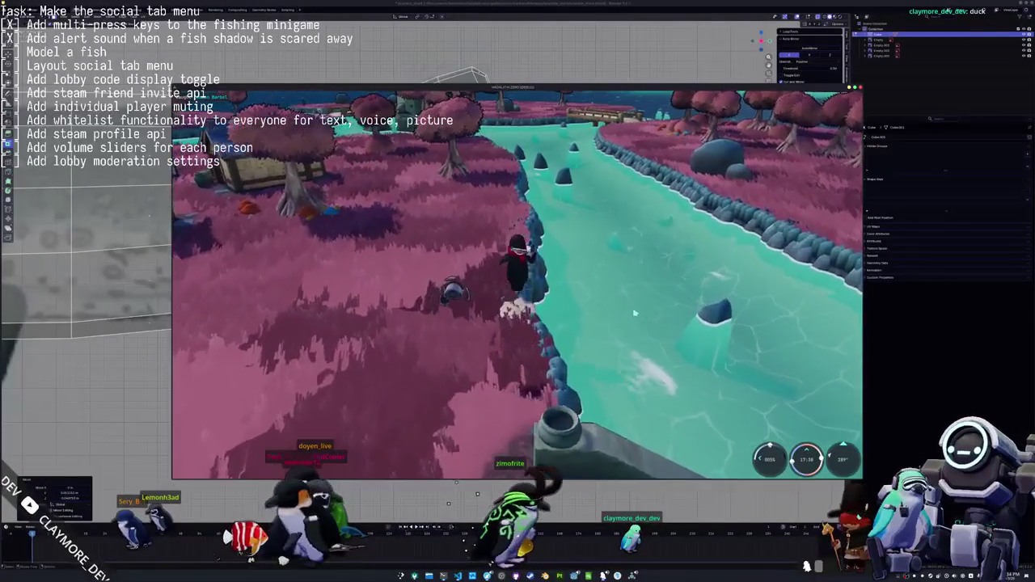
mouse_move(635, 313)
right_down()
mouse_move(618, 314)
mouse_move(636, 315)
right_up()
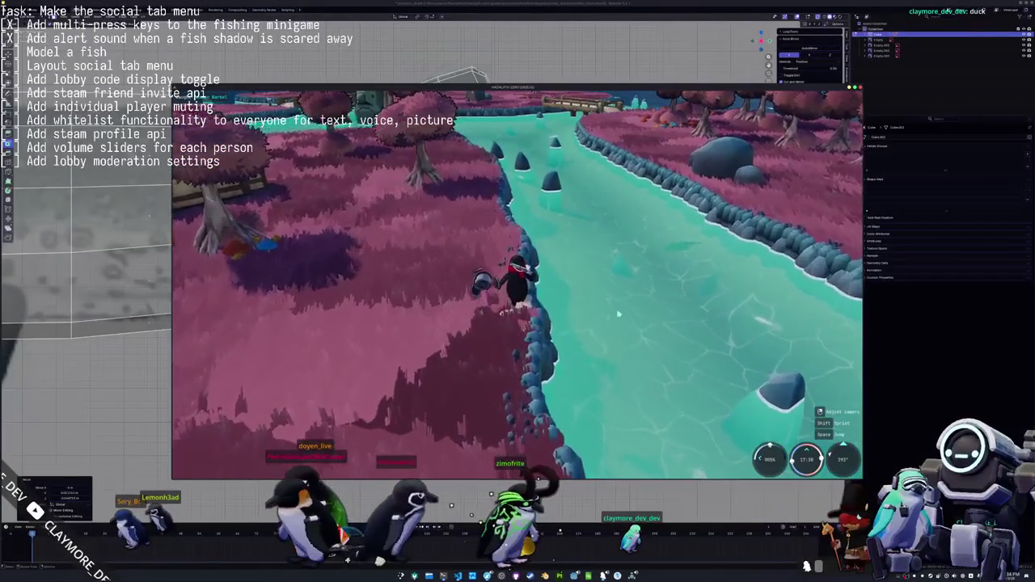
click(636, 315)
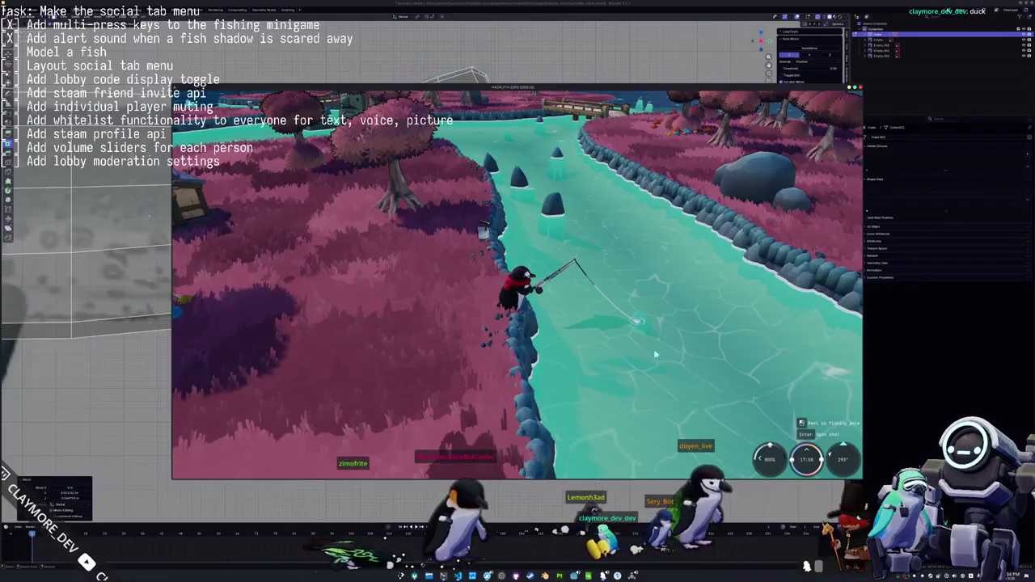
click(668, 352)
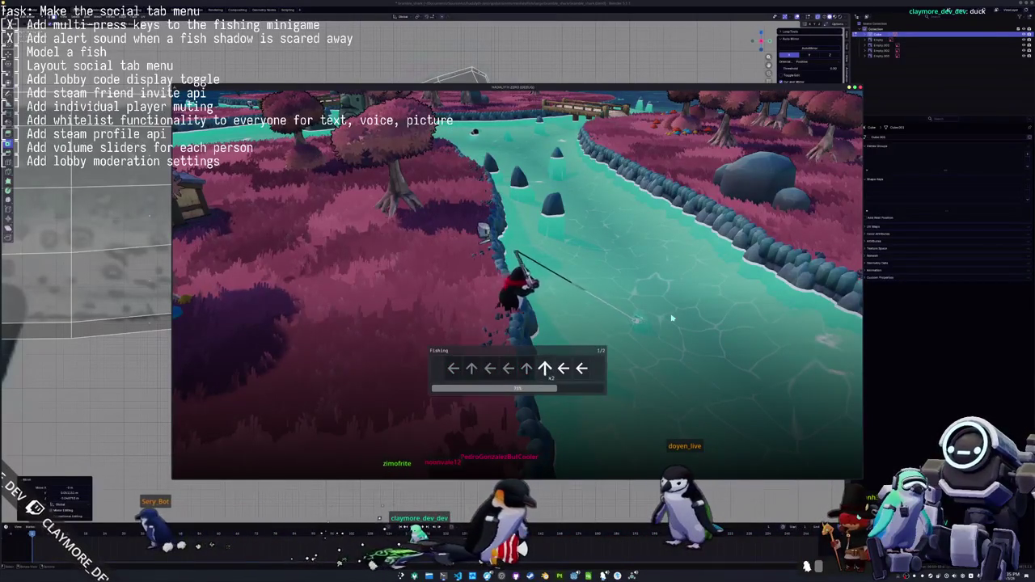
key(Left)
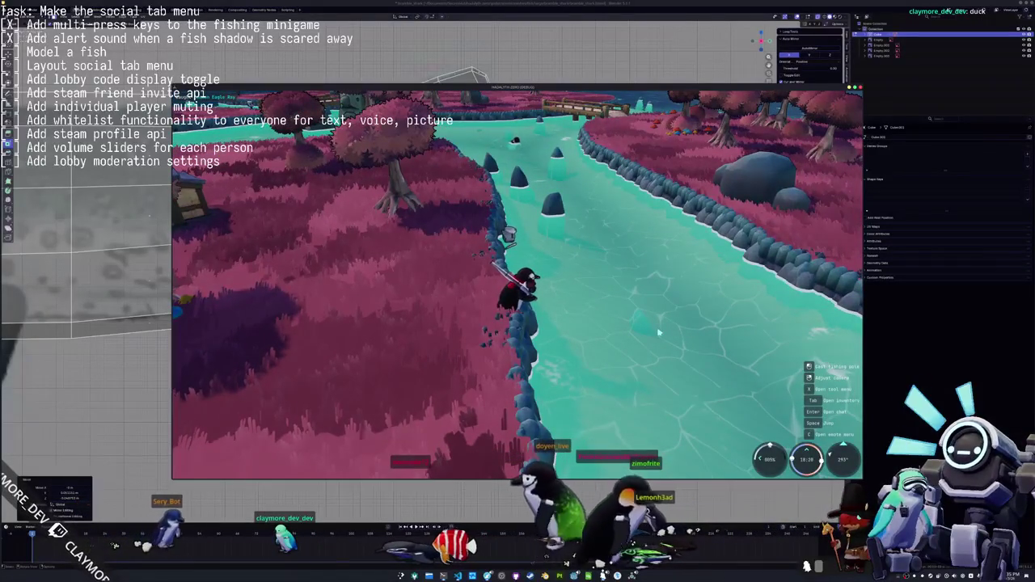
Walk further along the bank and cast the line into the river
key(a)
mouse_move(660, 332)
right_down()
mouse_move(584, 285)
mouse_move(526, 291)
mouse_move(584, 237)
mouse_move(659, 307)
right_up()
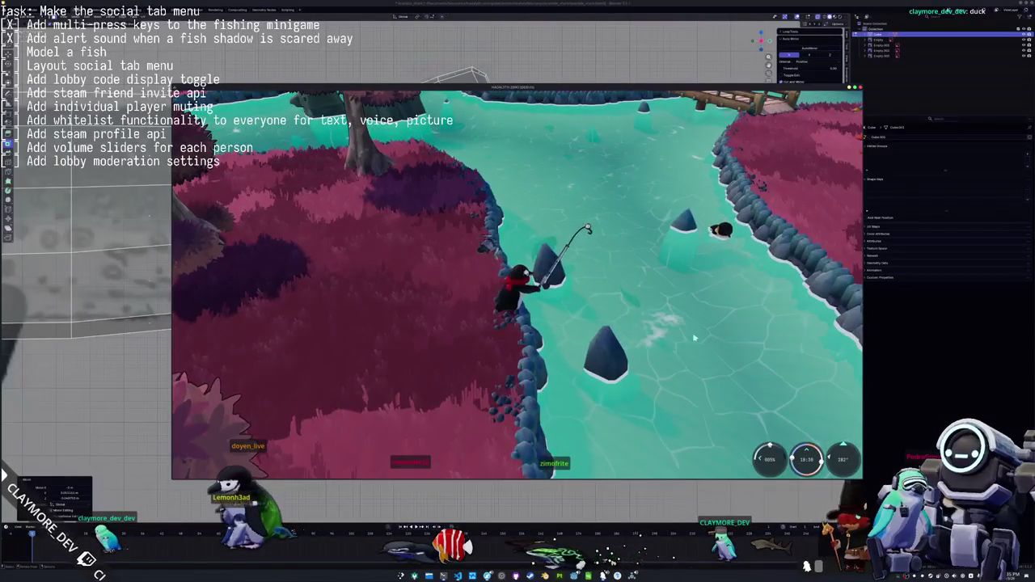
click(691, 338)
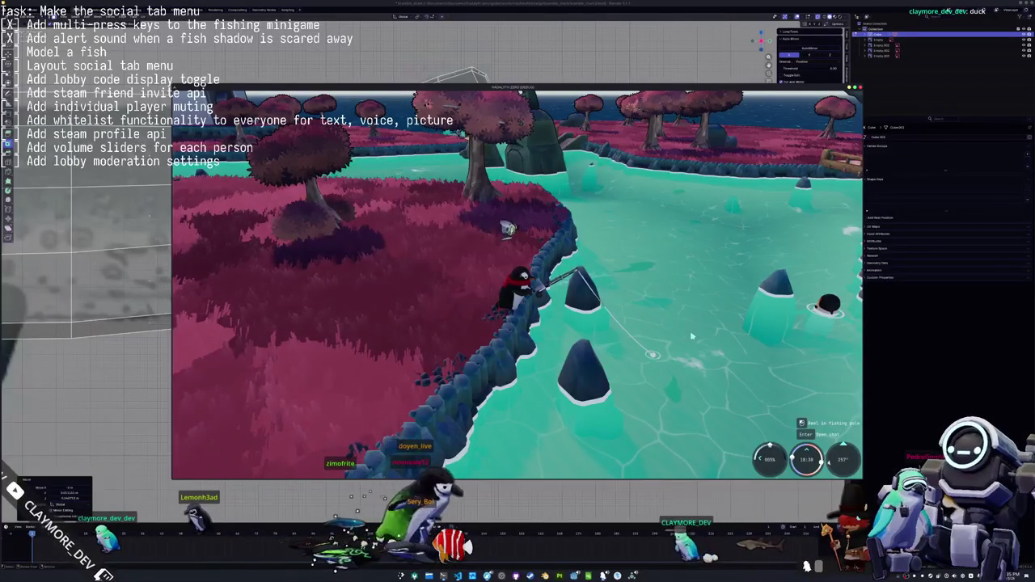
right_drag(592, 318, 648, 322)
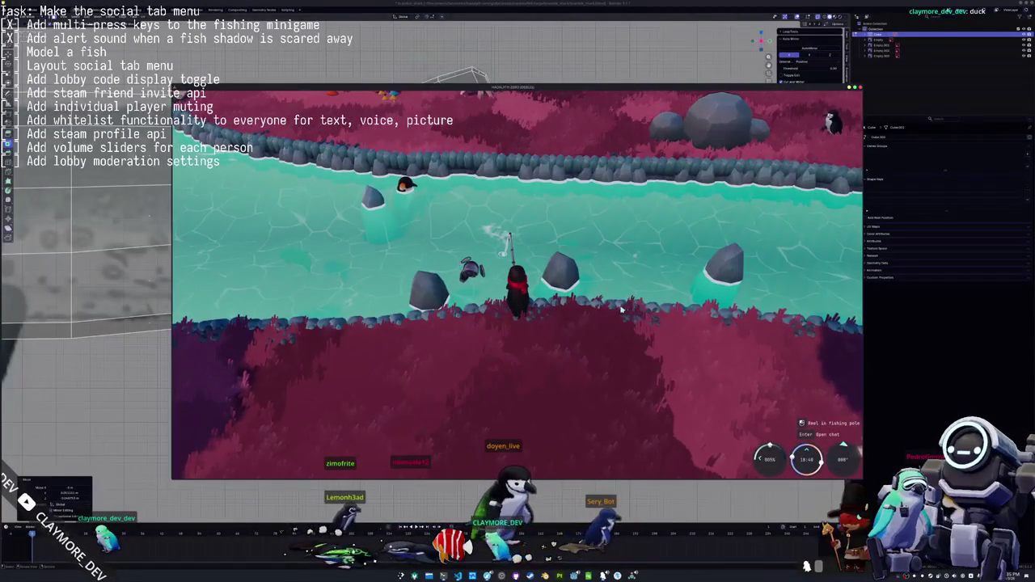
right_drag(648, 322, 597, 312)
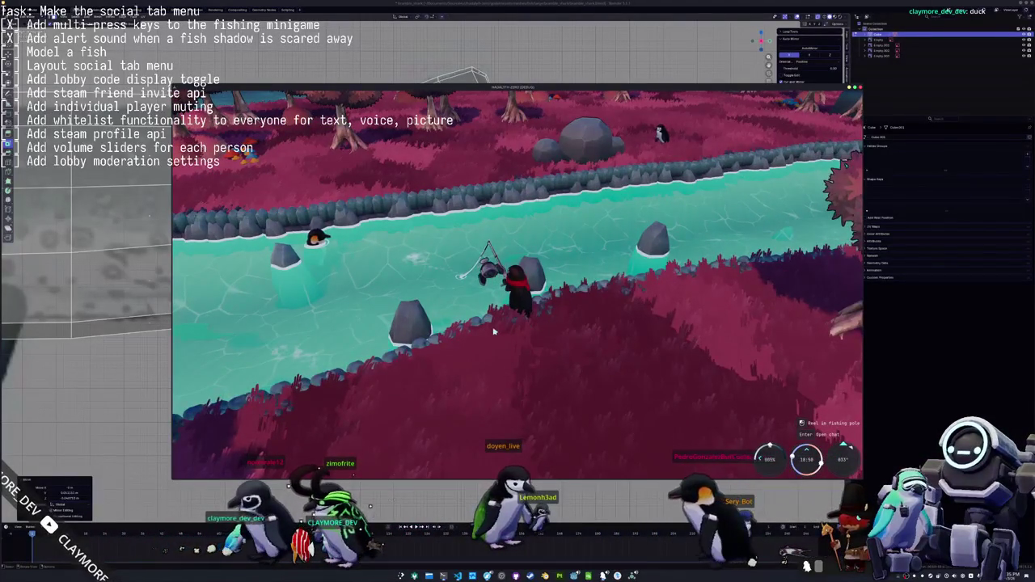
right_drag(494, 330, 550, 306)
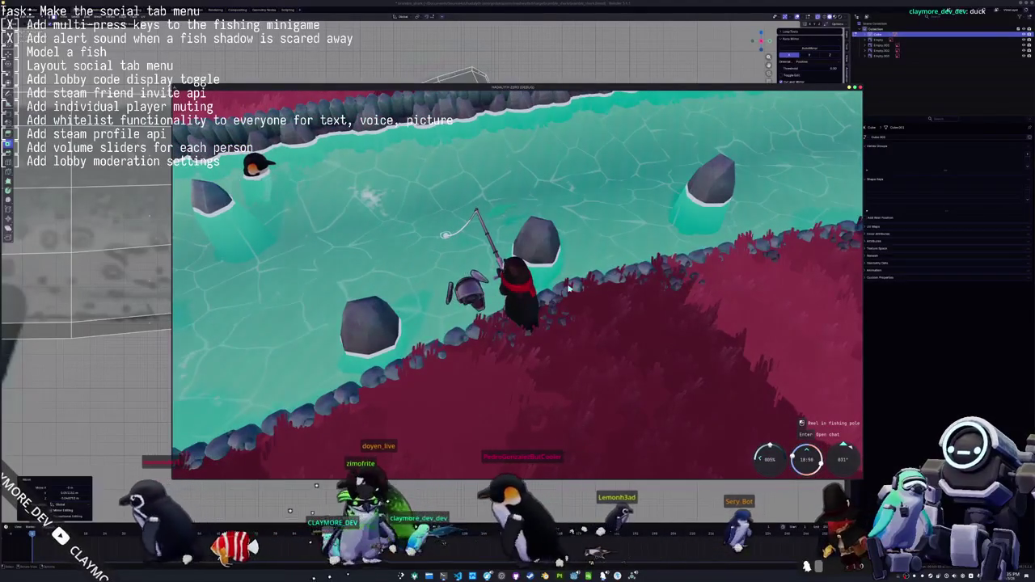
mouse_move(569, 287)
right_down()
mouse_move(599, 283)
mouse_move(629, 300)
right_up()
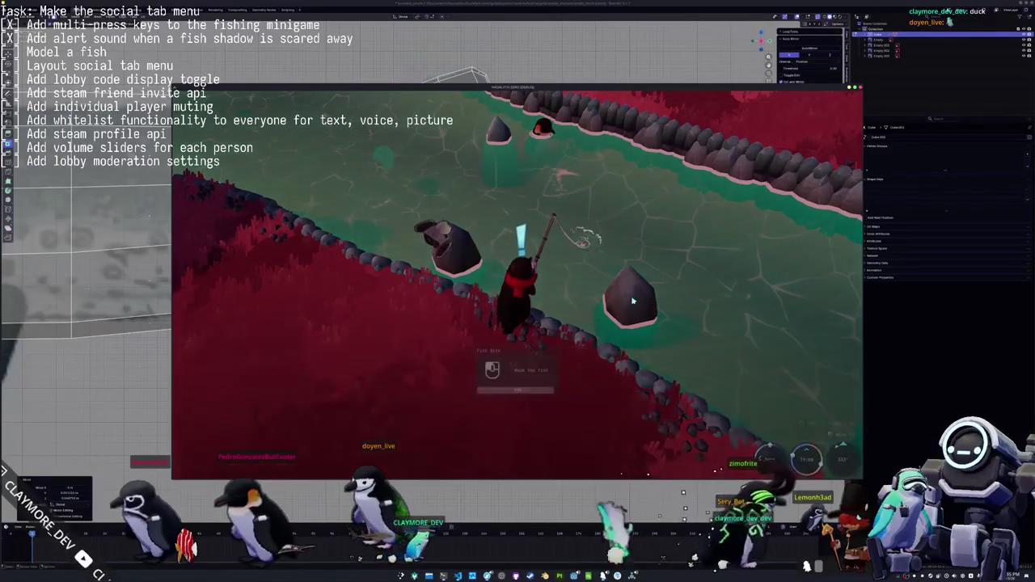
right_drag(637, 301, 672, 308)
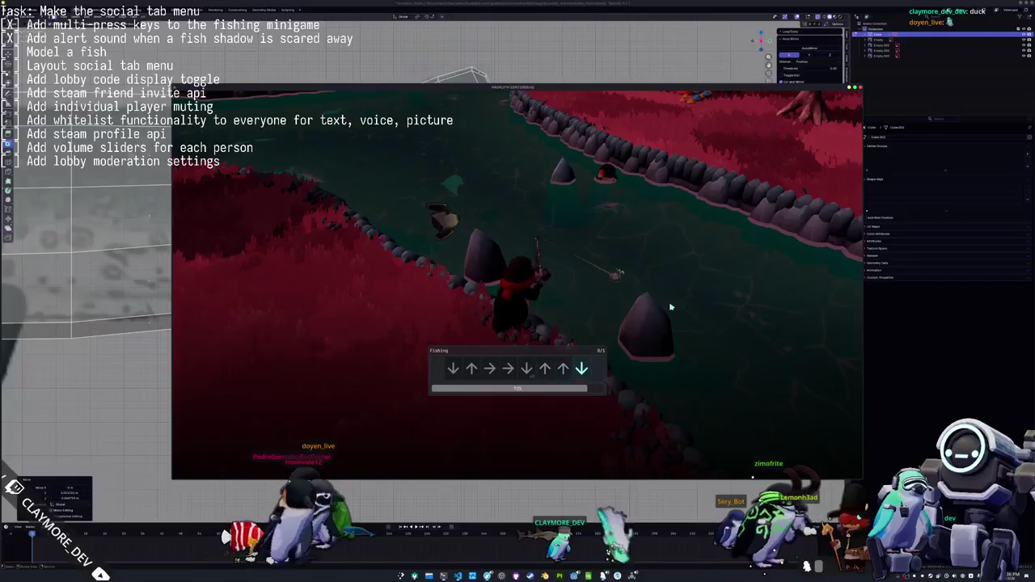
Clear the Down, Up, Right, Up arrows to land the orange fish, then close the playtest
key(Down)
key(Up)
key(Right)
key(Right)
key(Down)
key(Up)
key(Up)
key(Down)
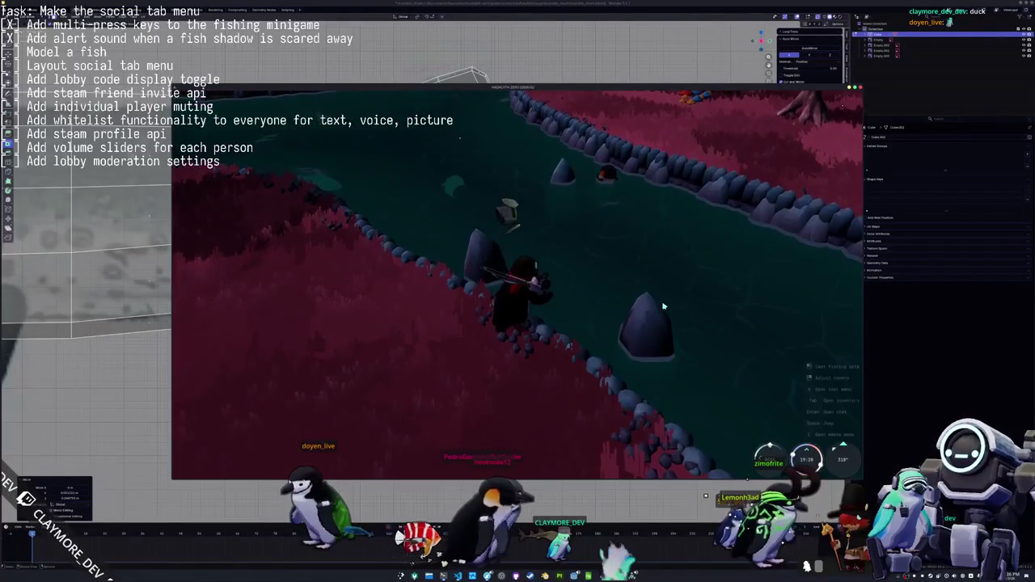
key(alt+Tab)
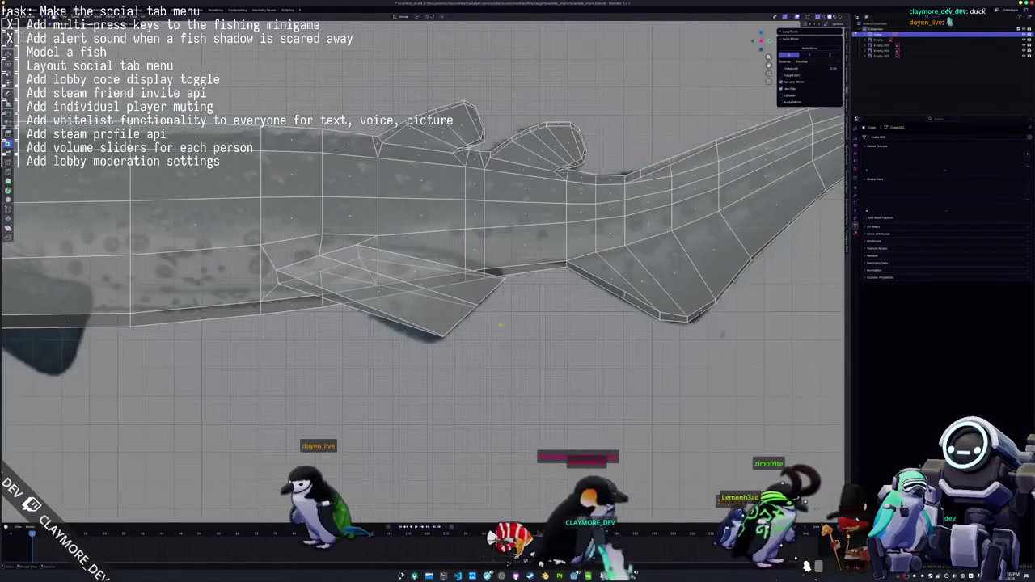
Turn off X-ray and add a loop cut across the pectoral fin
scroll(421, 243, up, 3)
middle_drag(420, 243, 486, 275)
key(alt+z)
middle_drag(449, 338, 247, 158)
key(ctrl+r)
click(394, 291)
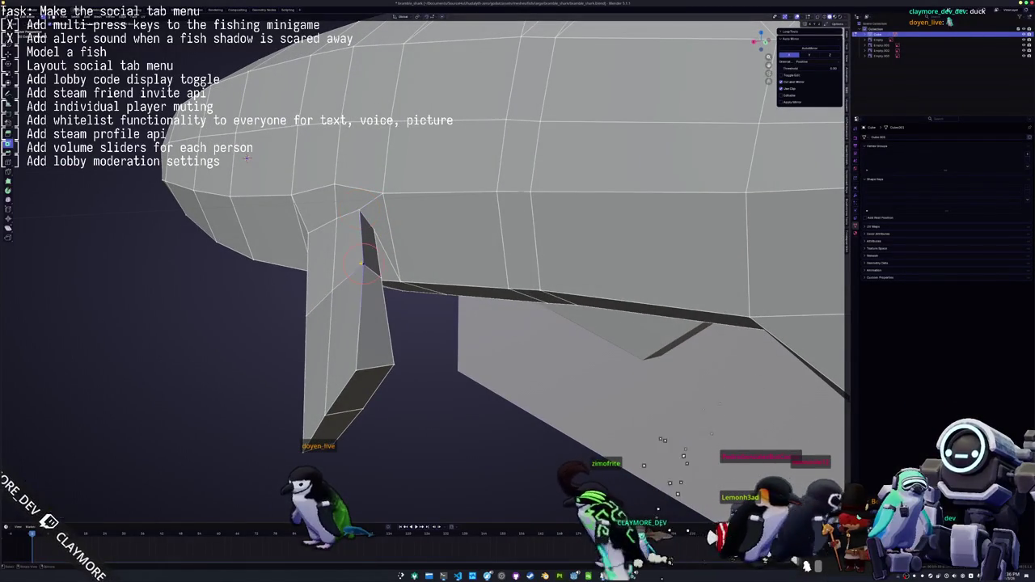
Slide the fin's top vertex along its edge and extrude the fin-tip face outward
mouse_move(246, 158)
middle_down()
mouse_move(256, 255)
mouse_move(319, 276)
middle_up()
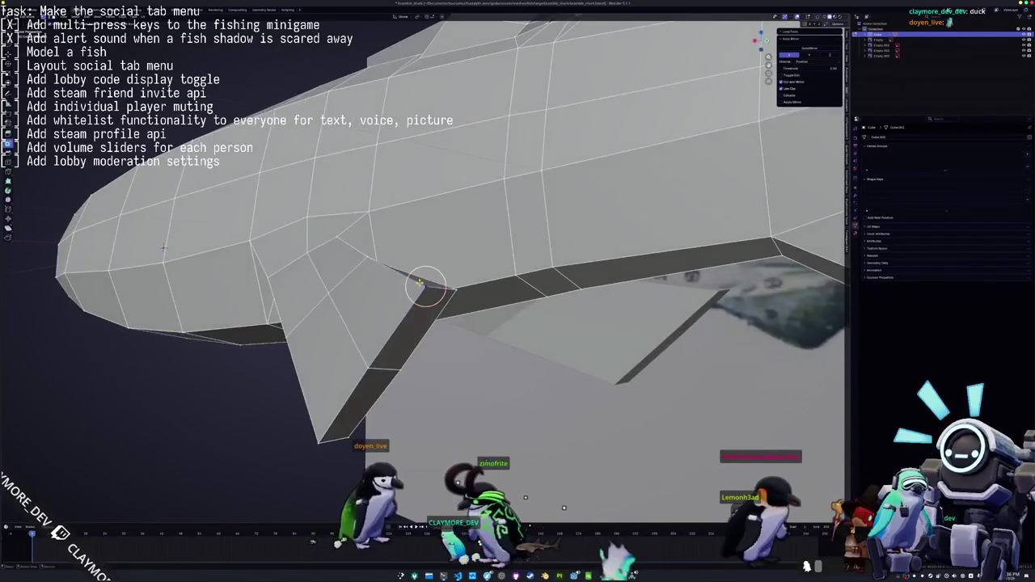
key(shift+v)
click(319, 276)
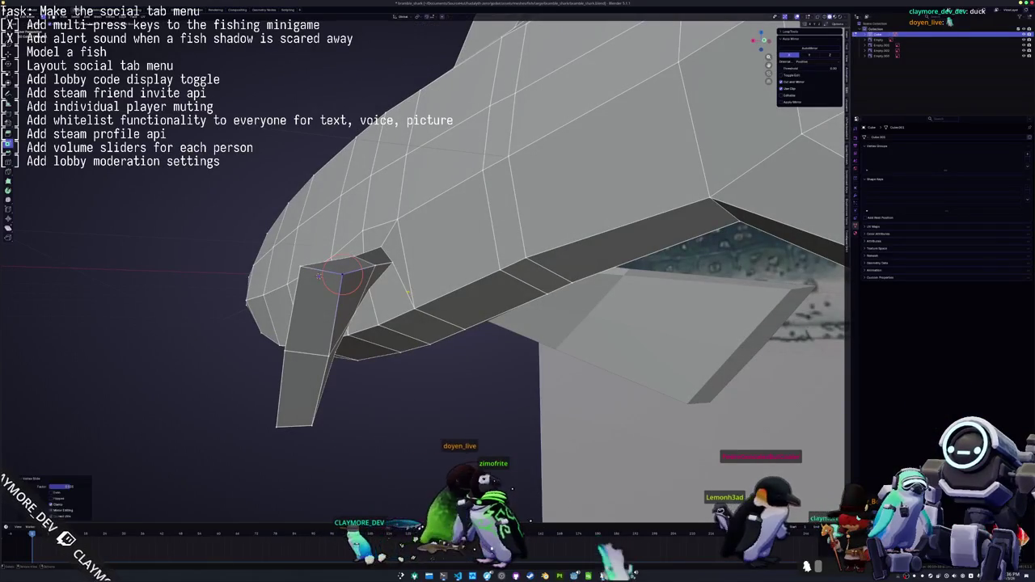
mouse_move(319, 275)
middle_down()
mouse_move(465, 282)
mouse_move(497, 301)
middle_up()
key(Tab)
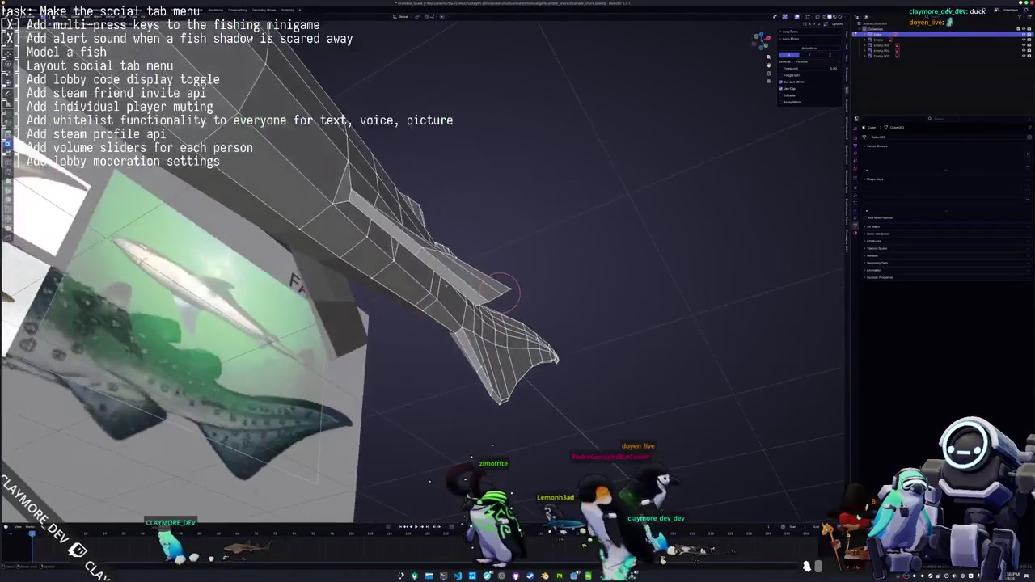
key(e)
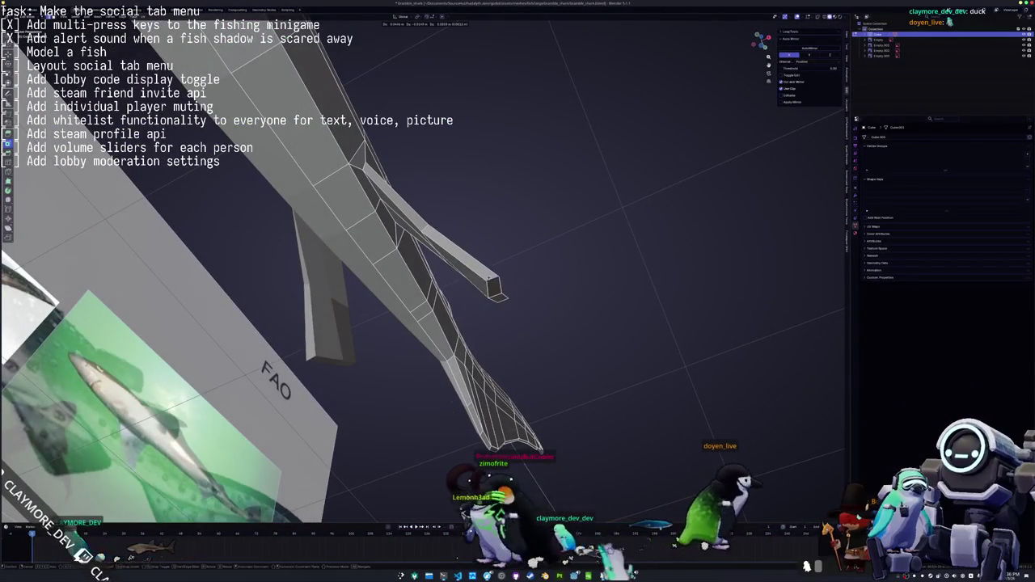
mouse_move(494, 279)
middle_down()
mouse_move(439, 296)
mouse_move(461, 294)
mouse_move(415, 318)
mouse_move(419, 295)
middle_up()
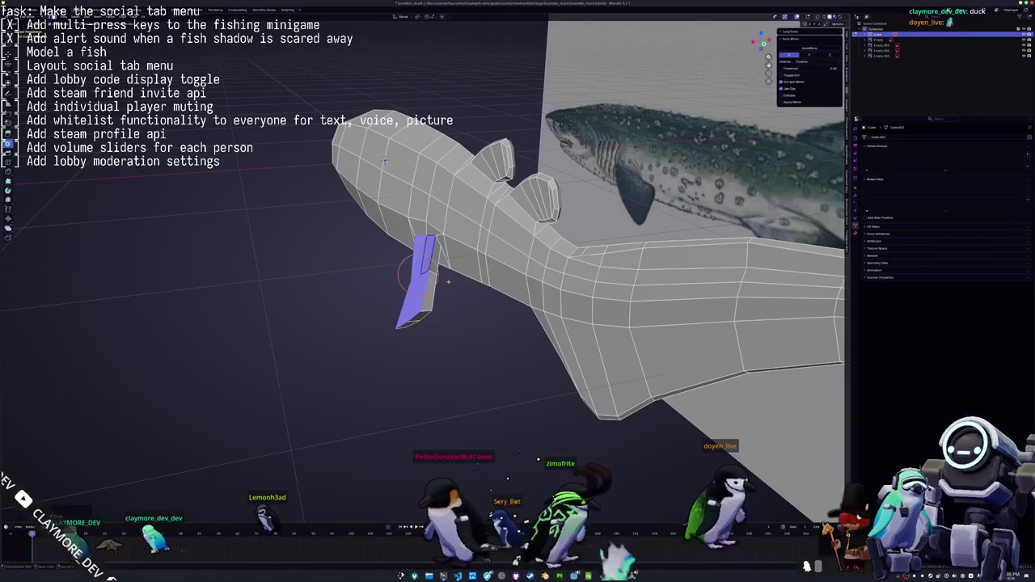
Select the fin's front end-cap face and move its vertices to flatten the fin
scroll(447, 281, up, 2)
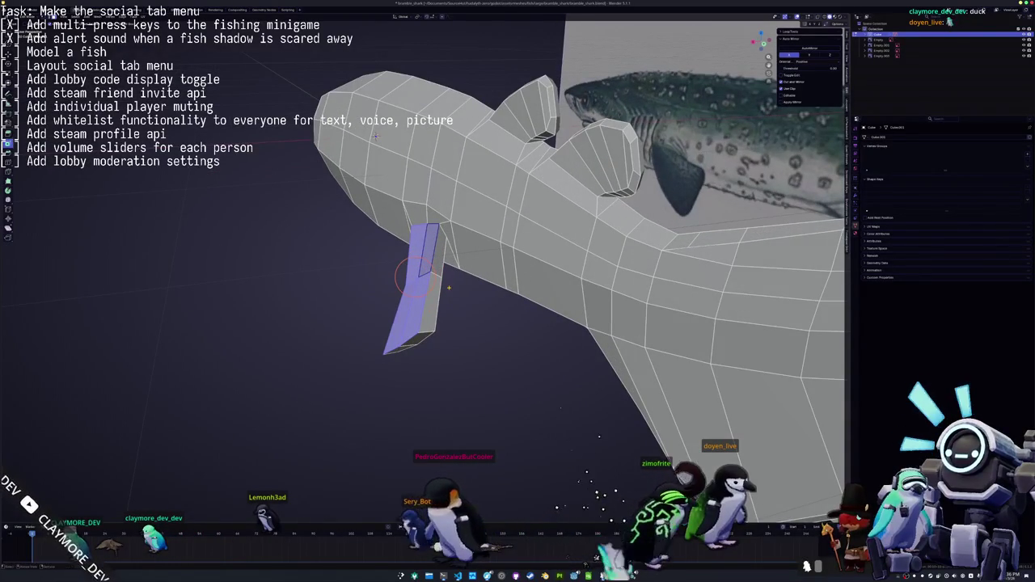
middle_drag(416, 275, 460, 319)
drag(449, 334, 427, 321)
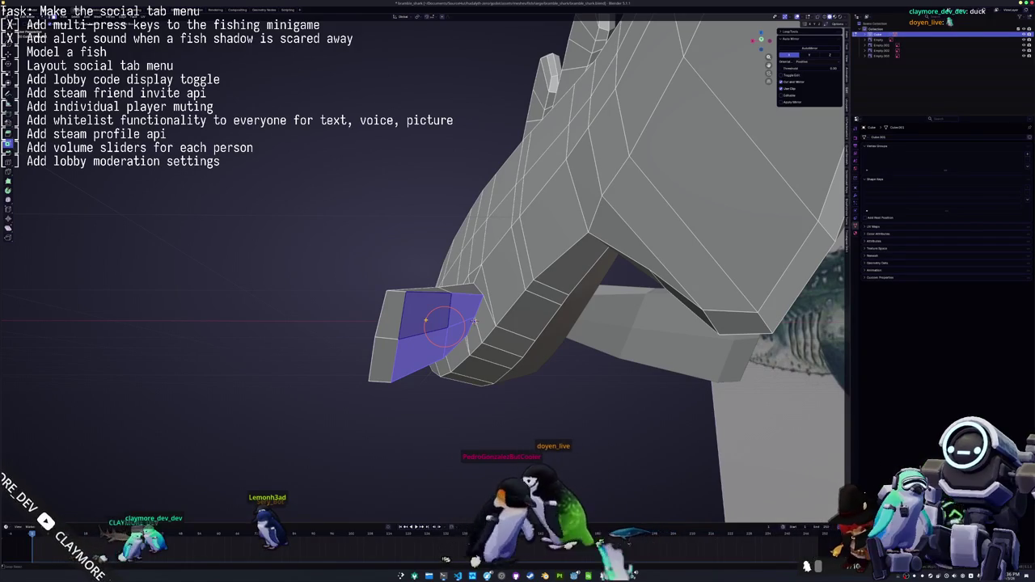
mouse_move(426, 321)
middle_down()
mouse_move(402, 301)
mouse_move(499, 315)
mouse_move(403, 282)
middle_up()
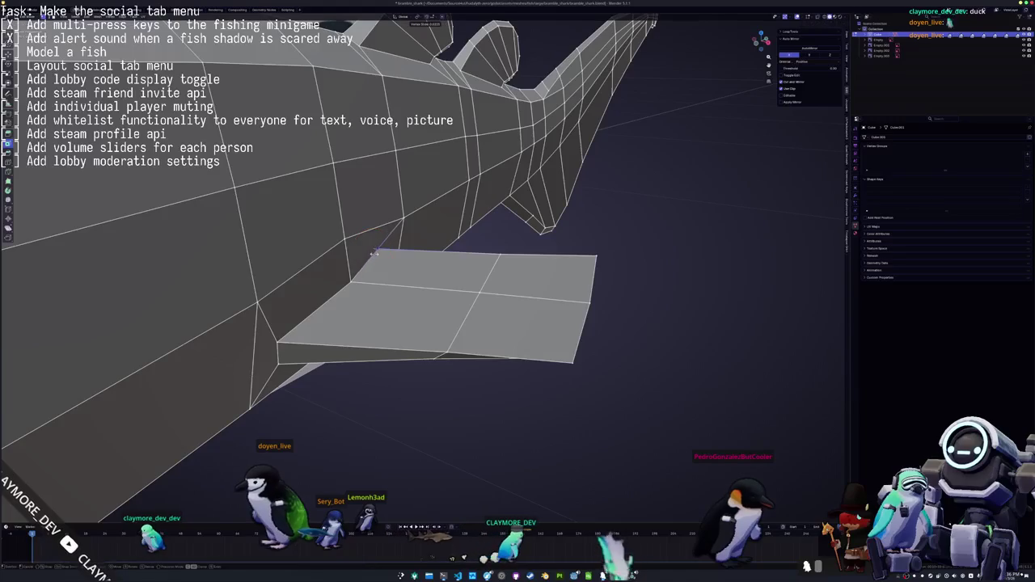
key(g)
mouse_move(283, 348)
middle_down()
mouse_move(514, 374)
mouse_move(490, 323)
middle_up()
Edge-slide the fin-root edge to tidy where the fin joins the body
scroll(518, 283, up, 2)
key(g)
click(504, 133)
middle_drag(504, 133, 579, 435)
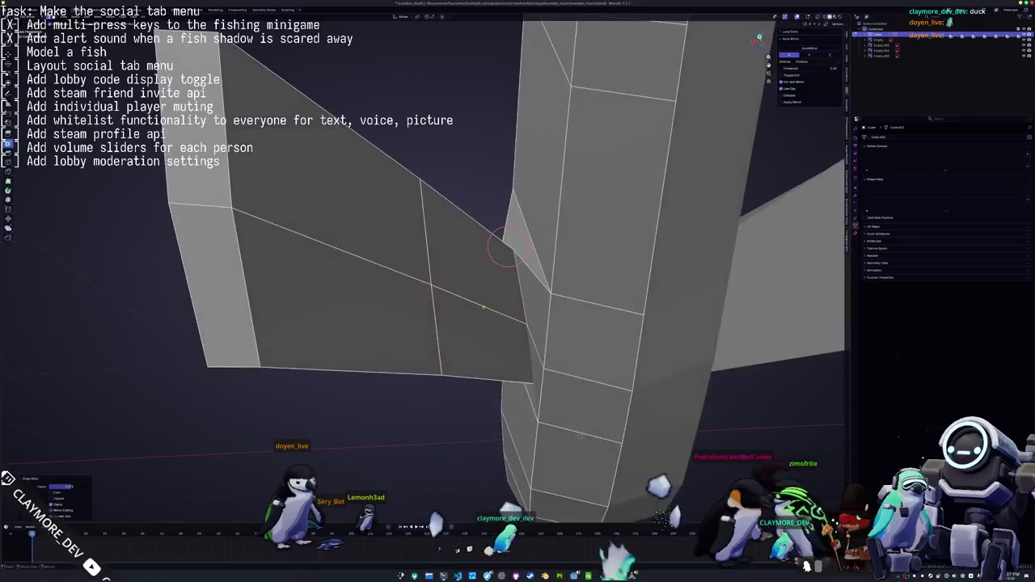
scroll(580, 437, down, 4)
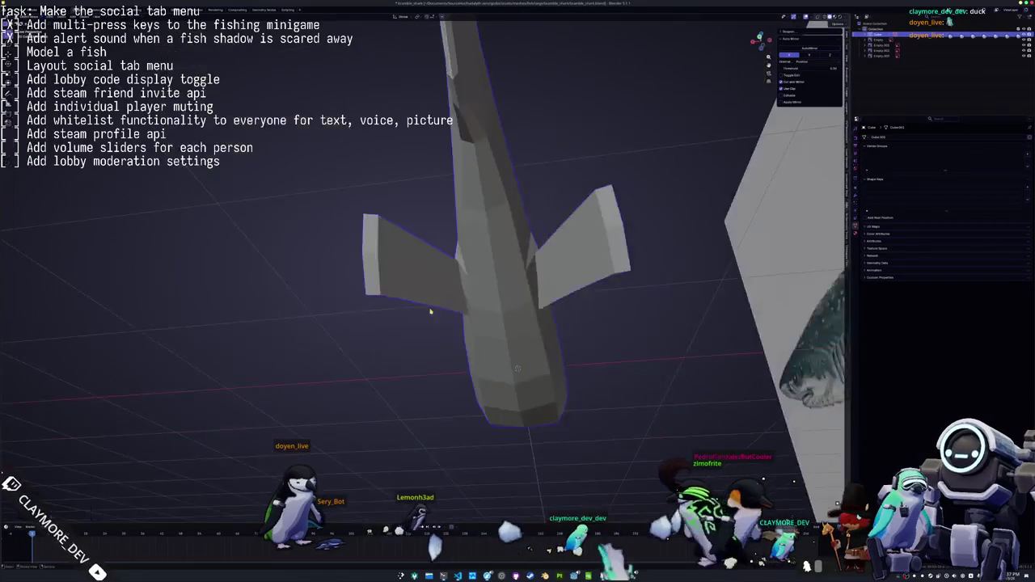
middle_drag(580, 437, 481, 353)
key(Tab)
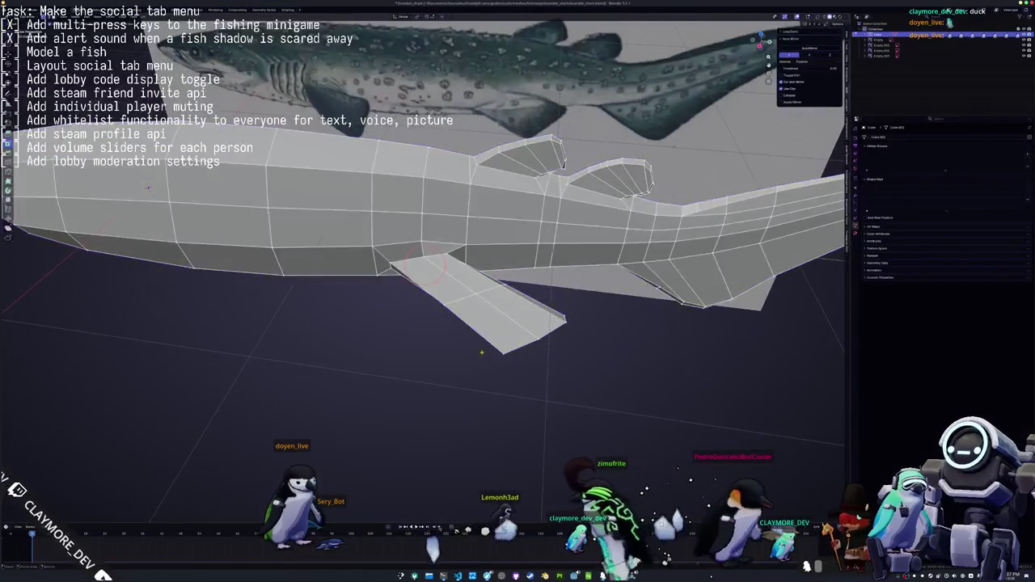
In X-ray side orthographic view, move the selected fin vertices up and right
key(alt+z)
key(KP_3)
scroll(508, 294, up, 3)
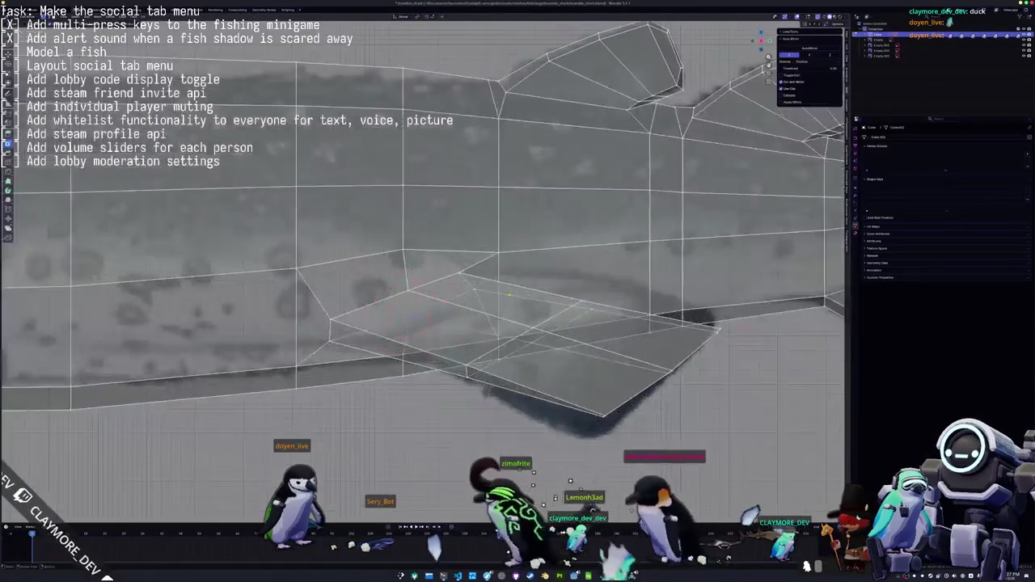
key(g)
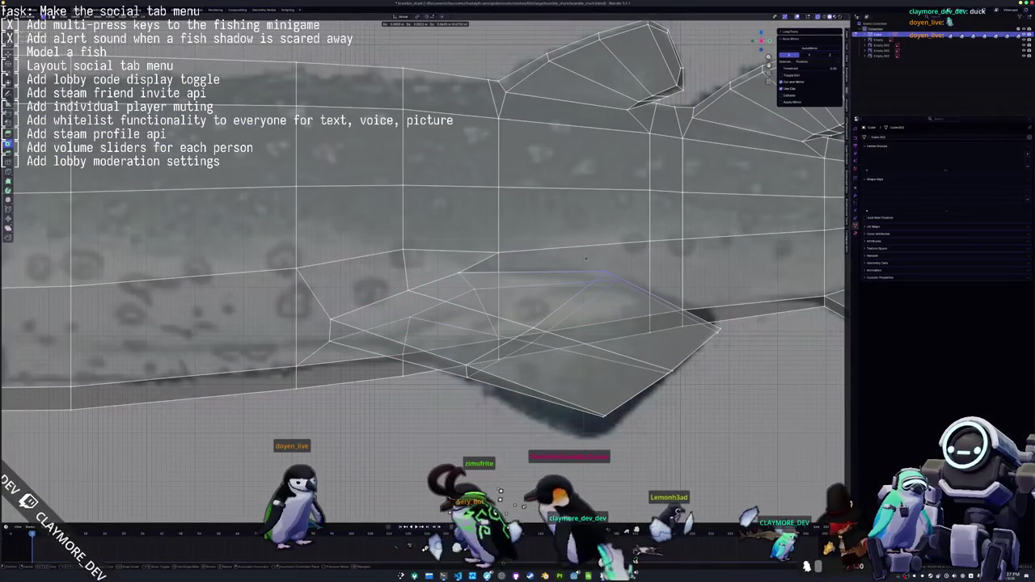
key(alt+z)
scroll(585, 259, down, 3)
Move the fin's lower vertices and trailing corner onto the reference outline
mouse_move(586, 259)
middle_down()
mouse_move(410, 214)
mouse_move(470, 125)
mouse_move(436, 221)
mouse_move(173, 355)
mouse_move(536, 347)
mouse_move(538, 324)
middle_up()
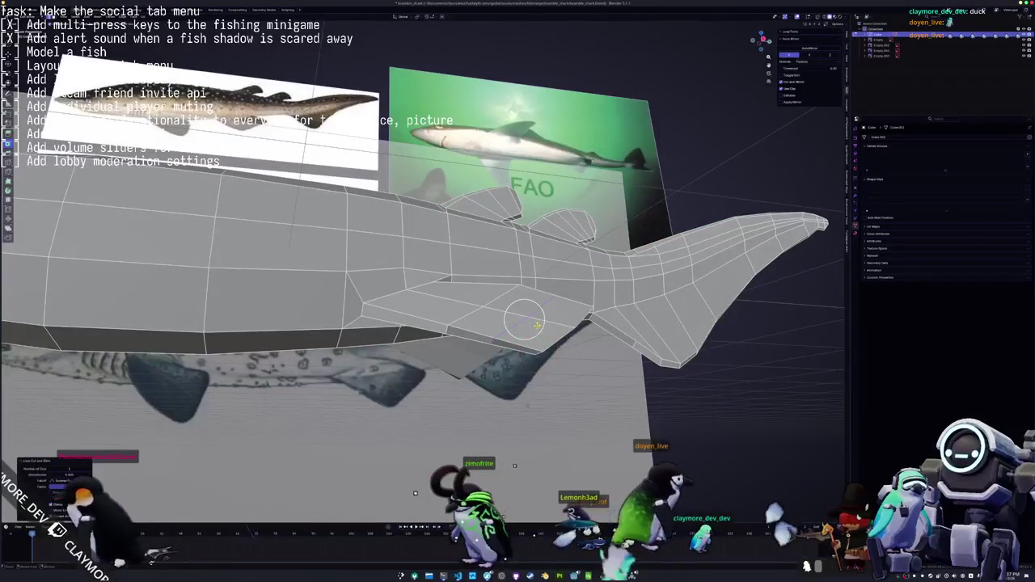
scroll(527, 331, up, 3)
scroll(596, 351, up, 3)
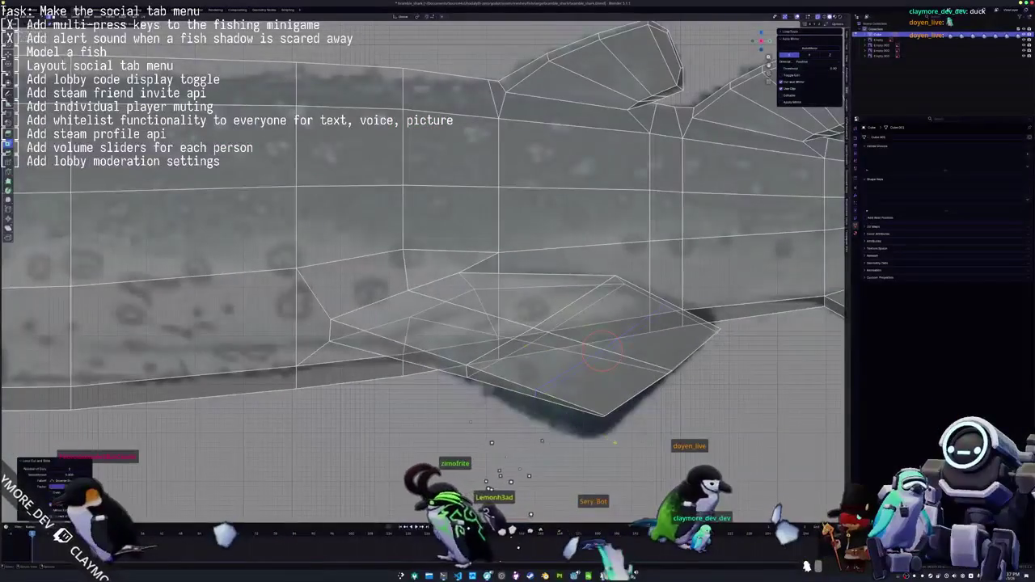
key(g)
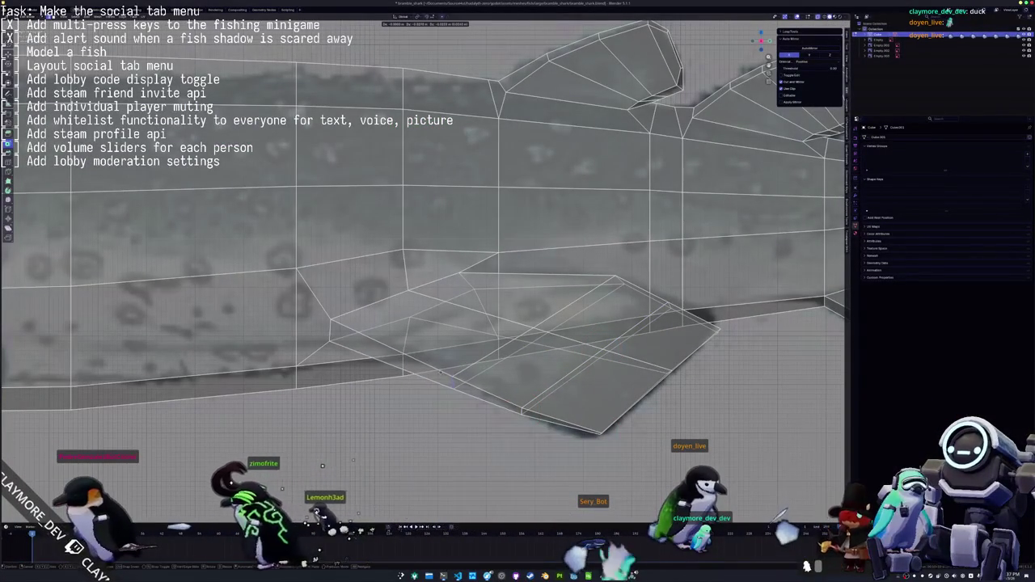
click(452, 378)
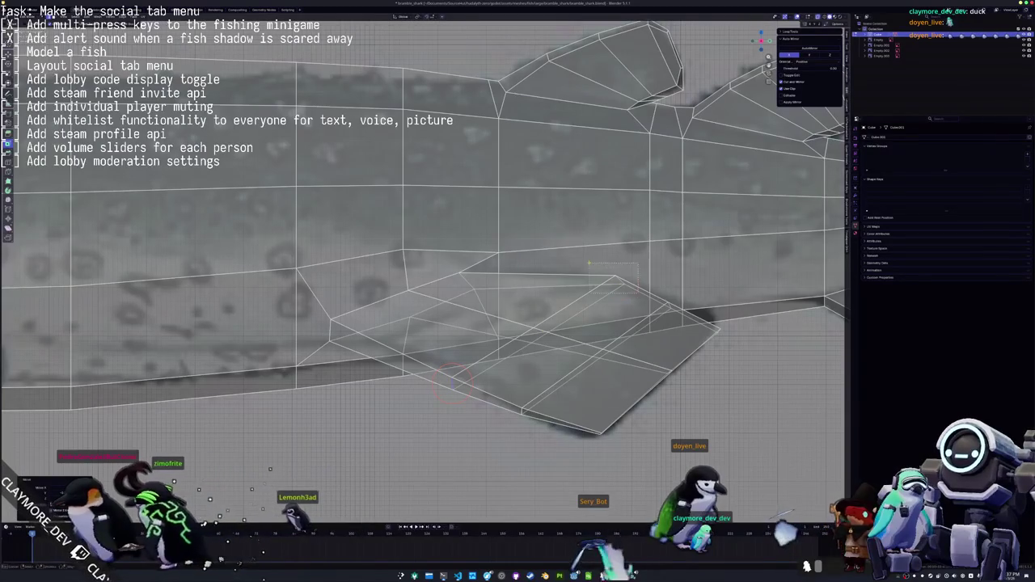
key(g)
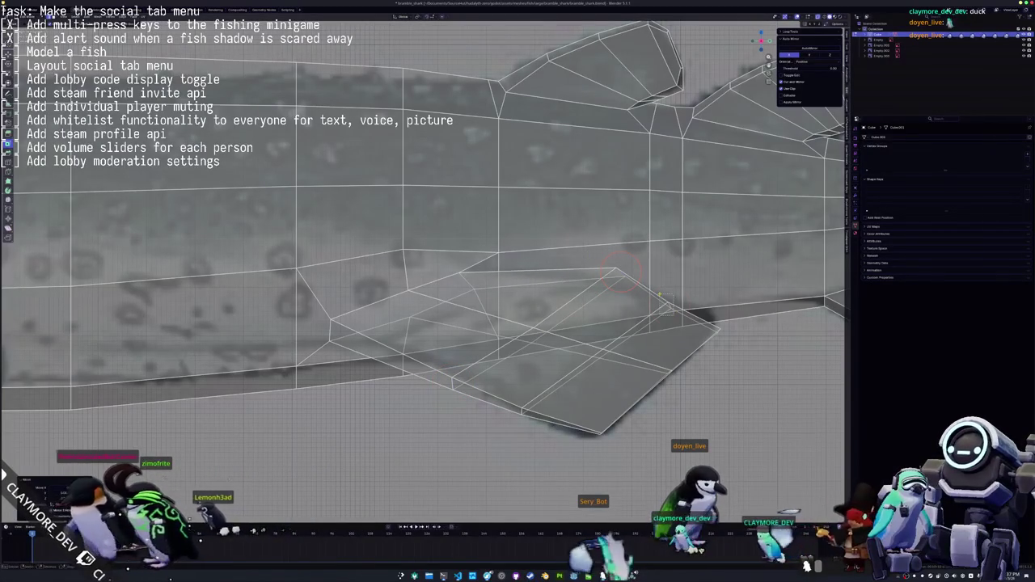
key(g)
click(665, 287)
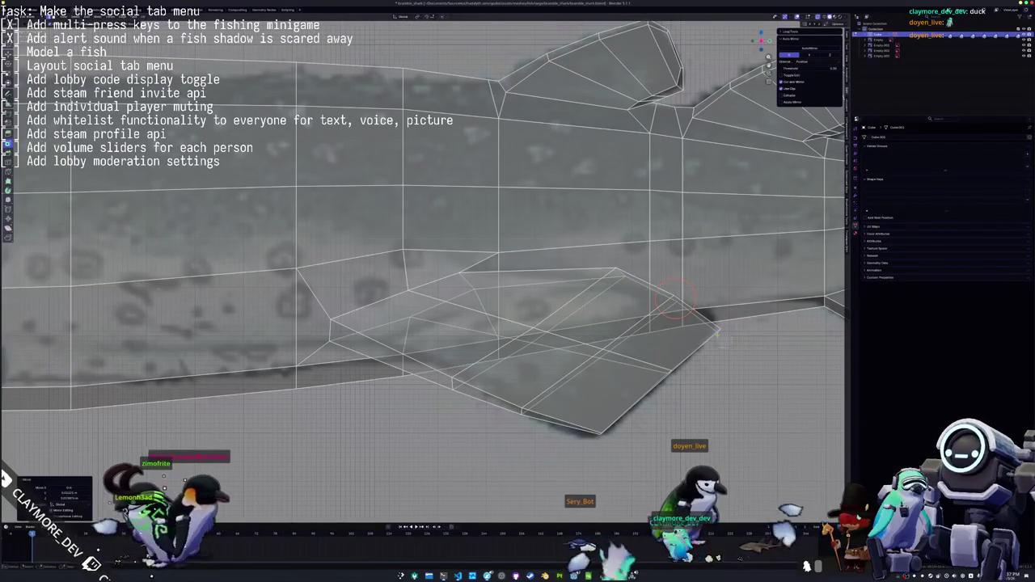
key(g)
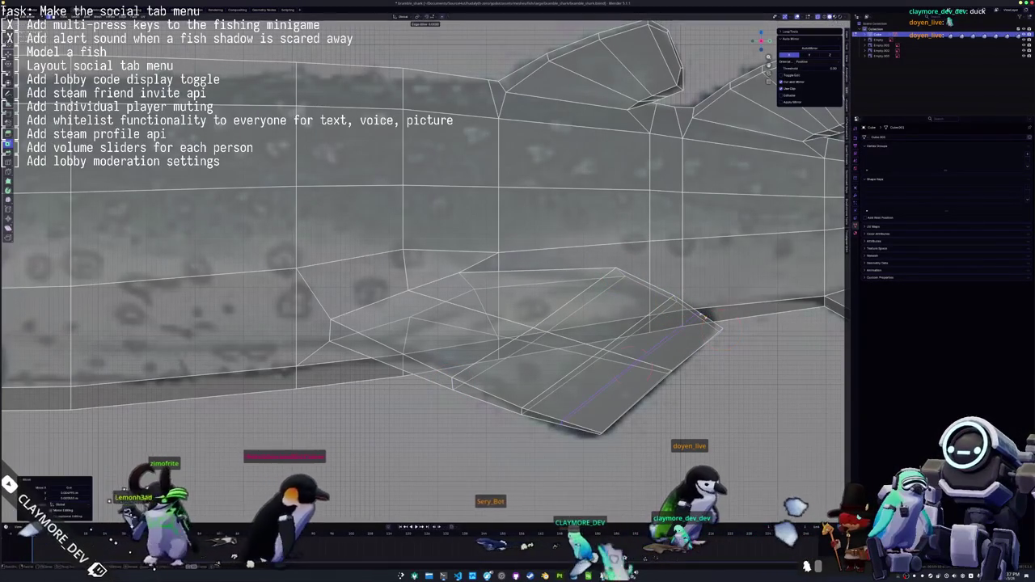
click(700, 301)
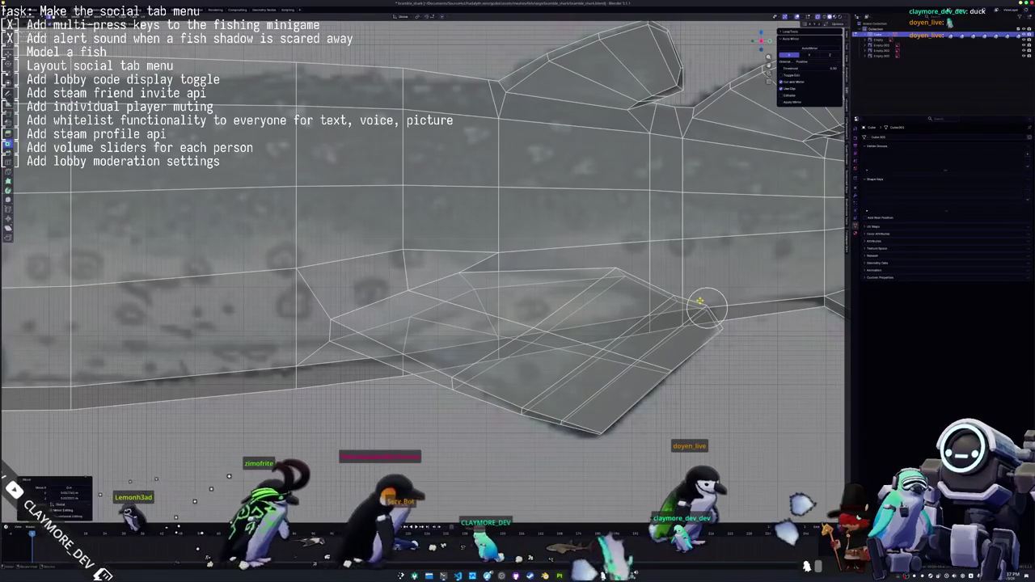
Inspect the reshaped fin in solid perspective view, then resume editing the mesh
key(Tab)
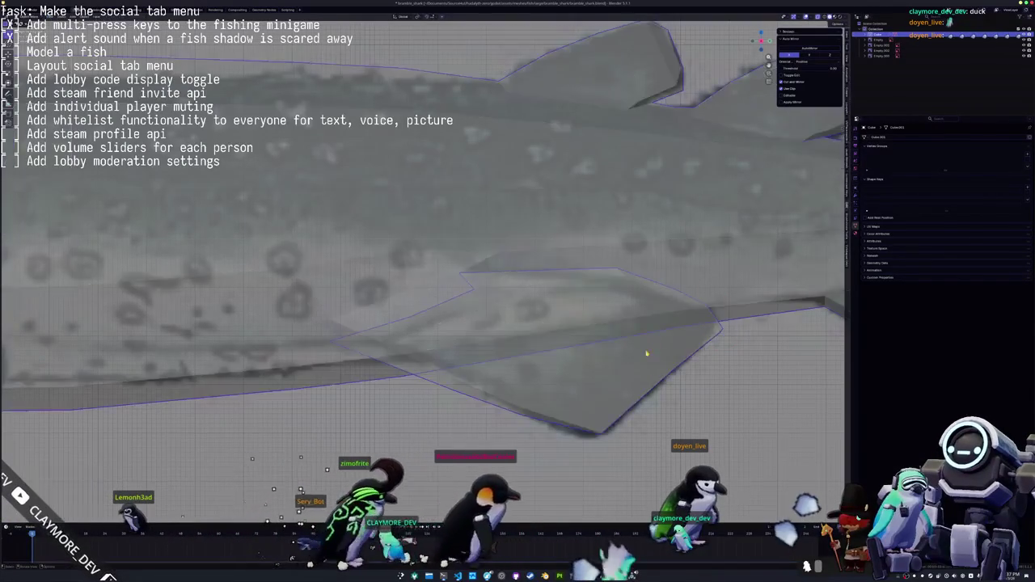
key(alt+z)
mouse_move(622, 387)
middle_down()
mouse_move(573, 271)
mouse_move(603, 329)
middle_up()
key(Tab)
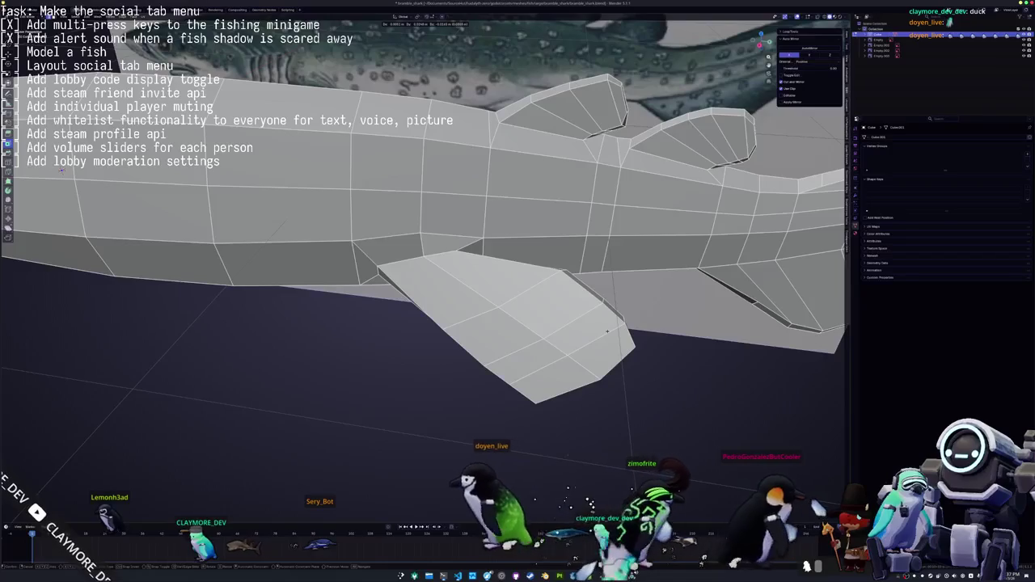
mouse_move(606, 331)
middle_down()
mouse_move(324, 327)
mouse_move(269, 294)
middle_up()
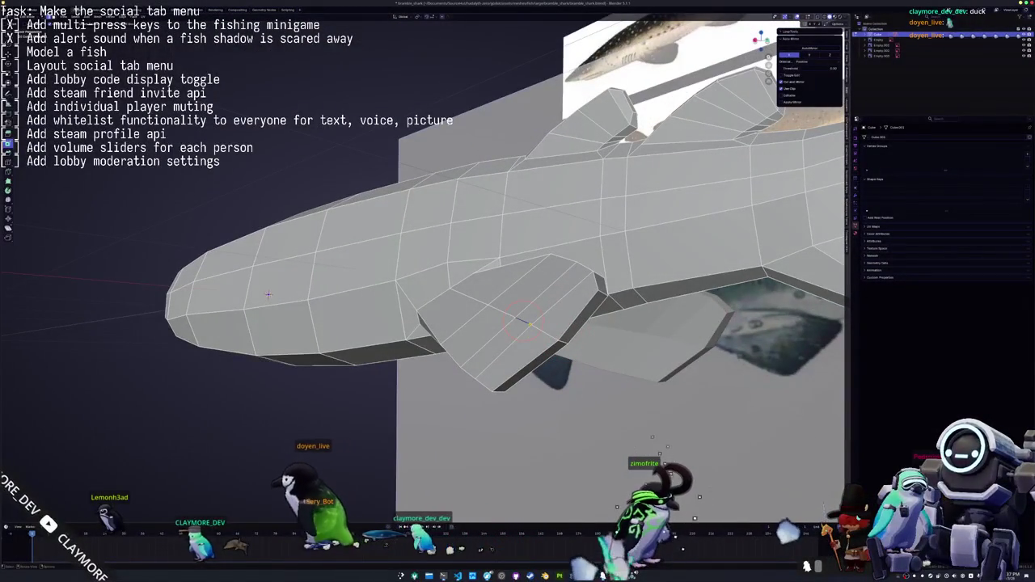
middle_drag(530, 323, 511, 353)
key(g)
key(g)
click(455, 405)
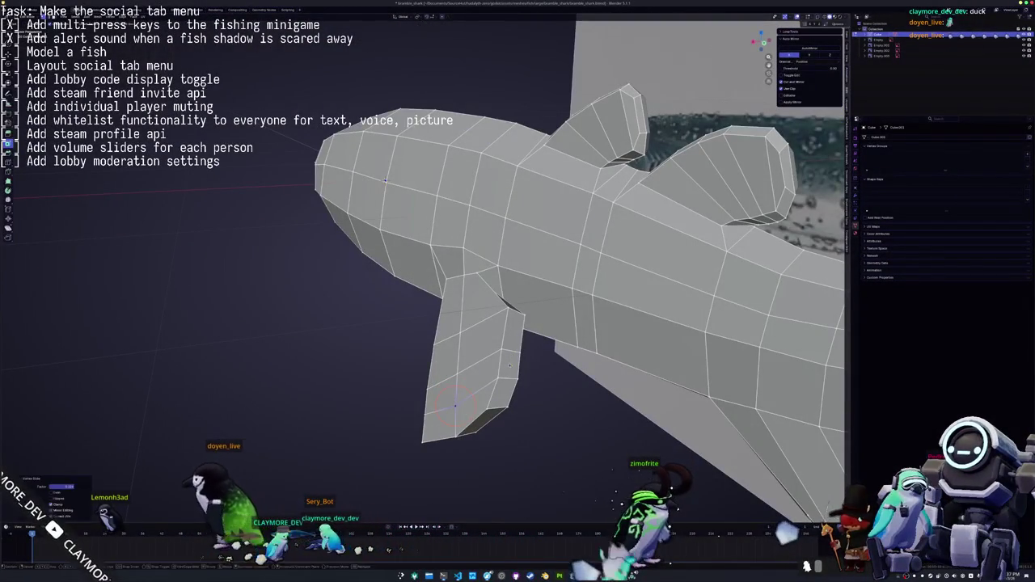
mouse_move(456, 396)
middle_down()
mouse_move(601, 503)
mouse_move(644, 300)
mouse_move(541, 356)
mouse_move(411, 185)
middle_up()
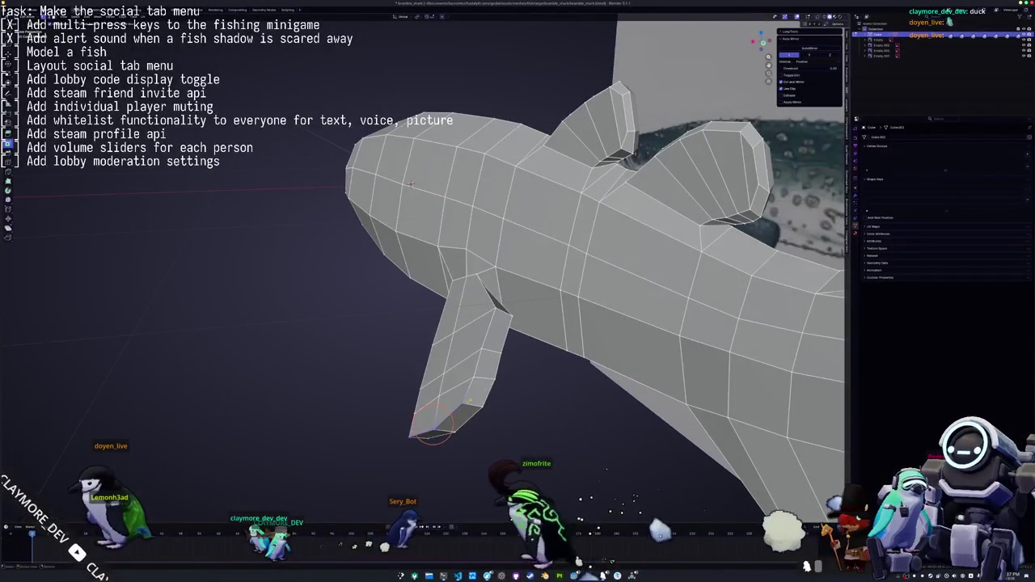
middle_drag(501, 364, 455, 373)
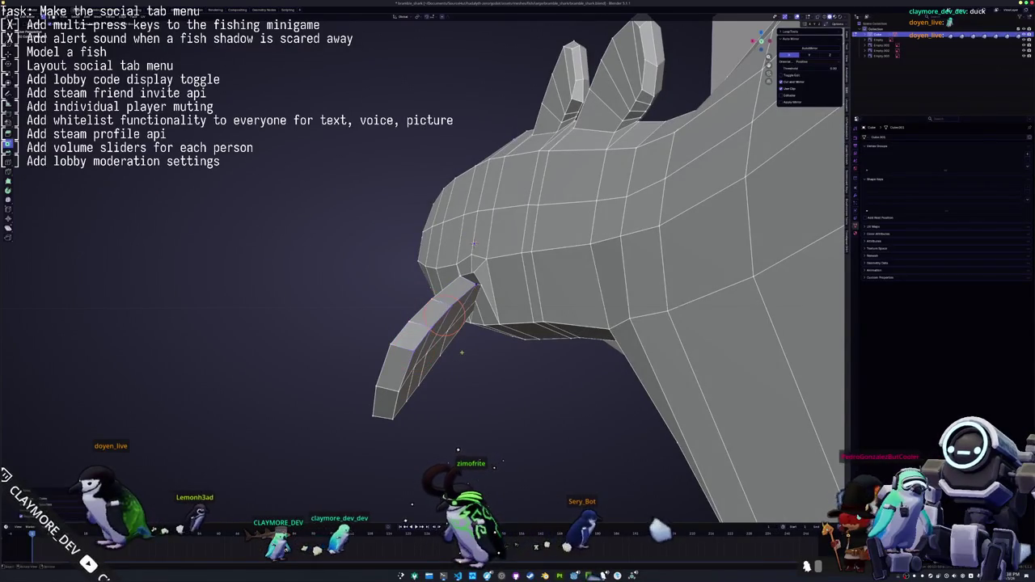
middle_drag(447, 317, 399, 201)
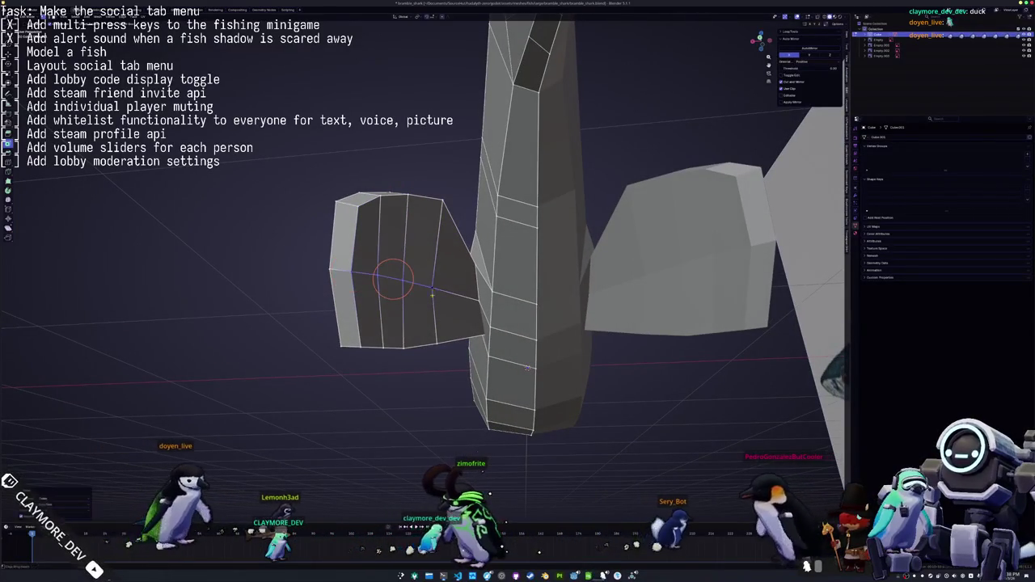
mouse_move(393, 277)
middle_down()
mouse_move(357, 275)
mouse_move(393, 288)
mouse_move(450, 339)
mouse_move(518, 356)
mouse_move(514, 422)
middle_up()
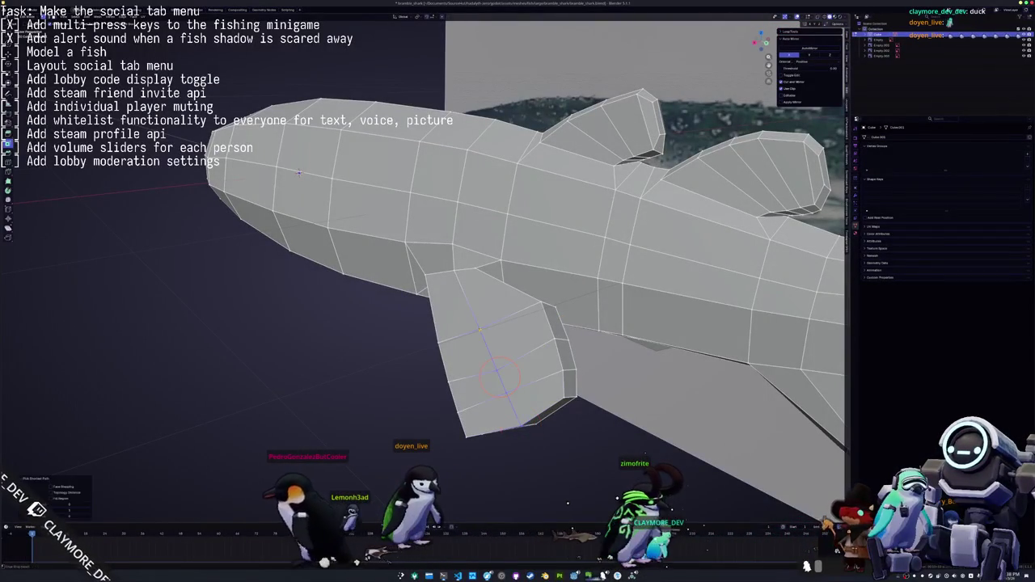
key(Tab)
mouse_move(490, 359)
middle_down()
mouse_move(483, 366)
mouse_move(508, 388)
middle_up()
key(Tab)
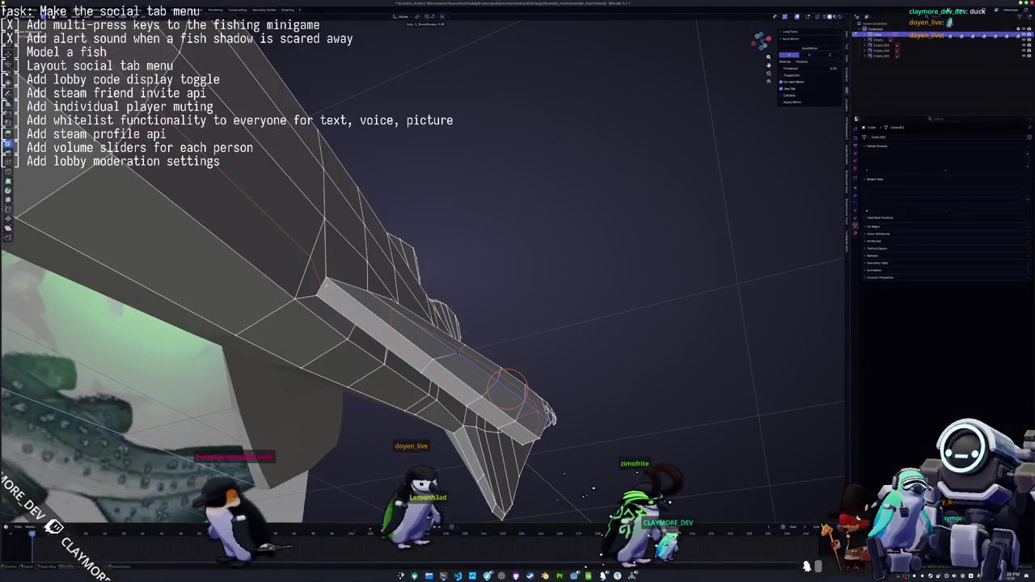
Subdivide the selected fin-joint edges twice
middle_drag(507, 390, 523, 373)
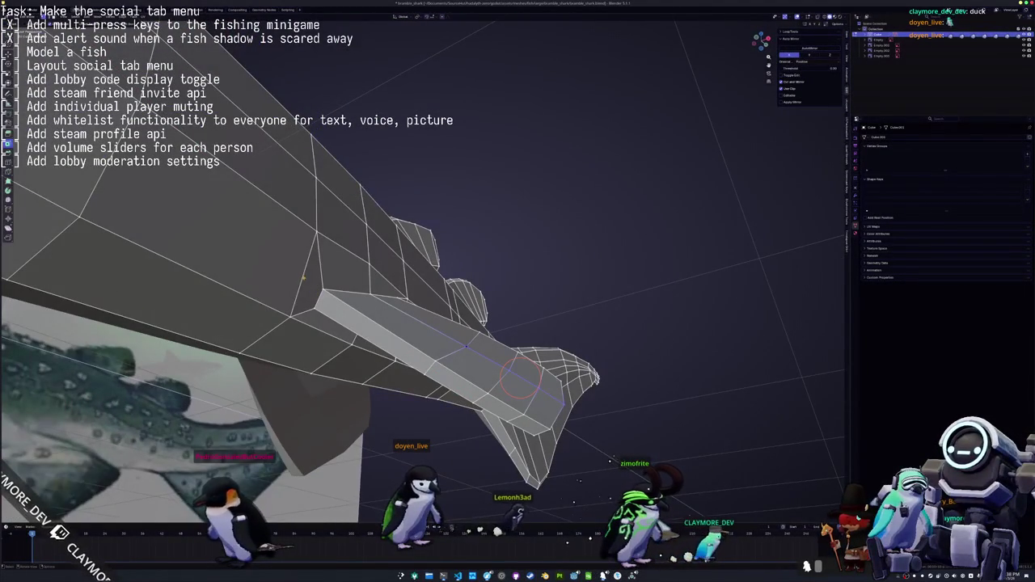
right_click(286, 328)
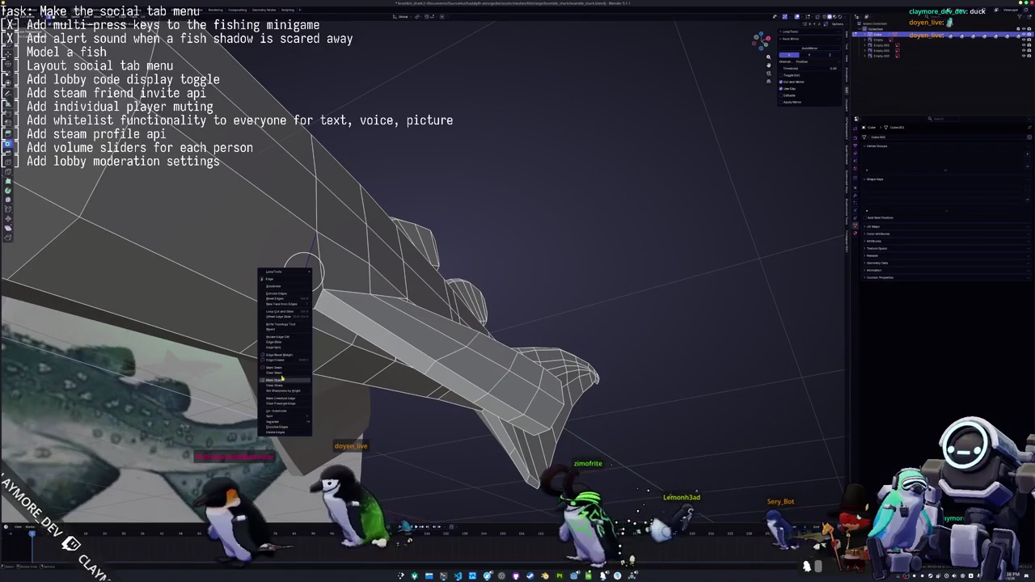
click(283, 288)
middle_drag(284, 288, 475, 303)
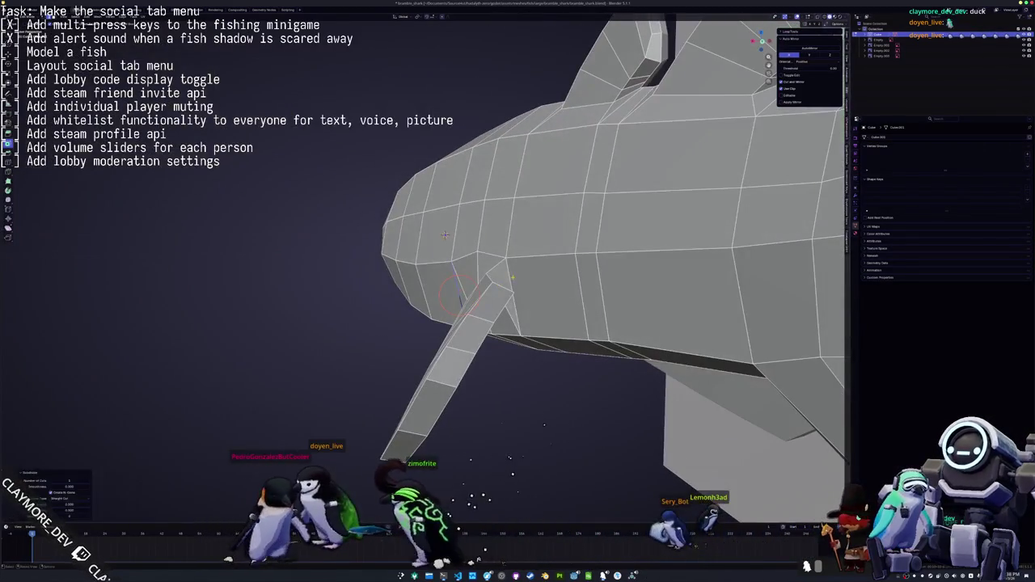
right_click(513, 279)
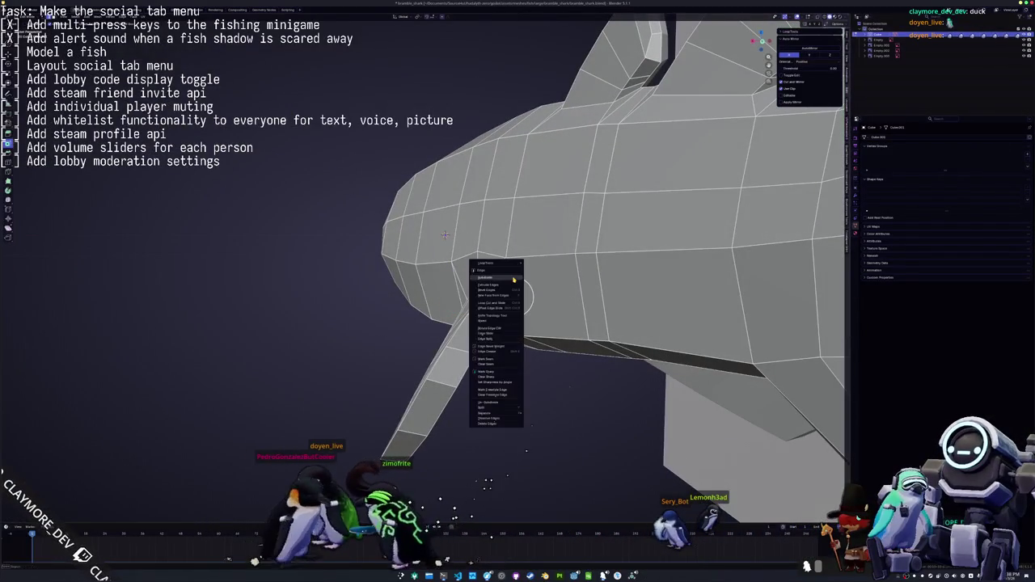
click(513, 279)
mouse_move(506, 296)
middle_down()
mouse_move(477, 295)
mouse_move(721, 321)
middle_up()
Add loop cuts across the pectoral fin
key(ctrl+r)
click(721, 322)
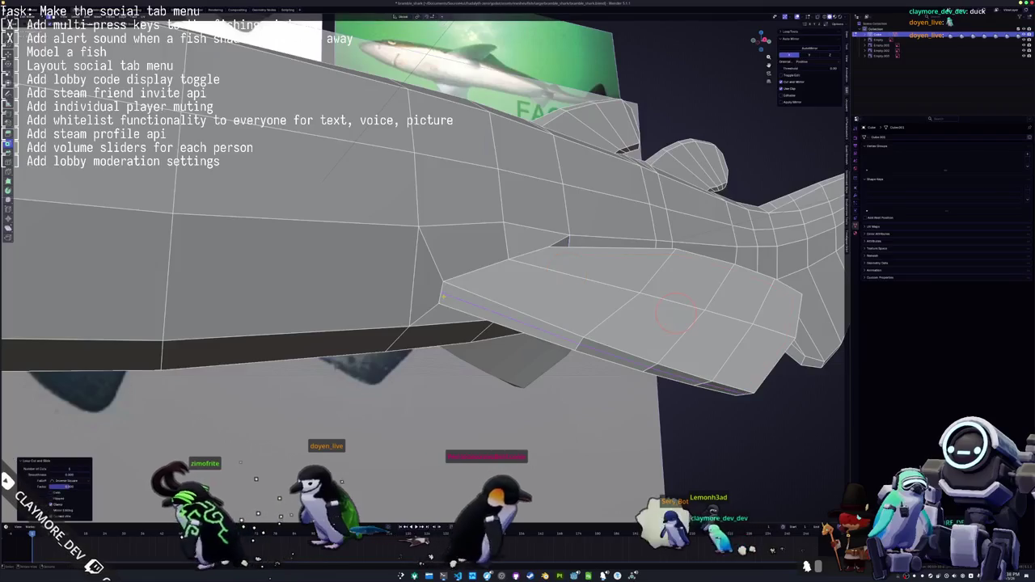
scroll(722, 322, up, 2)
key(ctrl+r)
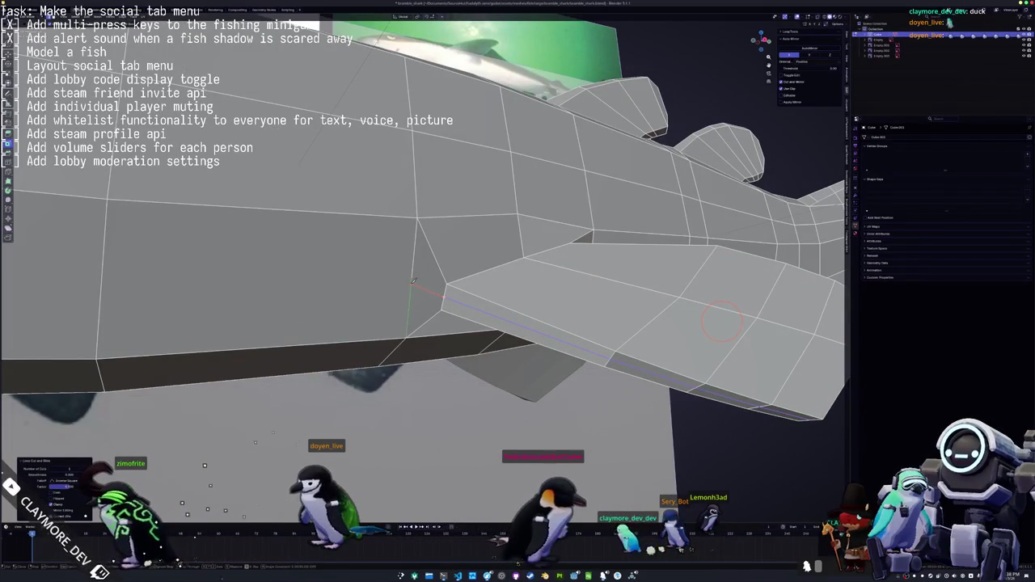
scroll(413, 275, down, 3)
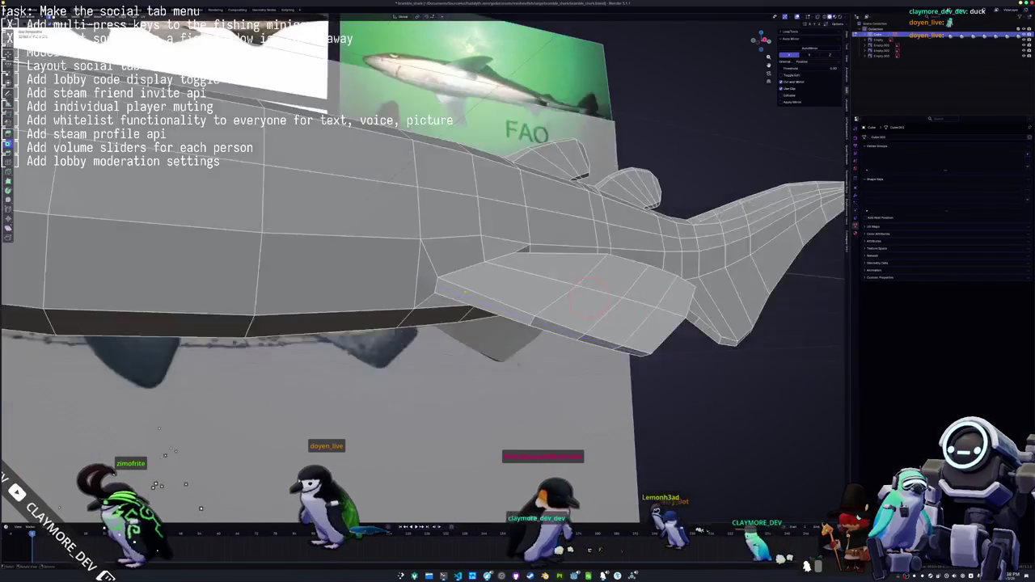
middle_drag(413, 275, 209, 263)
middle_drag(229, 243, 239, 224)
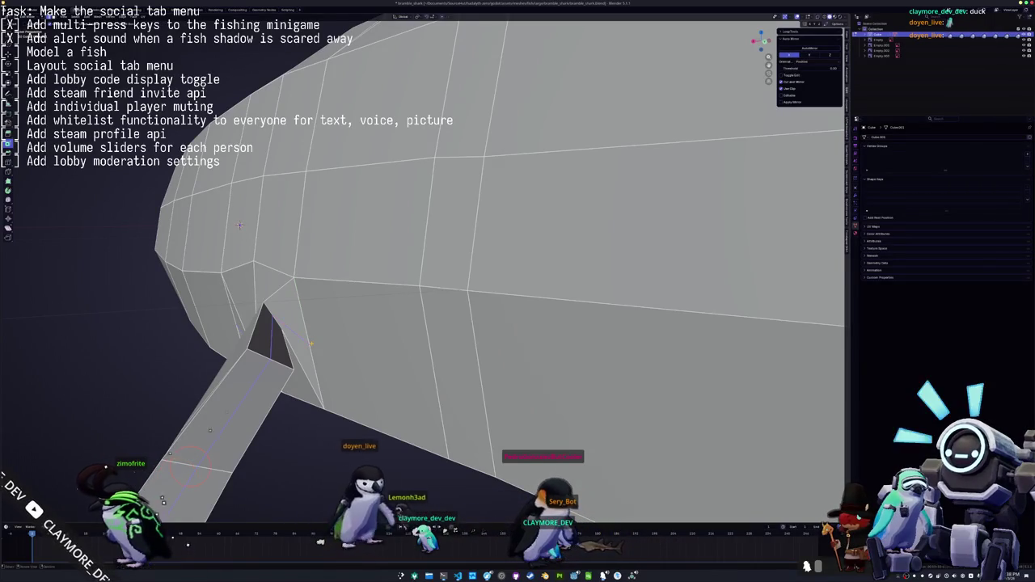
mouse_move(307, 344)
middle_down()
mouse_move(371, 358)
mouse_move(299, 368)
middle_up()
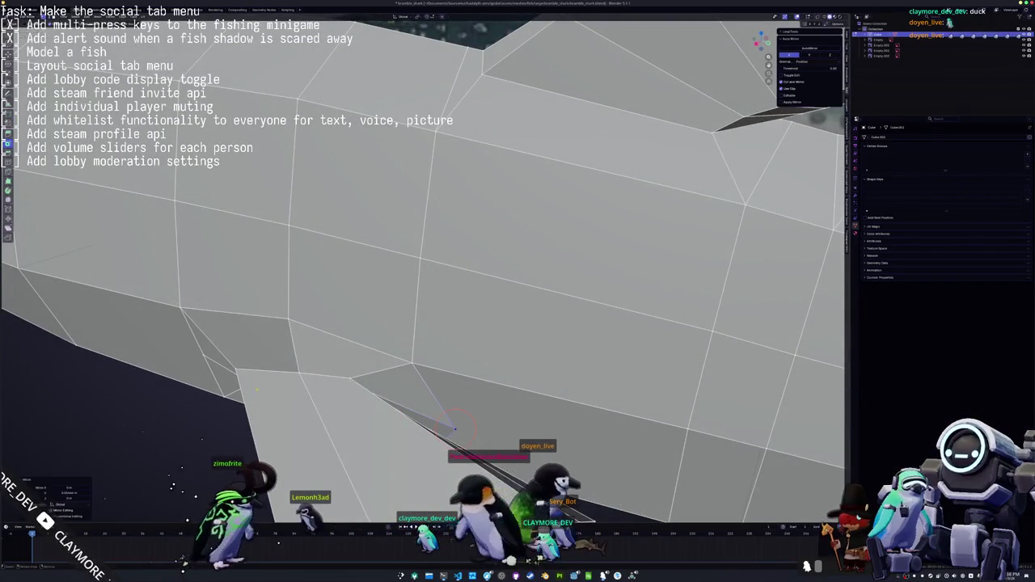
middle_drag(377, 338, 376, 335)
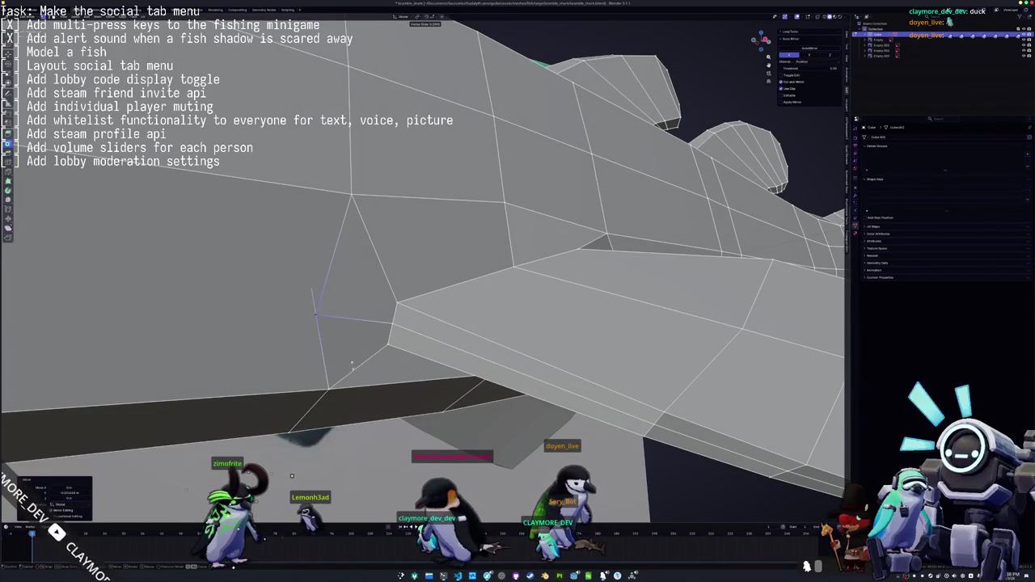
scroll(352, 365, down, 3)
mouse_move(352, 365)
middle_down()
mouse_move(335, 327)
mouse_move(380, 331)
mouse_move(375, 279)
mouse_move(388, 260)
mouse_move(415, 271)
middle_up()
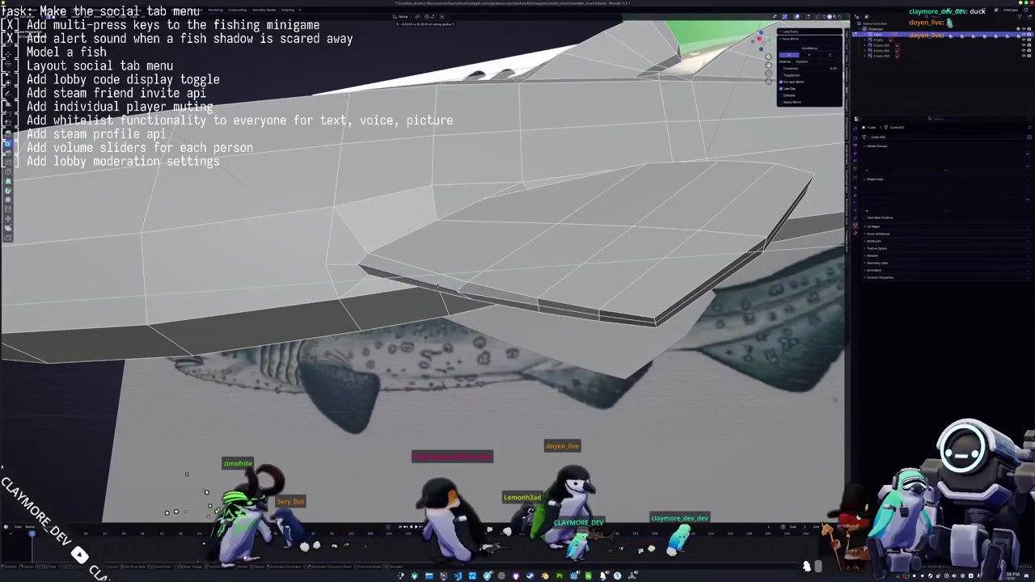
Select the fin's lower edge loop and raise the joint vertices along Z
click(414, 275)
alt+click(490, 299)
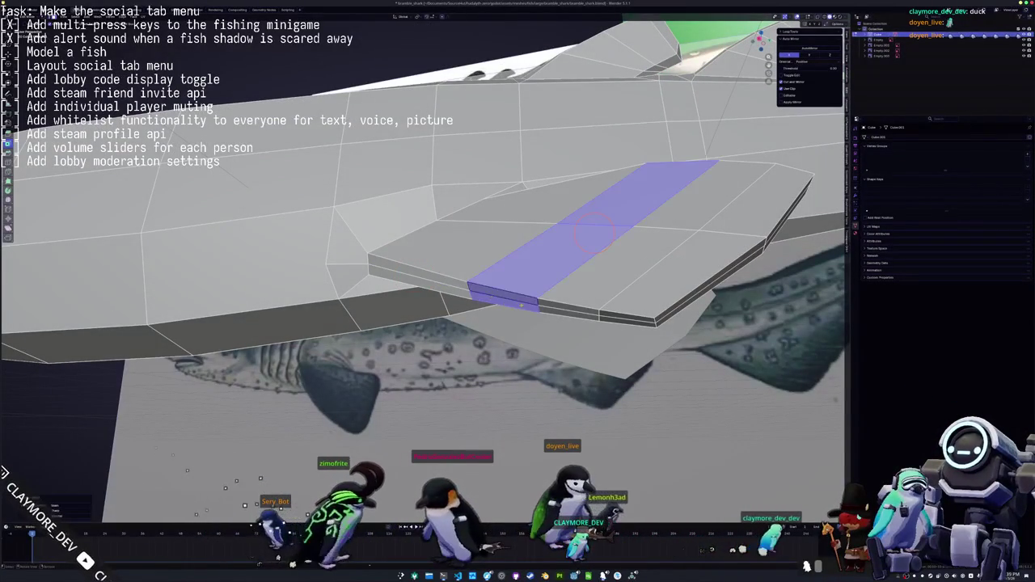
alt+click(548, 307)
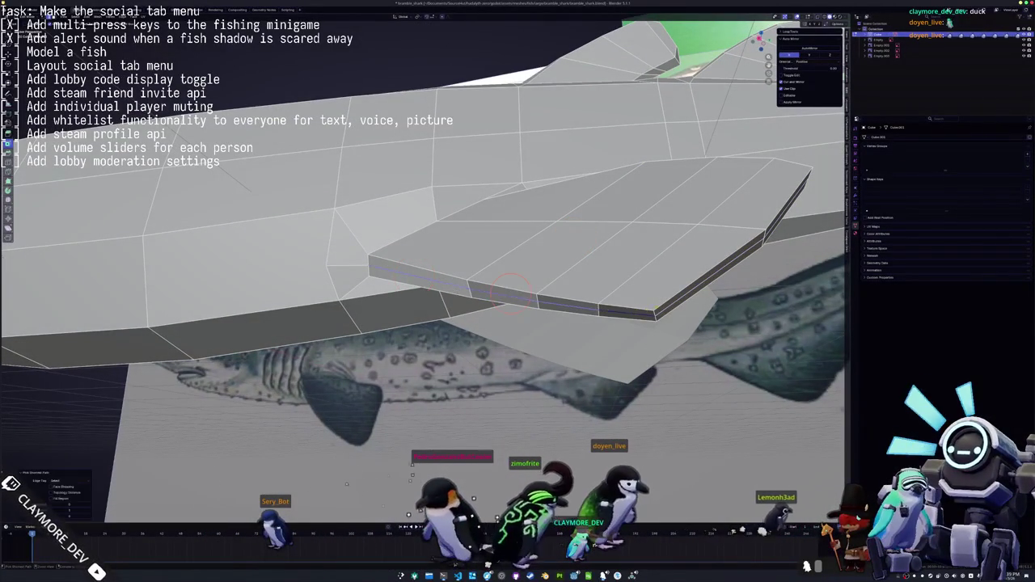
mouse_move(511, 293)
middle_down()
mouse_move(380, 336)
mouse_move(450, 311)
middle_up()
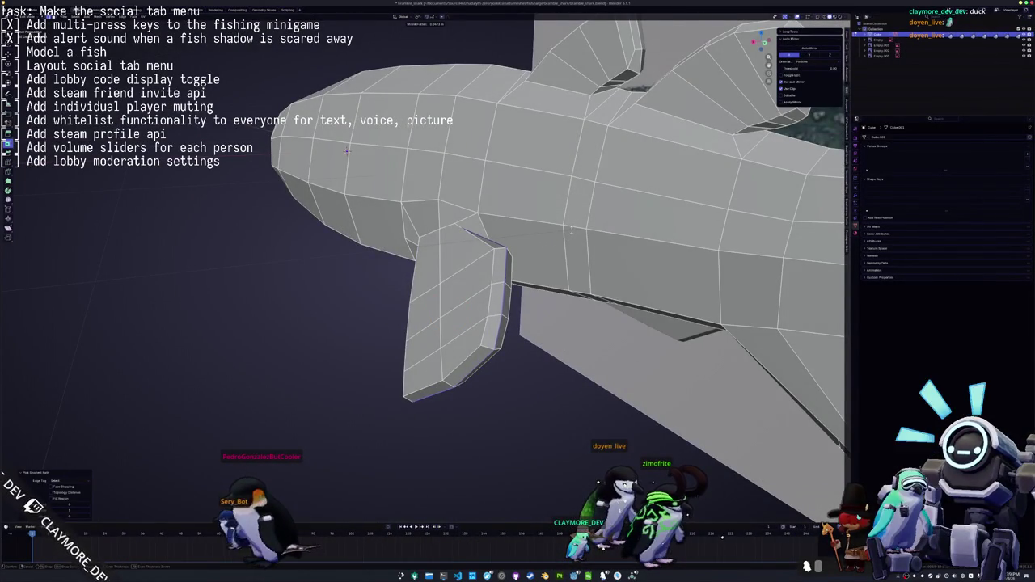
mouse_move(449, 312)
middle_down()
mouse_move(555, 263)
mouse_move(353, 250)
mouse_move(398, 240)
mouse_move(455, 255)
mouse_move(458, 268)
mouse_move(396, 209)
mouse_move(386, 219)
mouse_move(406, 222)
middle_up()
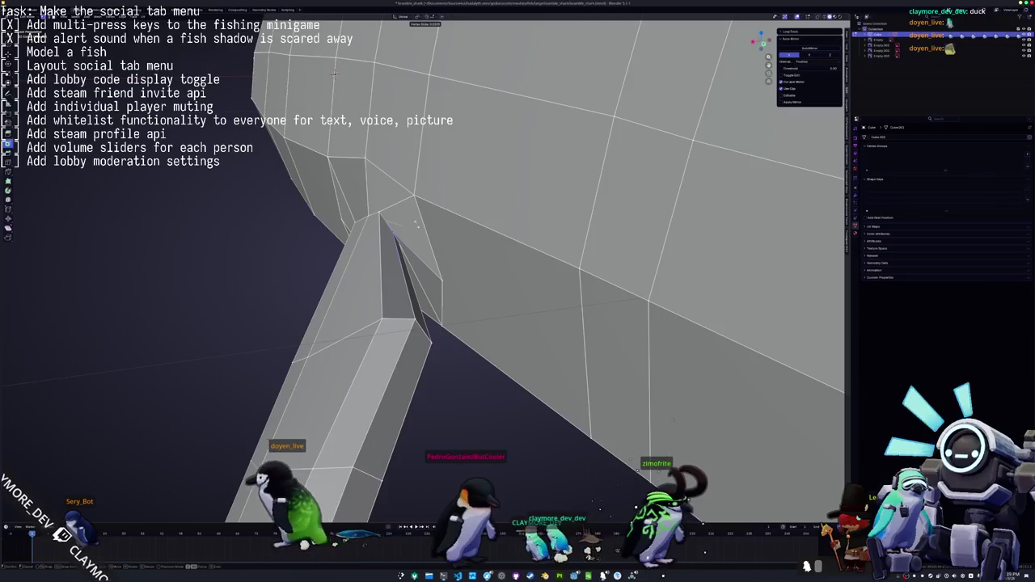
mouse_move(394, 232)
middle_down()
mouse_move(402, 215)
mouse_move(419, 245)
middle_up()
key(g)
key(z)
click(403, 216)
Toggle Edit Mode and view the fish from slightly above
scroll(421, 243, down, 5)
key(Tab)
scroll(420, 245, up, 3)
scroll(485, 251, up, 2)
mouse_move(485, 251)
middle_down()
mouse_move(589, 272)
mouse_move(512, 296)
mouse_move(522, 177)
mouse_move(356, 314)
mouse_move(418, 317)
mouse_move(474, 353)
middle_up()
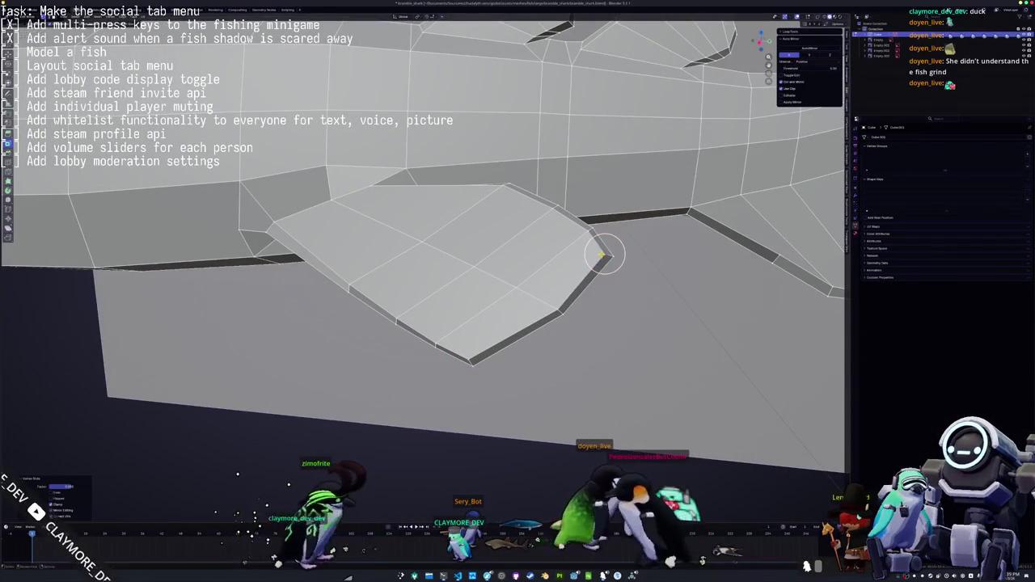
Confirm the fin vertex slide against the reference in X-ray, then turn X-ray off
key(alt+z)
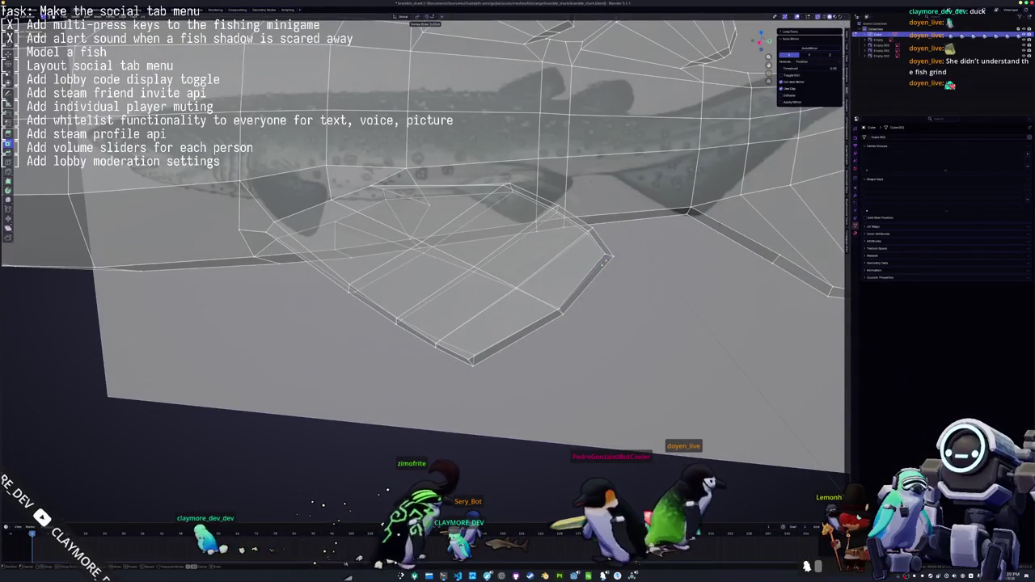
click(603, 261)
key(g)
middle_drag(603, 262, 311, 277)
key(alt+z)
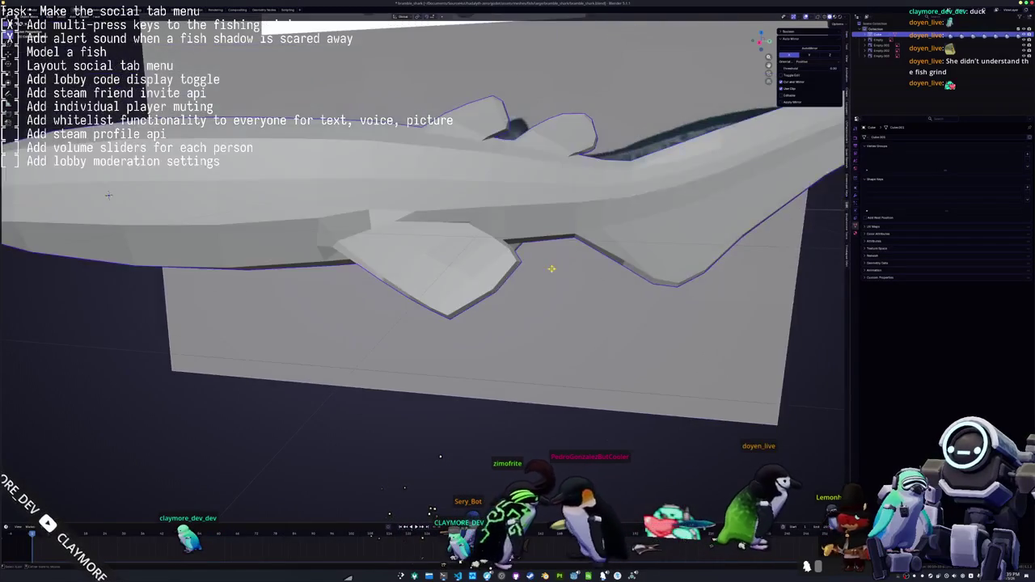
Move the fin vertices along X twice to fit the body
key(Tab)
scroll(486, 242, up, 2)
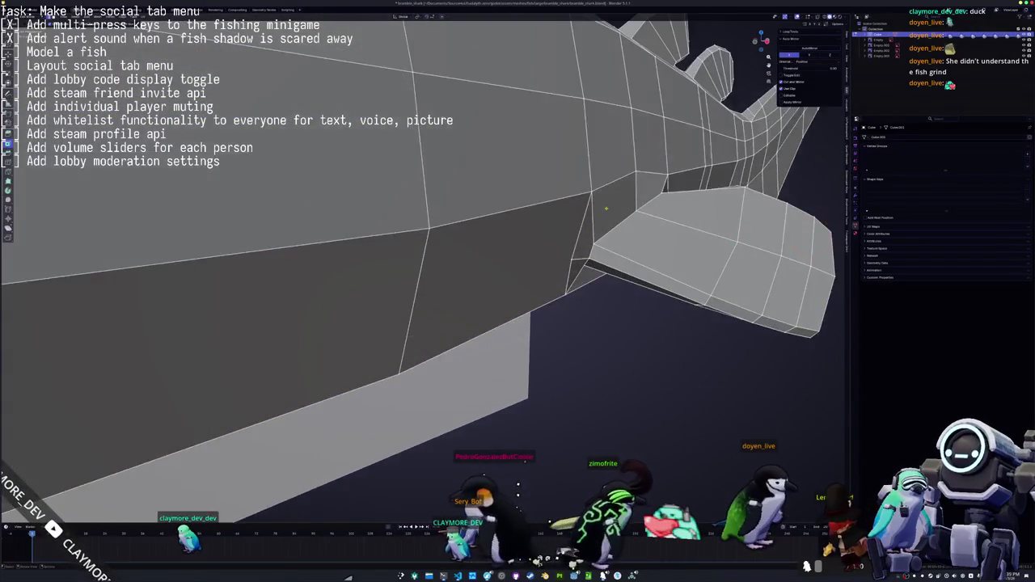
scroll(647, 202, up, 3)
key(g)
key(x)
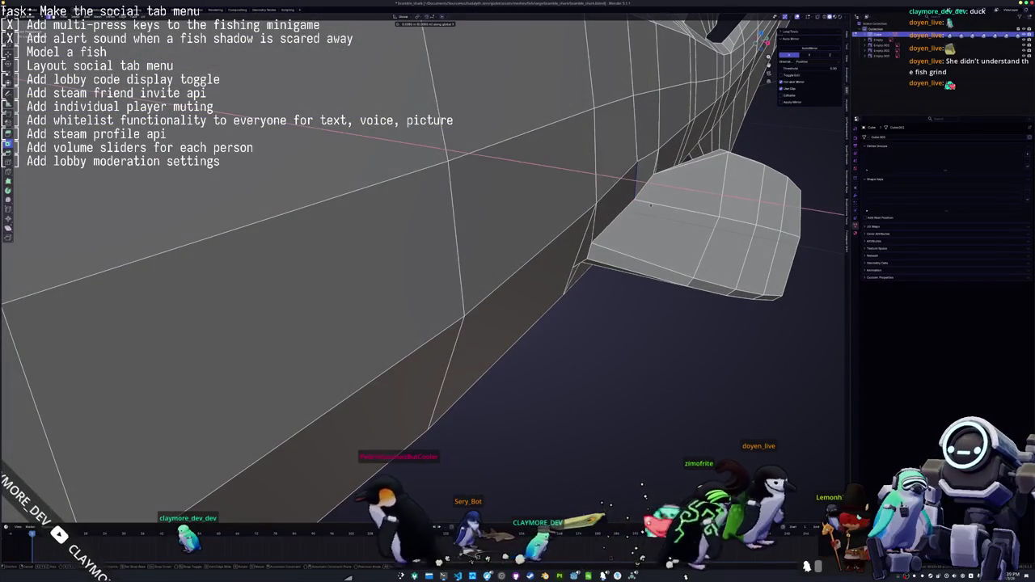
click(653, 206)
mouse_move(652, 206)
middle_down()
mouse_move(630, 289)
mouse_move(548, 300)
mouse_move(548, 277)
middle_up()
key(g)
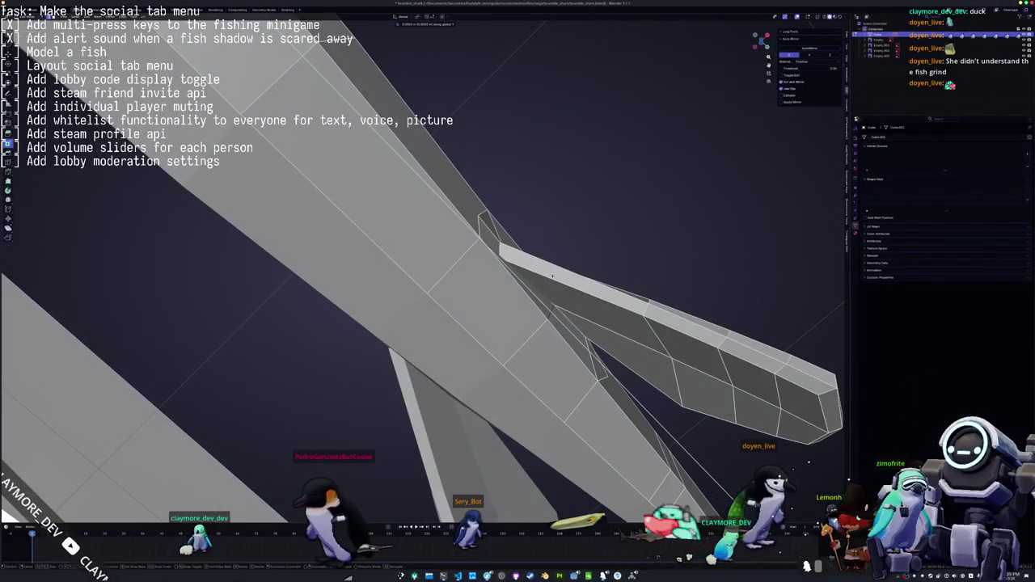
key(x)
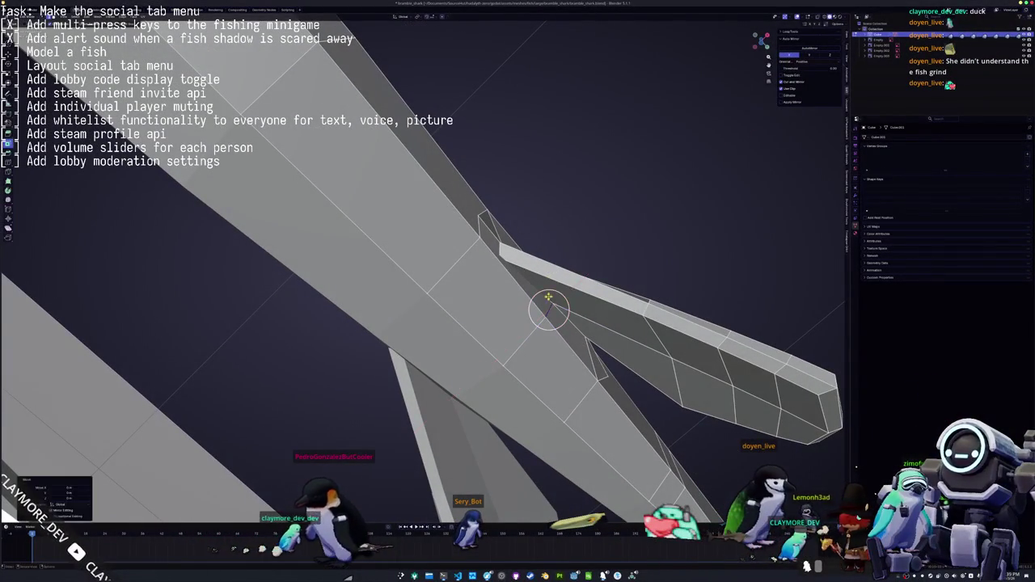
middle_drag(552, 302, 547, 182)
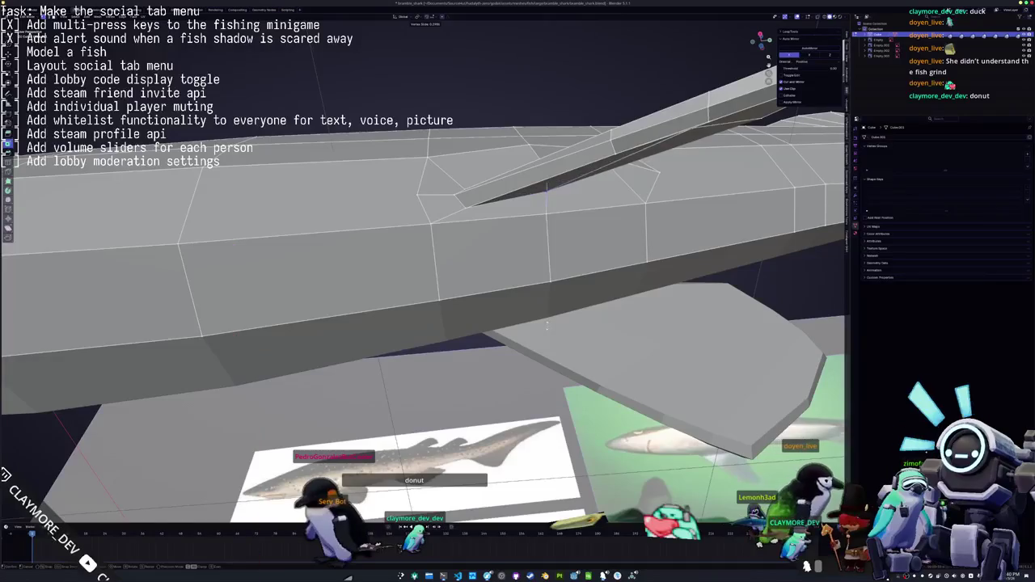
View the whole shark in Object Mode, then switch to side orthographic view in Edit Mode
key(Tab)
scroll(549, 322, down, 5)
scroll(549, 322, down, 3)
mouse_move(549, 322)
middle_down()
mouse_move(437, 305)
mouse_move(458, 190)
mouse_move(334, 298)
mouse_move(381, 239)
middle_up()
key(Tab)
key(KP_3)
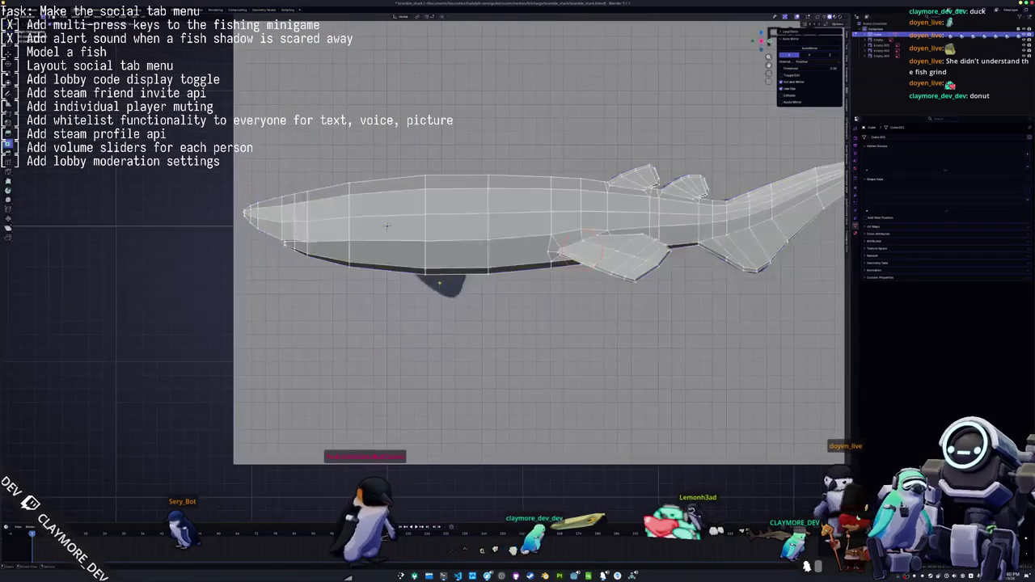
Add a vertical loop cut across the body and slide it toward the fin
scroll(364, 202, up, 1)
scroll(346, 181, up, 3)
click(362, 235)
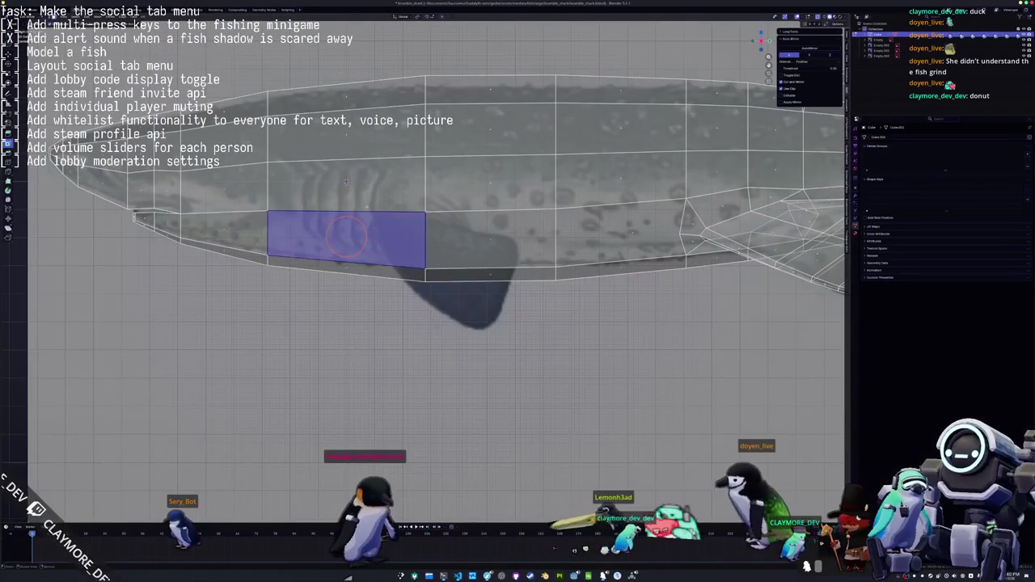
key(ctrl+r)
click(371, 185)
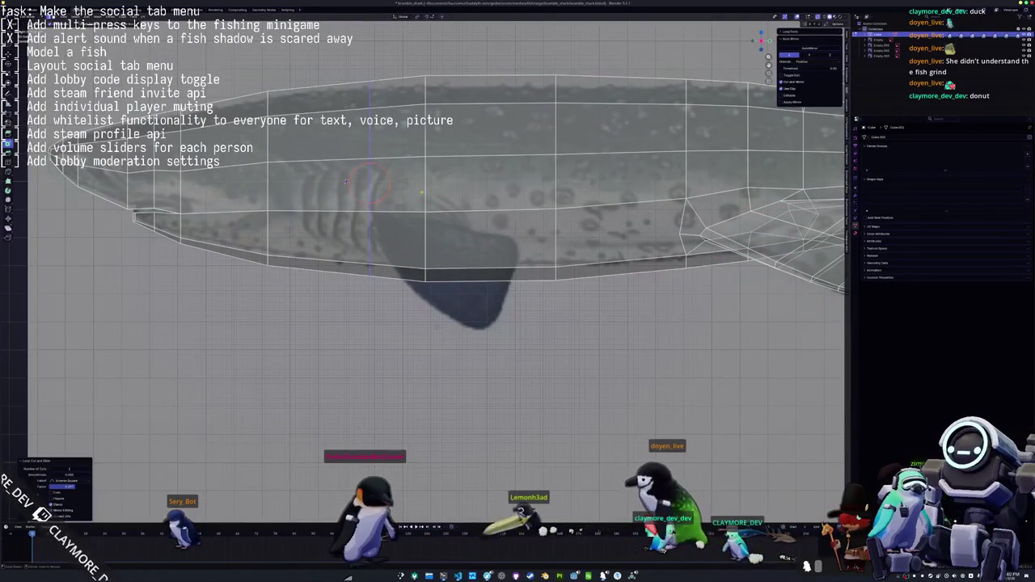
alt+click(370, 182)
key(g)
key(g)
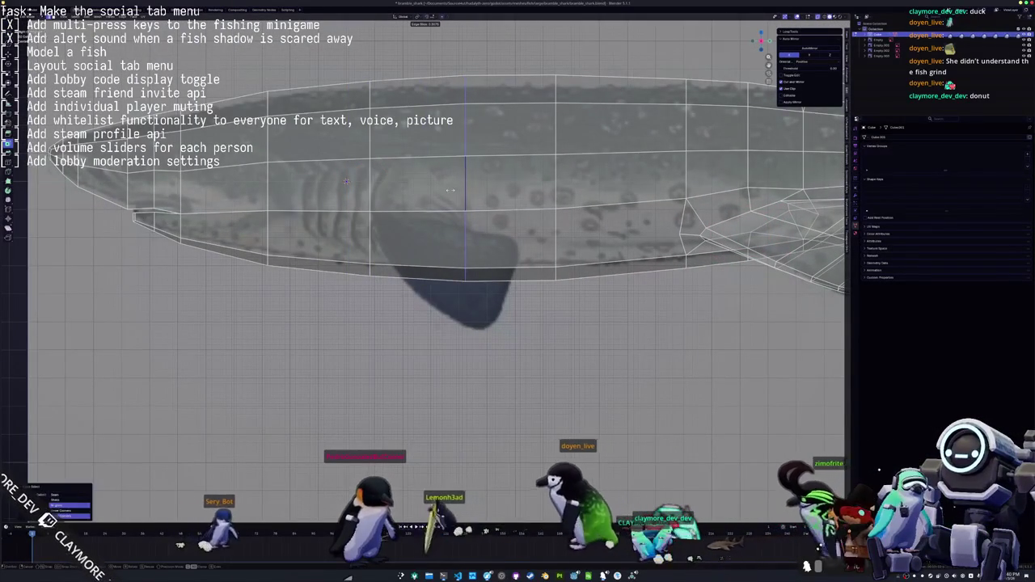
click(463, 183)
Inset the selected belly face and slide its edges into place
key(1)
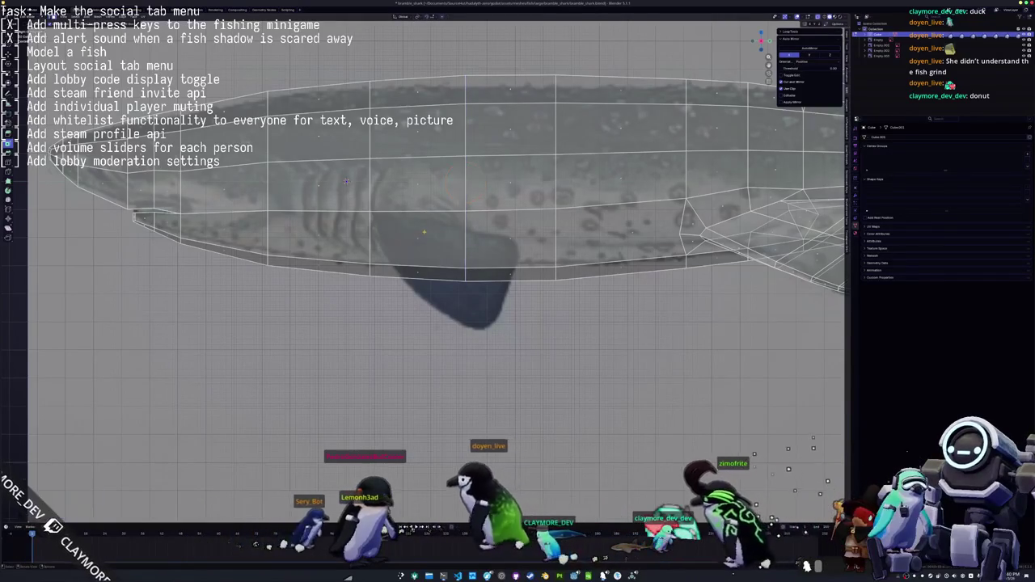
key(i)
click(340, 349)
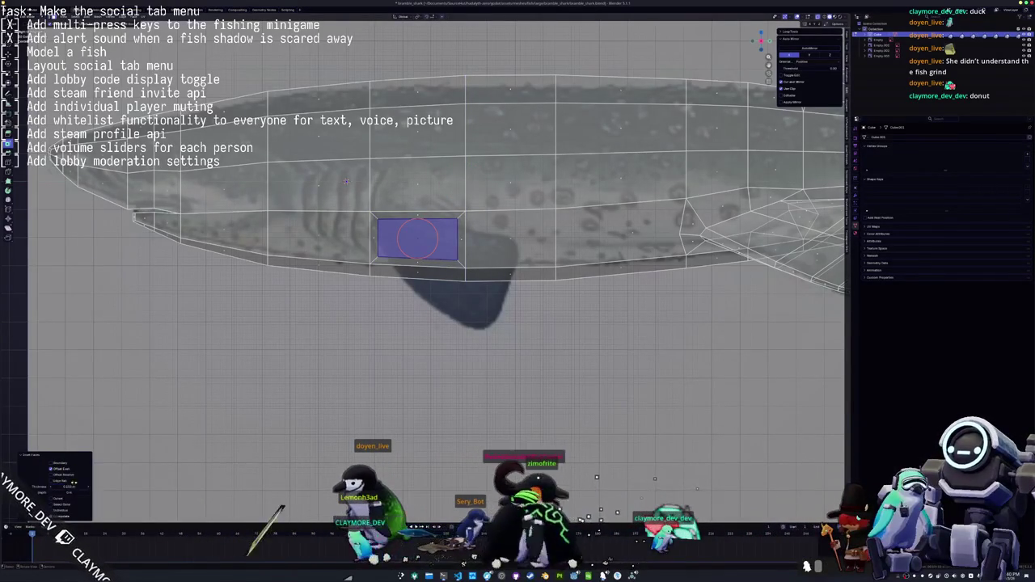
key(i)
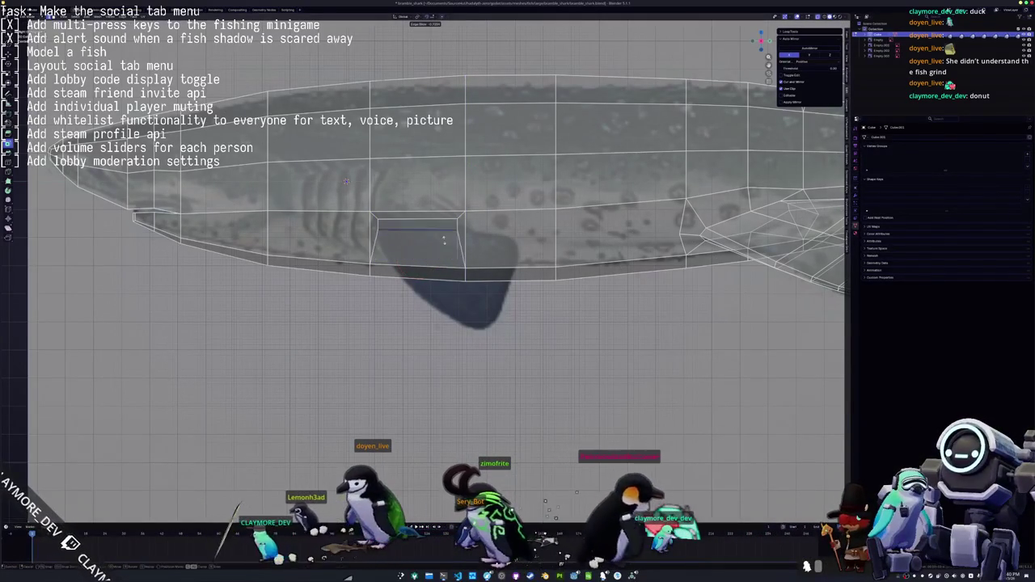
click(443, 241)
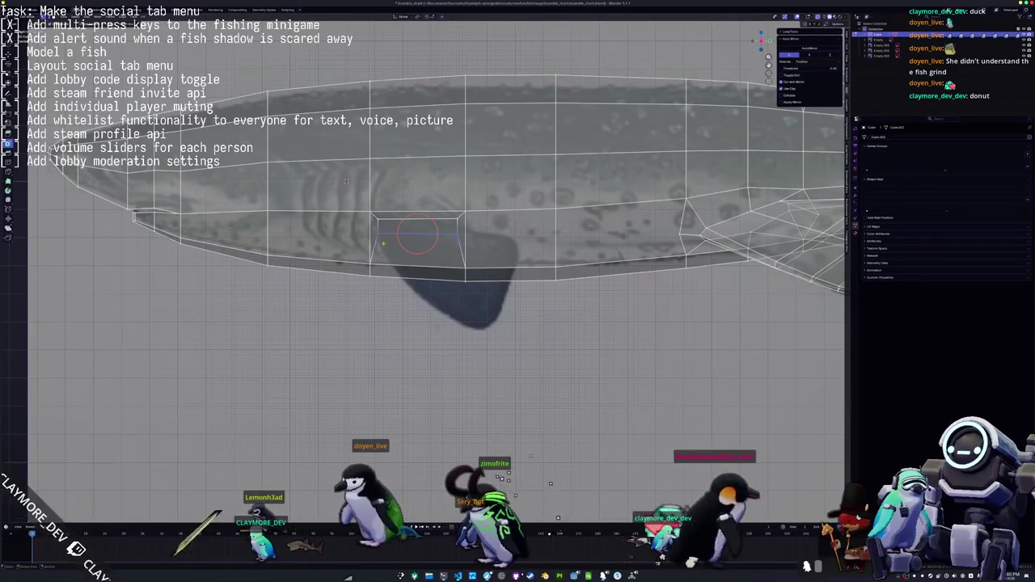
Slide the surrounding edges to the fin root and align the loop vertically along Z
scroll(353, 203, up, 2)
key(g)
click(344, 228)
click(454, 152)
click(459, 152)
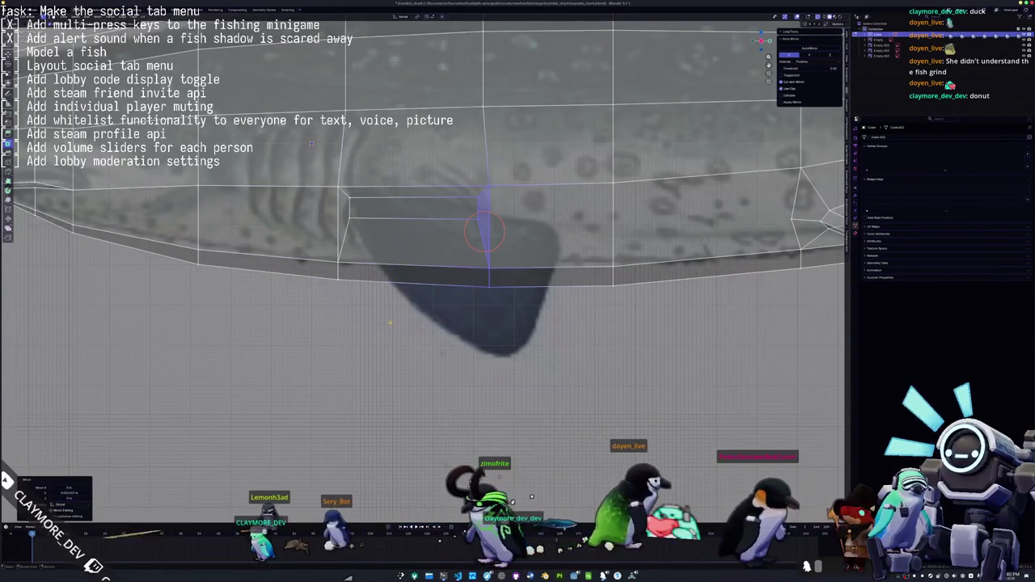
scroll(485, 232, down, 5)
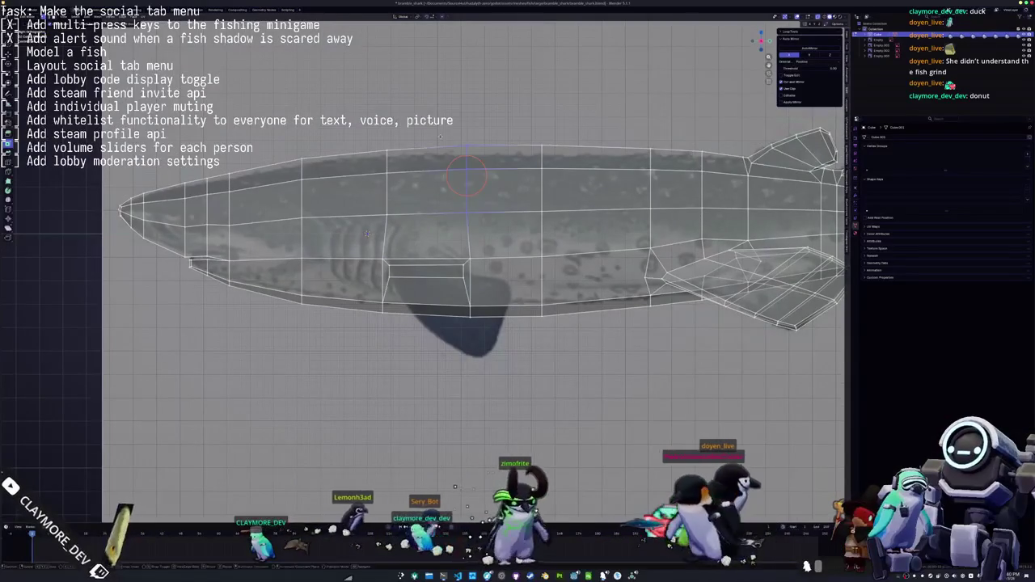
key(g)
key(z)
click(444, 136)
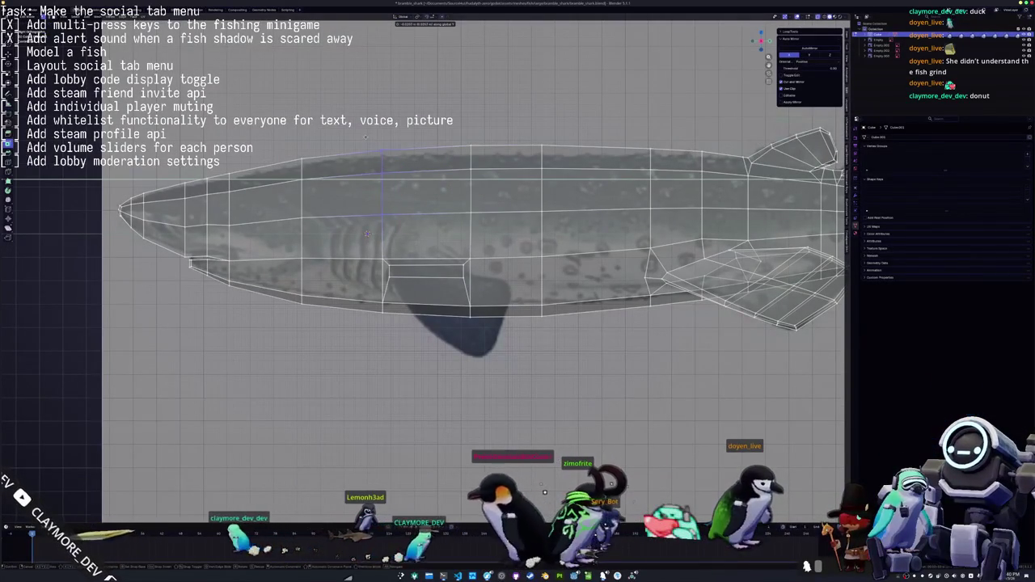
click(382, 178)
Select the small face above the reference fin and orbit to a side view
scroll(429, 271, up, 4)
click(428, 271)
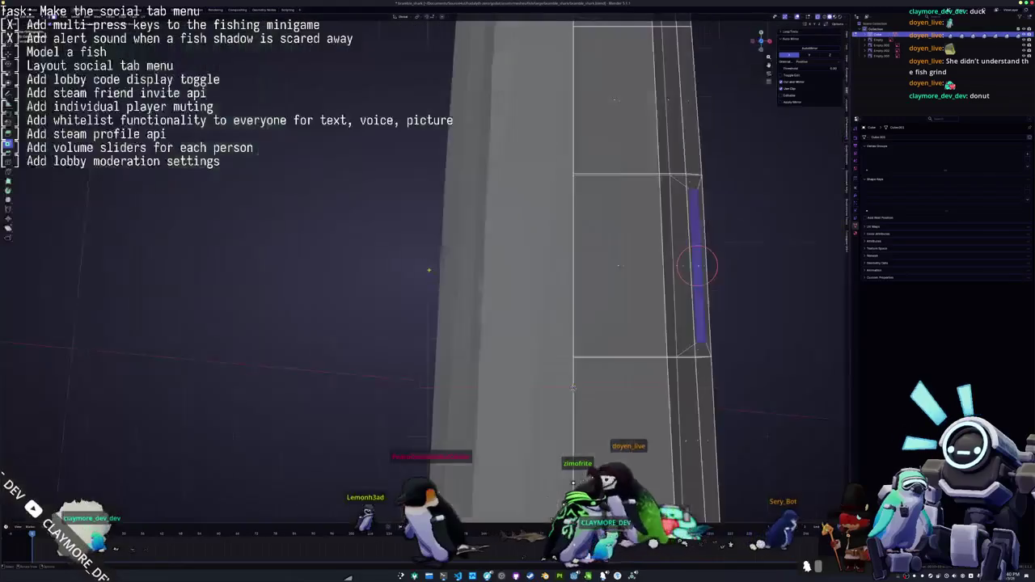
mouse_move(428, 271)
middle_down()
mouse_move(697, 271)
mouse_move(615, 271)
middle_up()
Extrude the belly face and pull it down over the reference fin in front view
key(e)
click(715, 273)
key(KP_1)
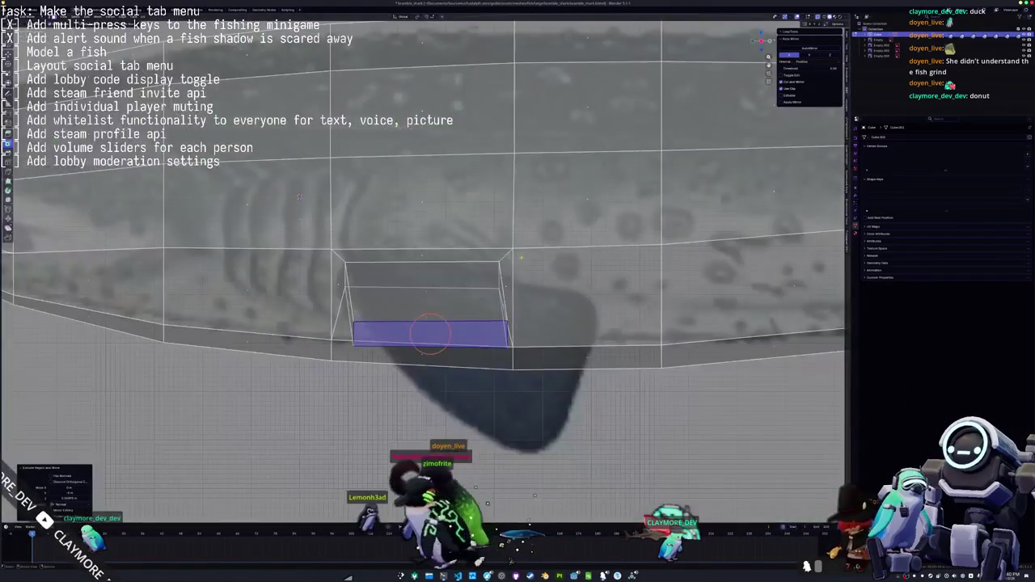
scroll(431, 333, down, 1)
scroll(485, 323, down, 1)
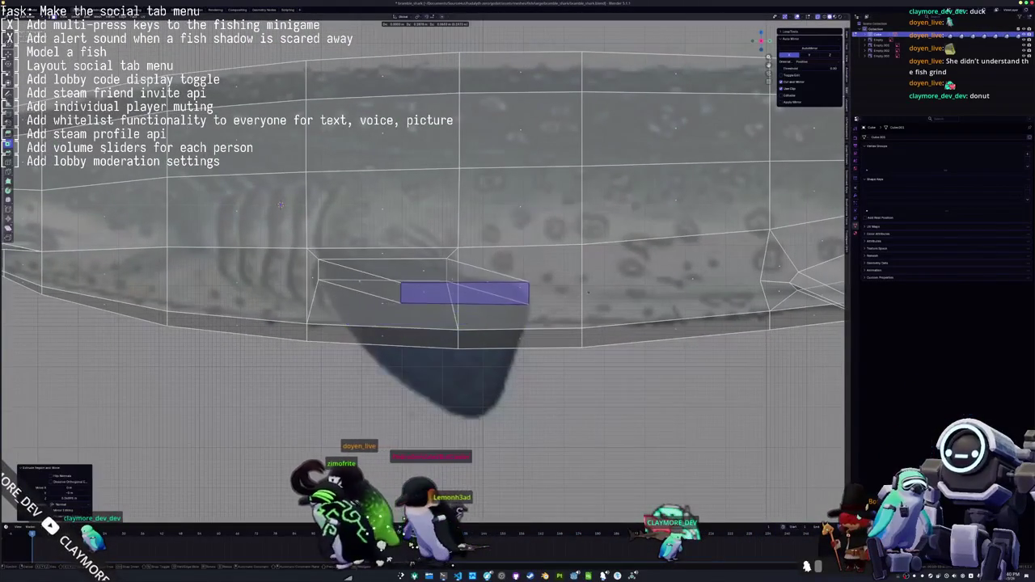
key(g)
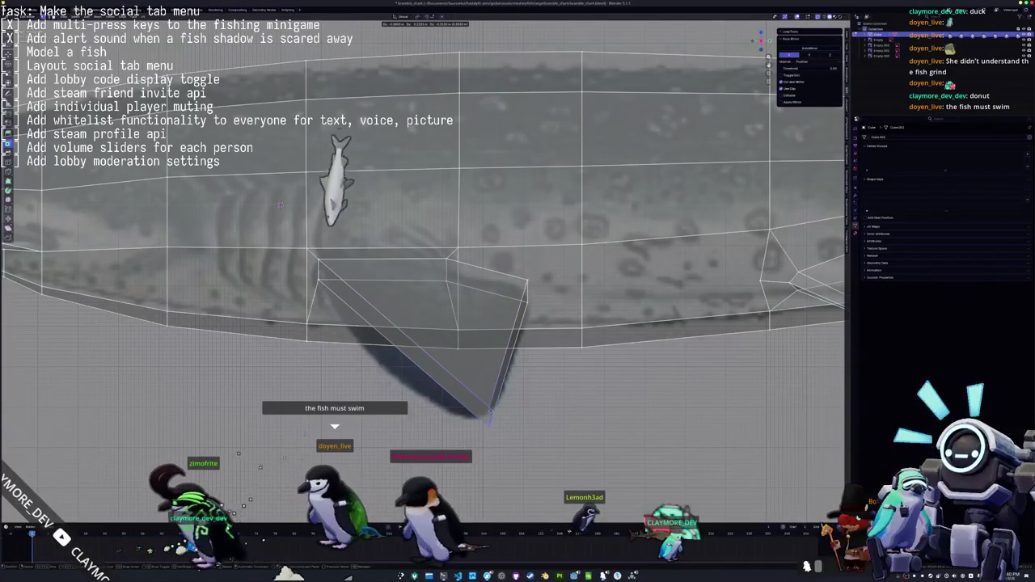
click(489, 412)
Add a loop cut across the new fin and turn X-ray off
scroll(489, 416, up, 3)
scroll(491, 433, down, 2)
scroll(489, 437, up, 1)
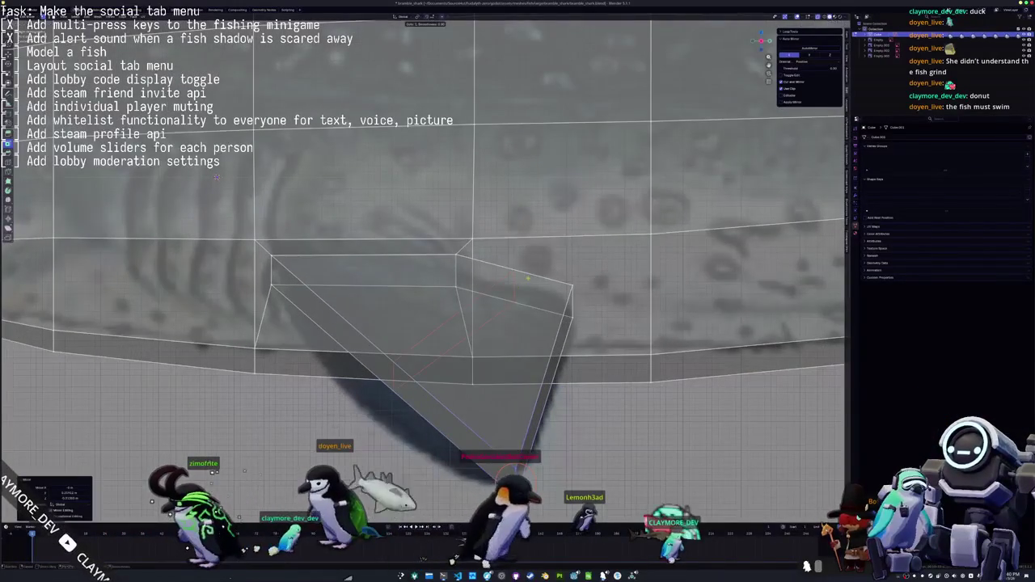
key(ctrl+r)
click(452, 330)
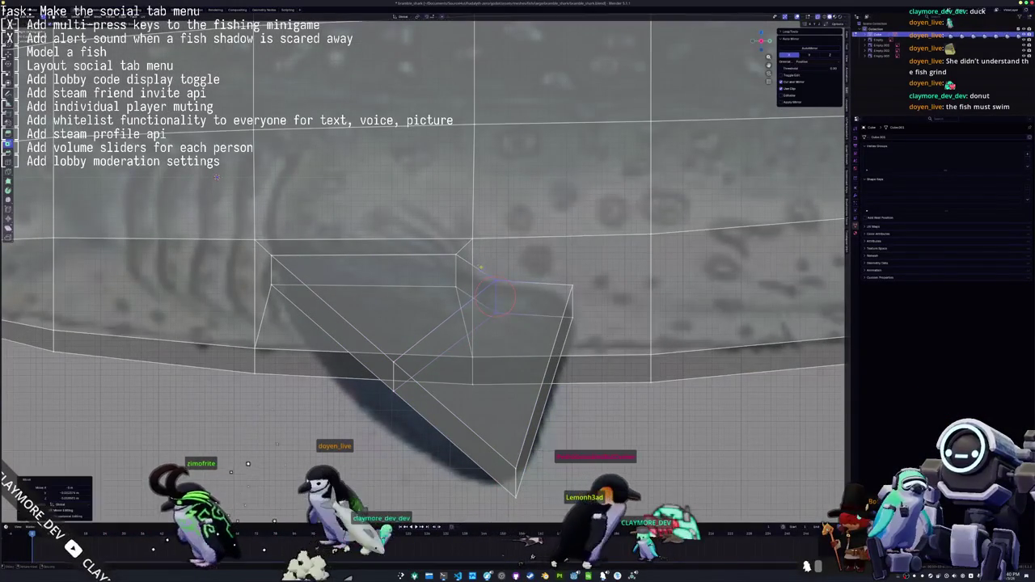
mouse_move(431, 410)
shift+middle_down()
mouse_move(495, 344)
mouse_move(446, 325)
shift+middle_up()
scroll(495, 344, down, 2)
key(alt+z)
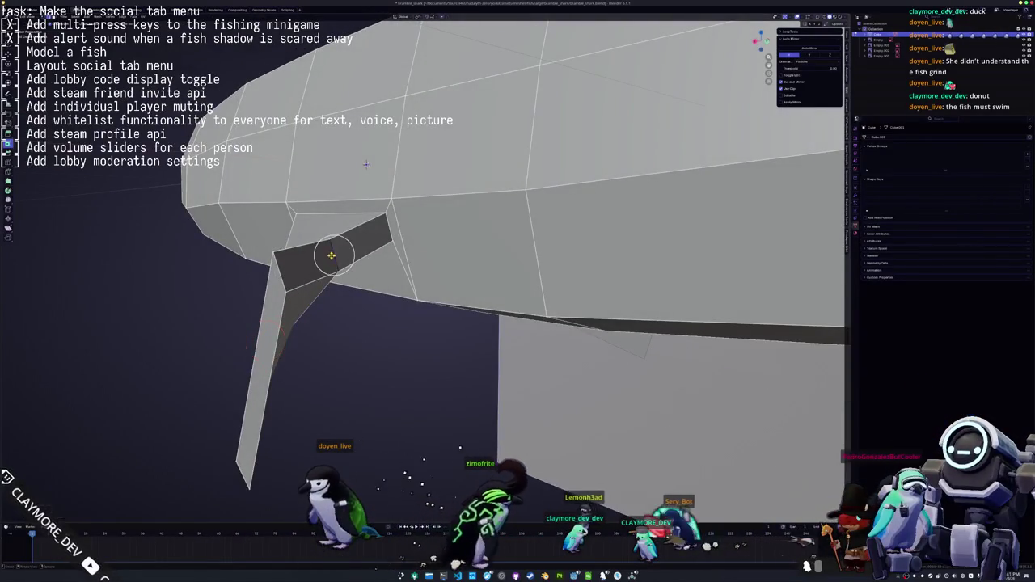
Move the fin vertices into a slanted, tapered shape, check from below, and restore X-ray
middle_drag(366, 164, 376, 170)
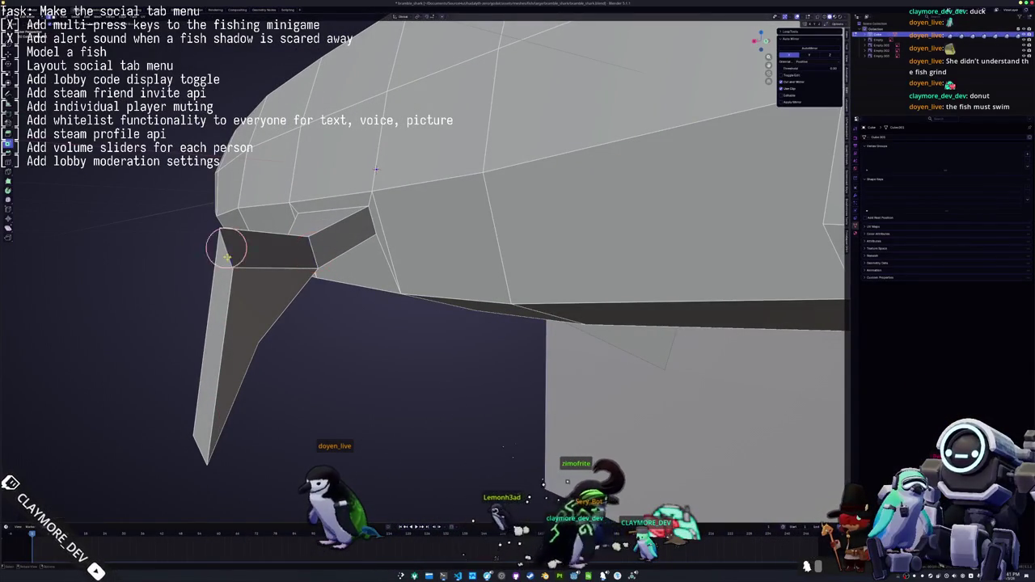
key(g)
key(g)
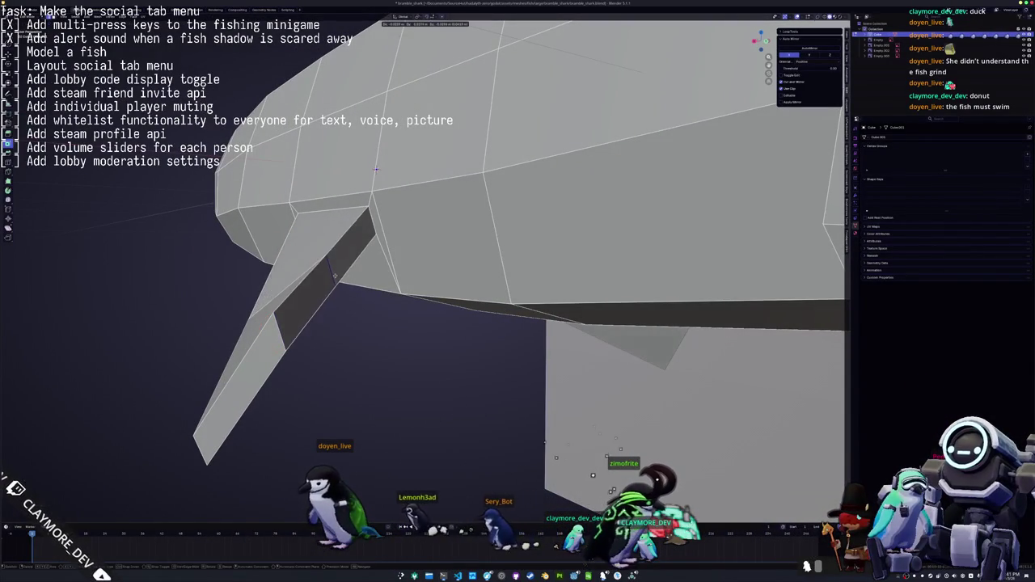
key(g)
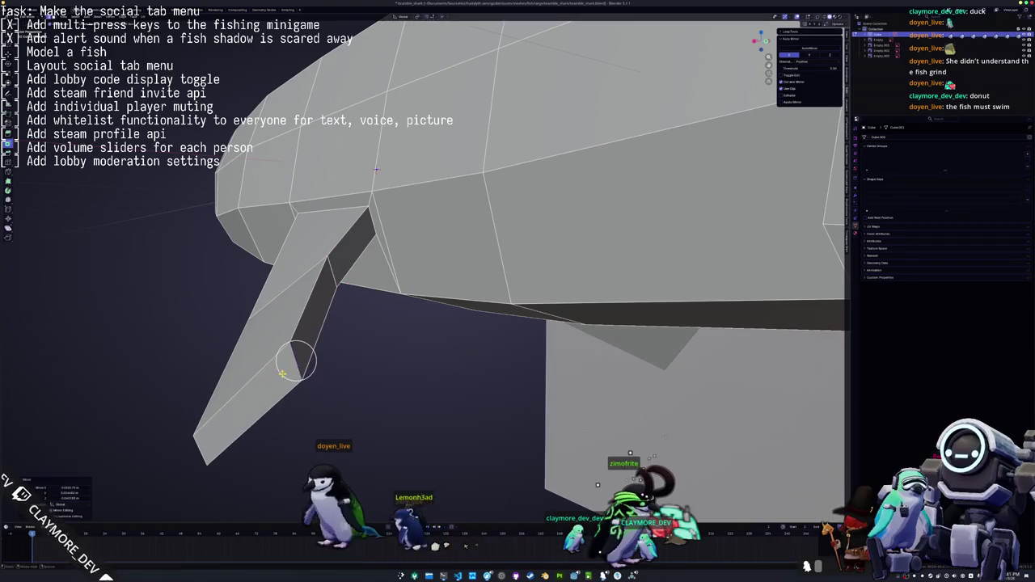
middle_drag(296, 360, 373, 307)
mouse_move(374, 207)
middle_down()
mouse_move(389, 252)
mouse_move(369, 205)
mouse_move(307, 168)
middle_up()
key(alt+z)
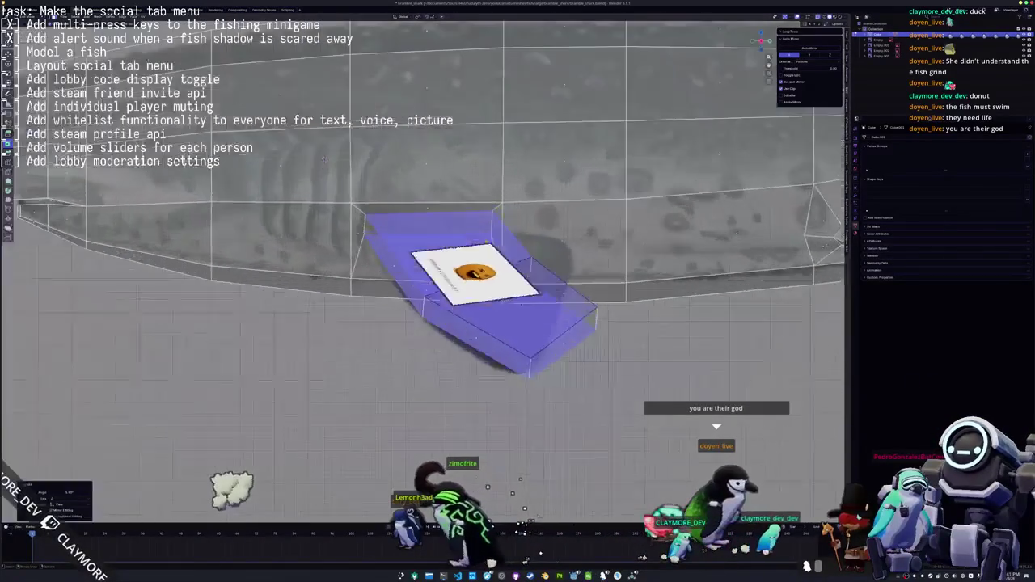
Adjust the vertex near the fin tip, briefly trying proportional editing
key(alt+a)
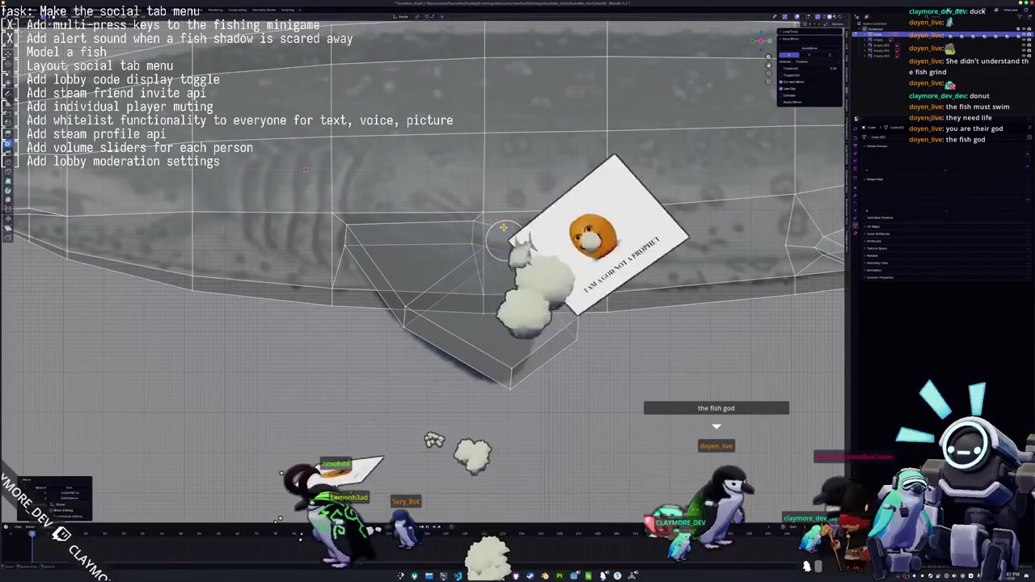
click(306, 169)
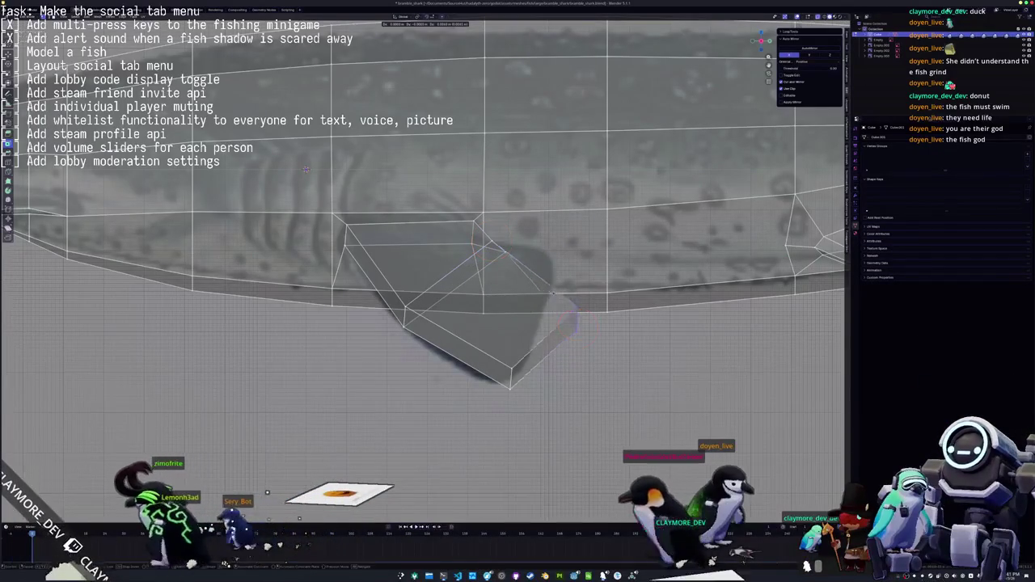
key(g)
key(o)
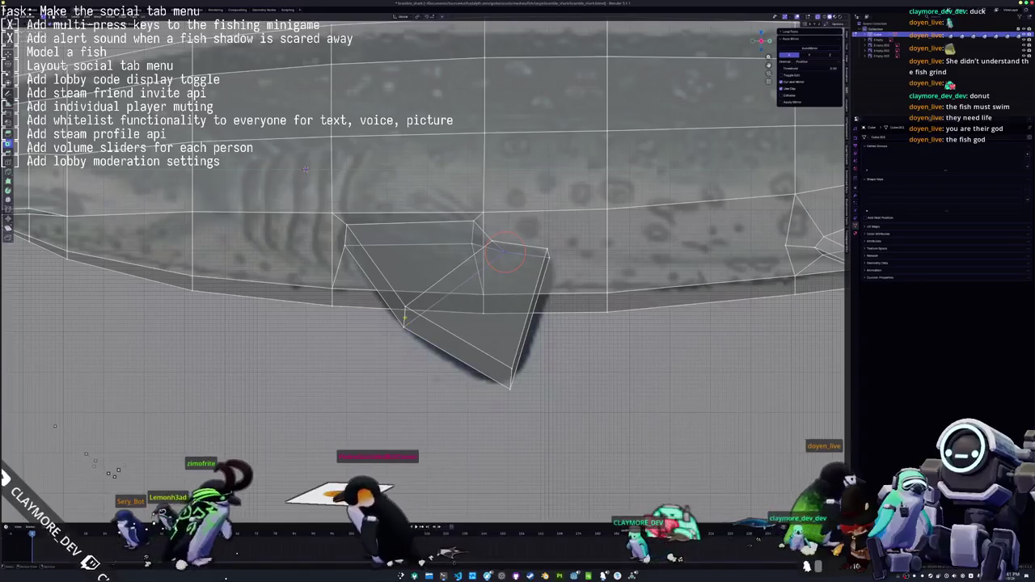
key(o)
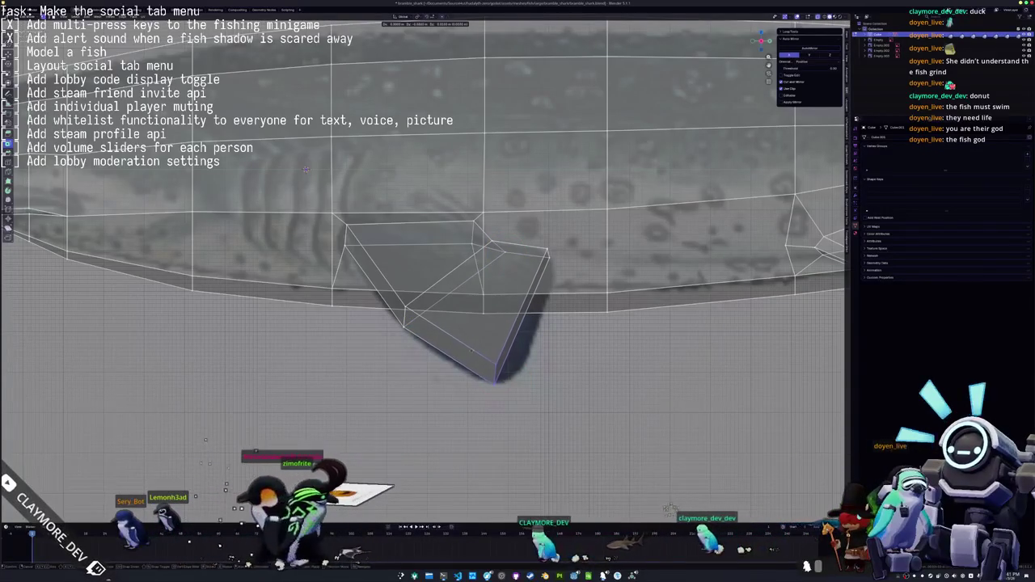
key(s)
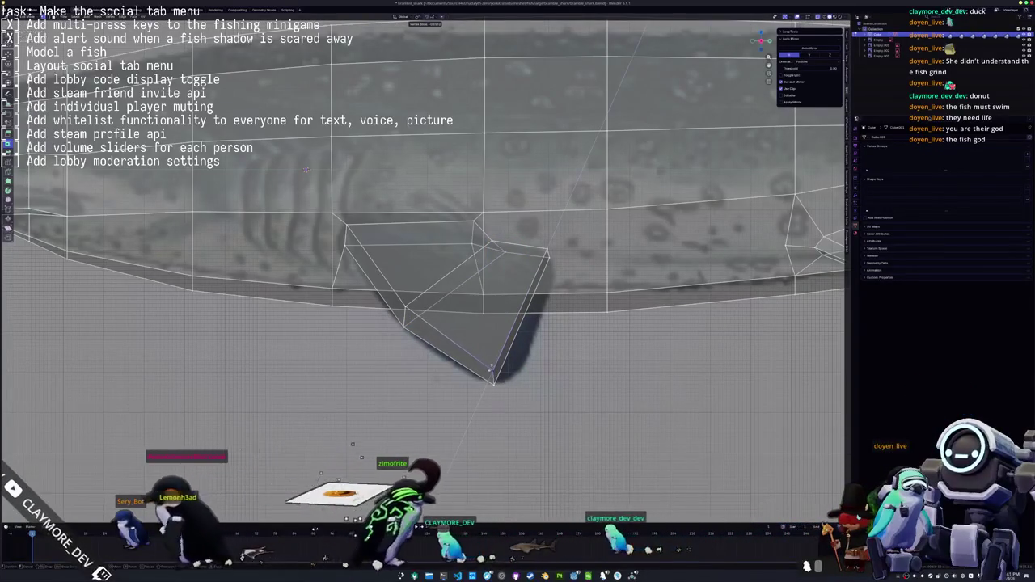
key(Return)
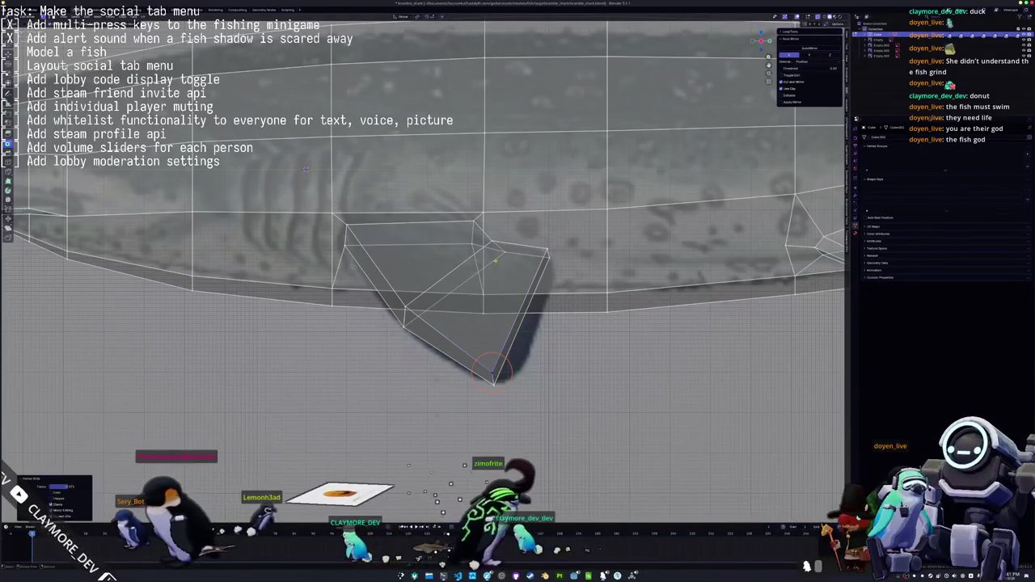
Slide the fin's upper corner vertex along its edge to match the reference
click(501, 263)
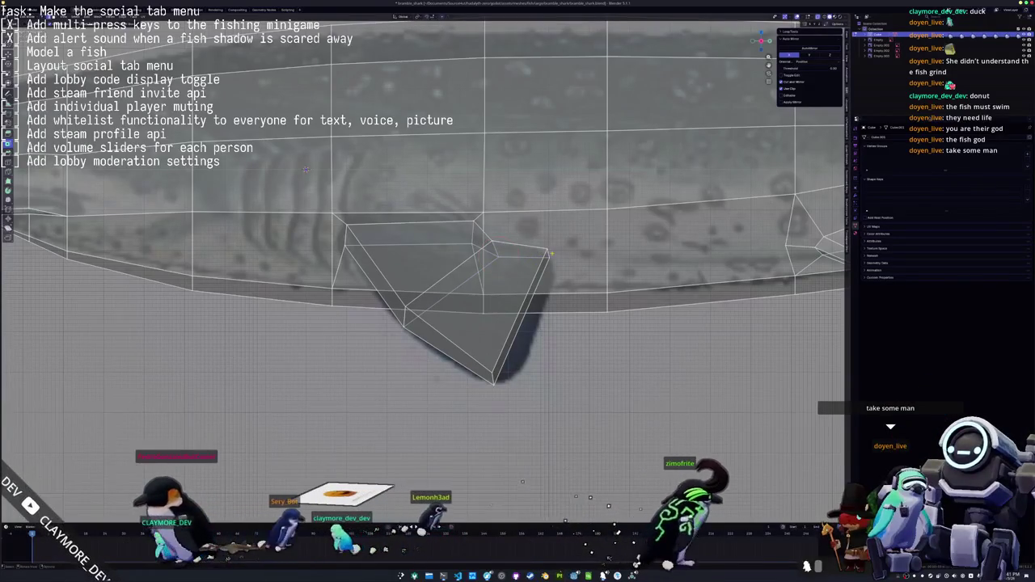
key(g)
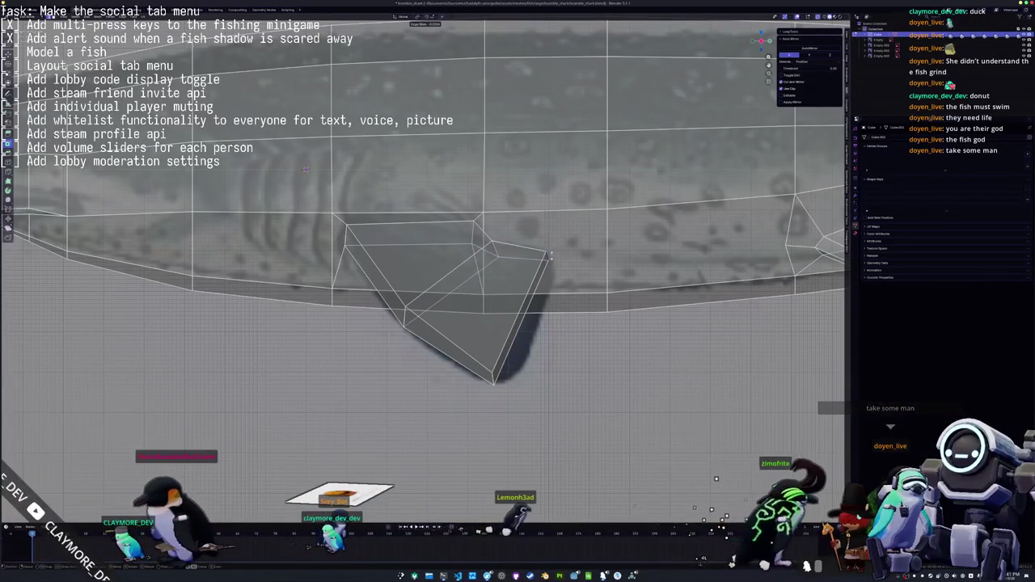
click(551, 253)
middle_drag(548, 250, 274, 268)
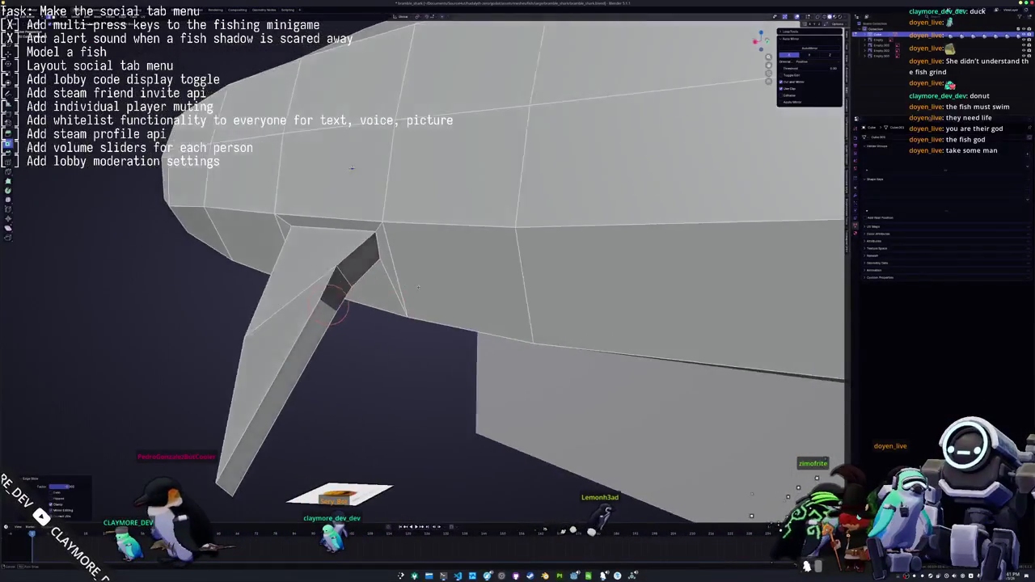
mouse_move(368, 177)
middle_down()
mouse_move(426, 173)
mouse_move(431, 189)
middle_up()
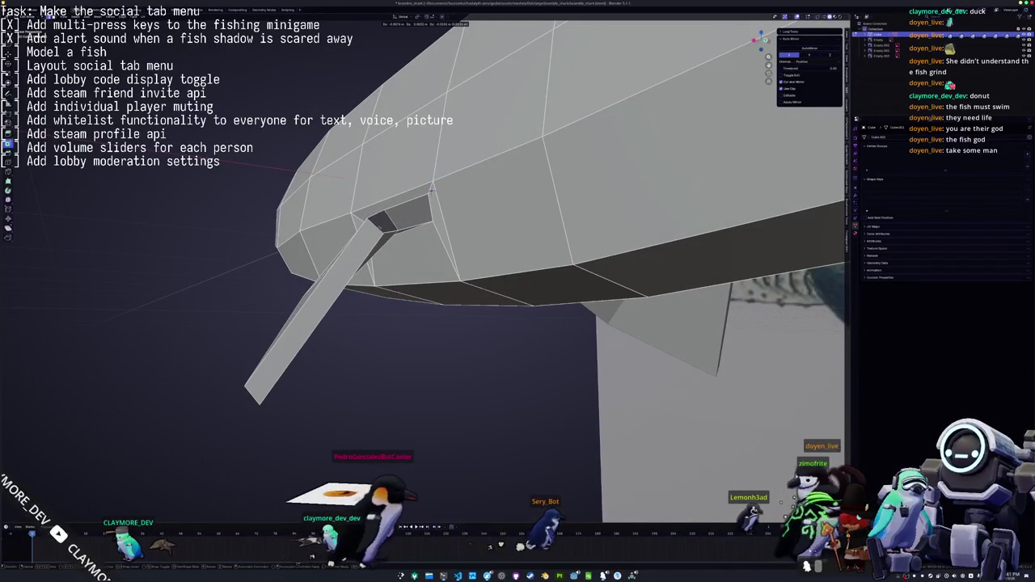
middle_drag(431, 190, 469, 214)
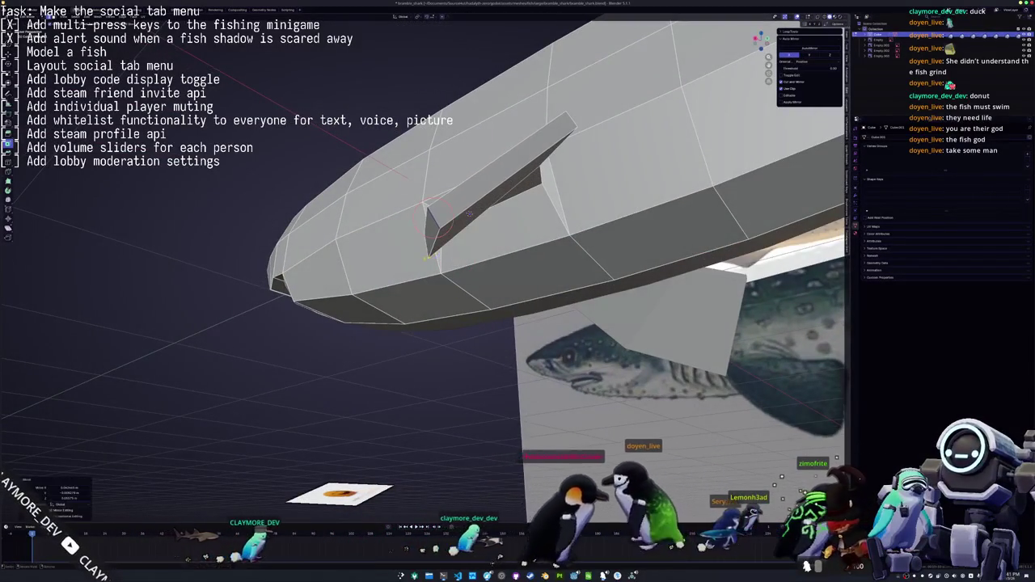
middle_drag(470, 212, 477, 260)
middle_drag(389, 214, 539, 253)
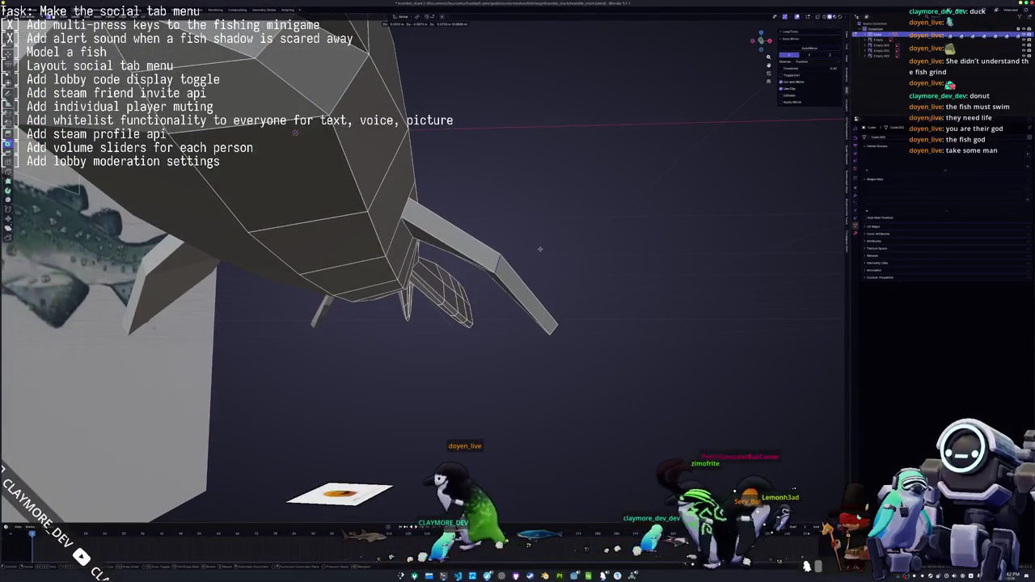
middle_drag(541, 249, 530, 140)
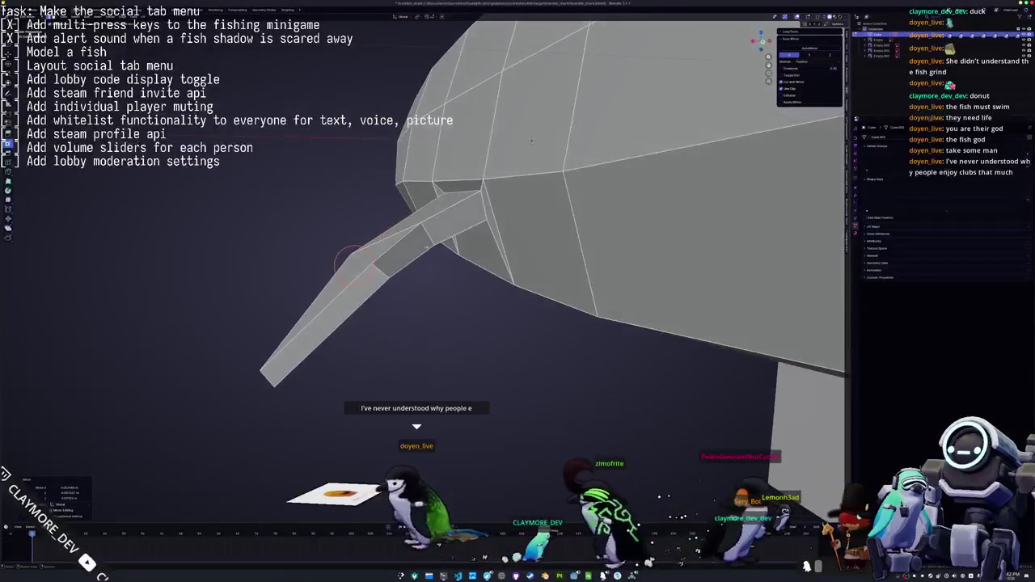
Move a fin vertex vertically along Z to straighten the root
middle_drag(531, 140, 533, 153)
middle_drag(486, 197, 475, 216)
key(g)
key(z)
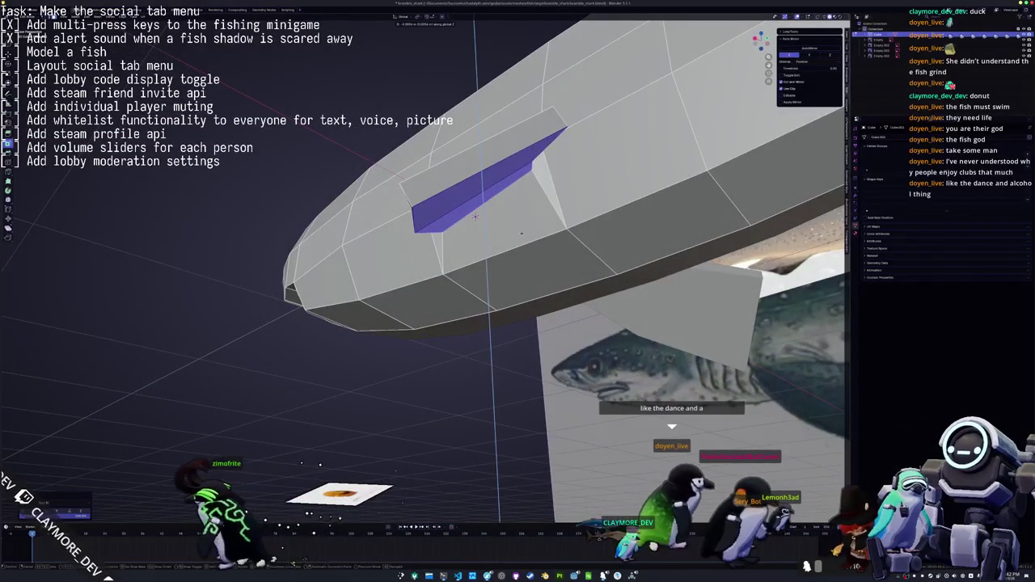
click(476, 217)
middle_drag(475, 217, 453, 203)
Slide two fin-root vertices along their edges so they sit on the hull
middle_drag(509, 180, 512, 172)
key(g)
key(z)
key(g)
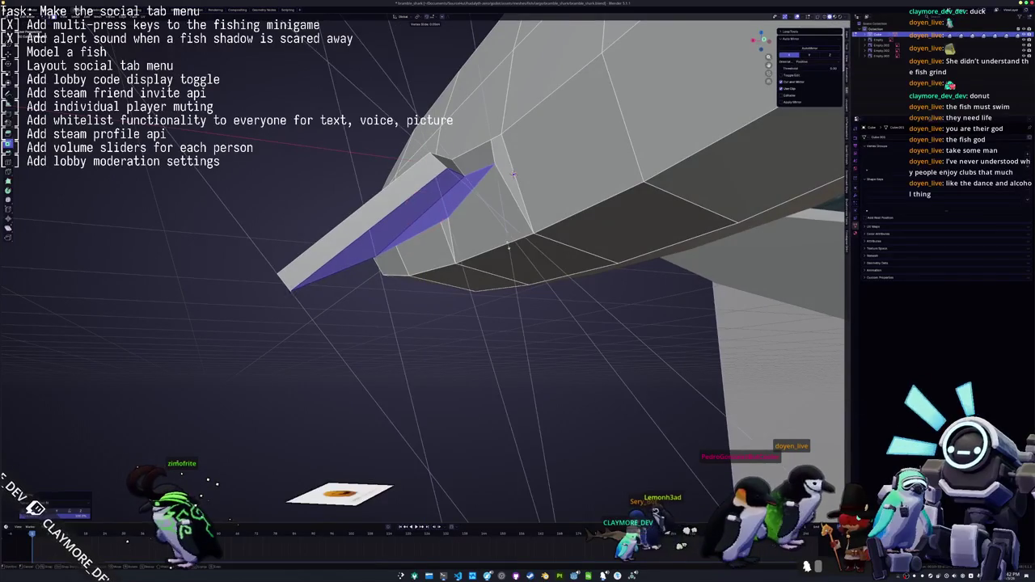
click(513, 174)
mouse_move(512, 174)
middle_down()
mouse_move(453, 141)
mouse_move(587, 77)
middle_up()
key(g)
key(g)
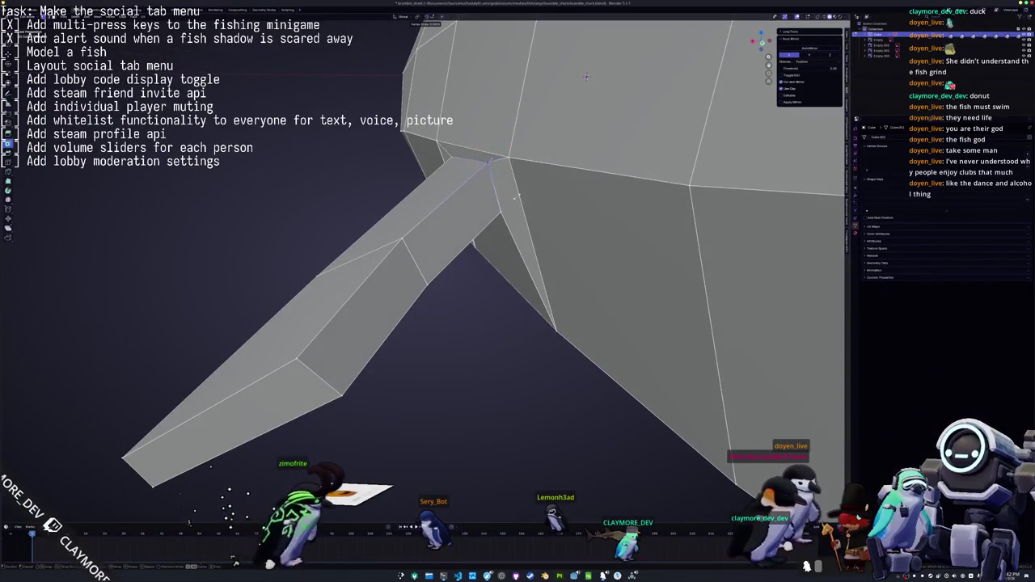
click(513, 198)
mouse_move(512, 198)
middle_down()
mouse_move(471, 212)
mouse_move(484, 230)
middle_up()
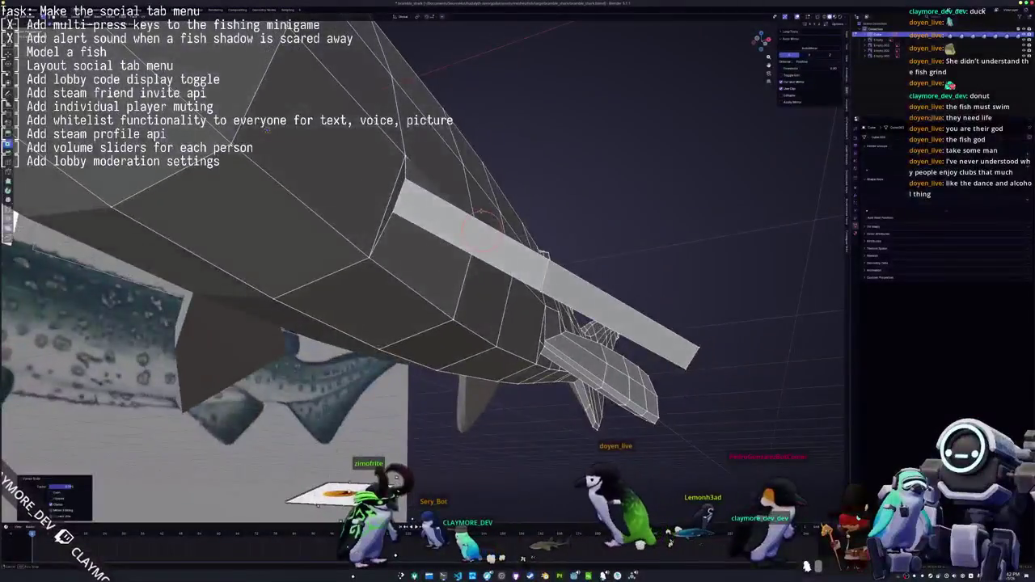
Slide another fin-root vertex into place and bring up the edge menu for the selected edge
mouse_move(479, 194)
middle_down()
mouse_move(548, 245)
mouse_move(434, 242)
mouse_move(486, 236)
middle_up()
scroll(492, 250, up, 3)
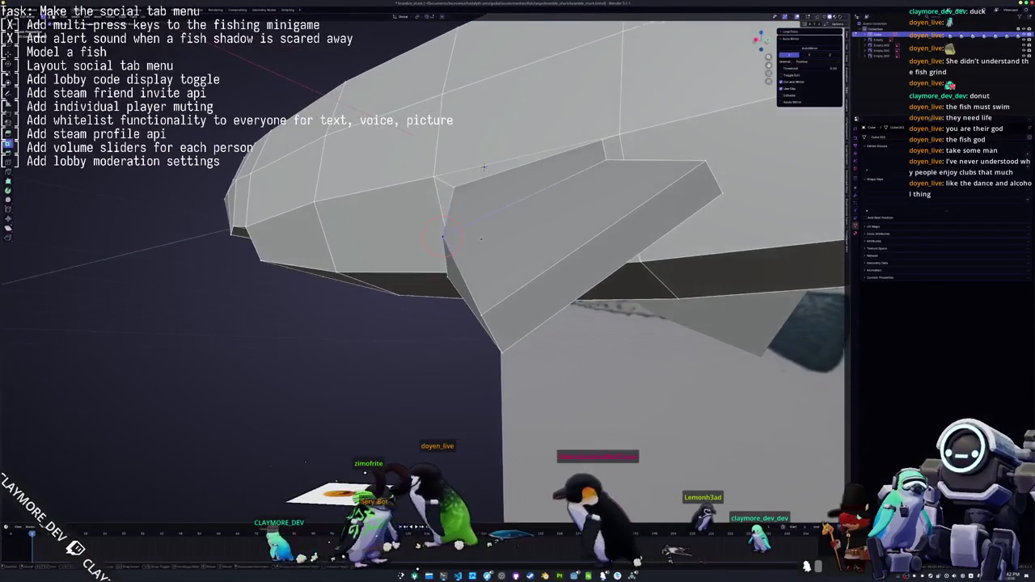
key(g)
key(g)
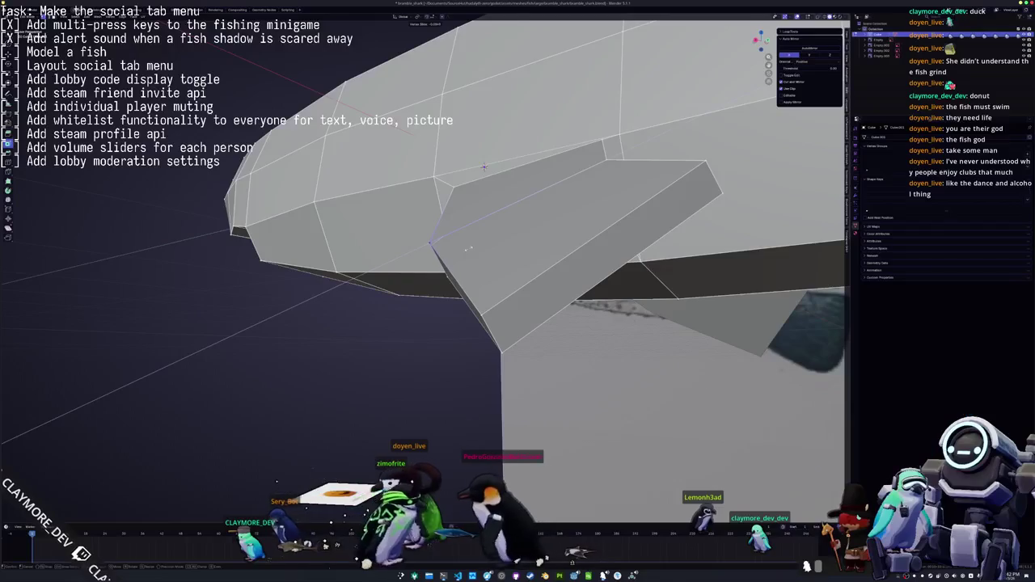
click(465, 249)
mouse_move(466, 249)
middle_down()
mouse_move(568, 239)
mouse_move(590, 67)
mouse_move(290, 146)
middle_up()
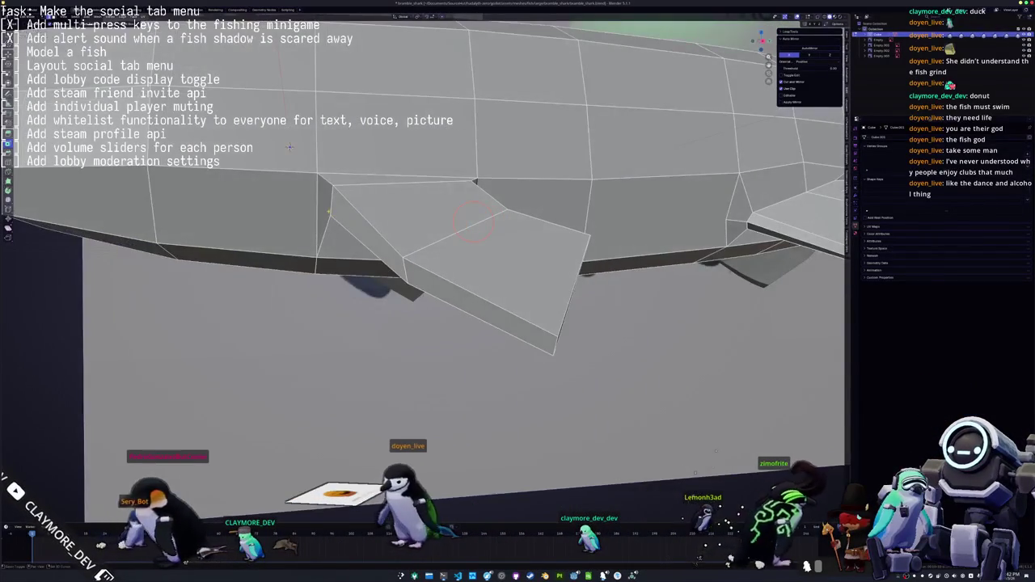
right_click(315, 210)
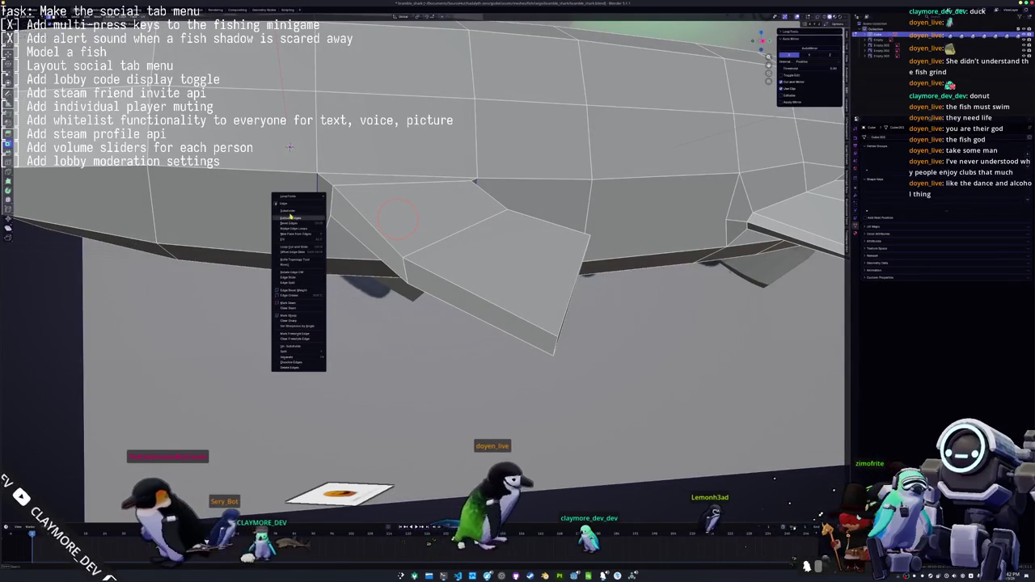
Subdivide the fin-base edge and inspect the new cut from several angles
click(290, 211)
middle_drag(290, 146, 322, 134)
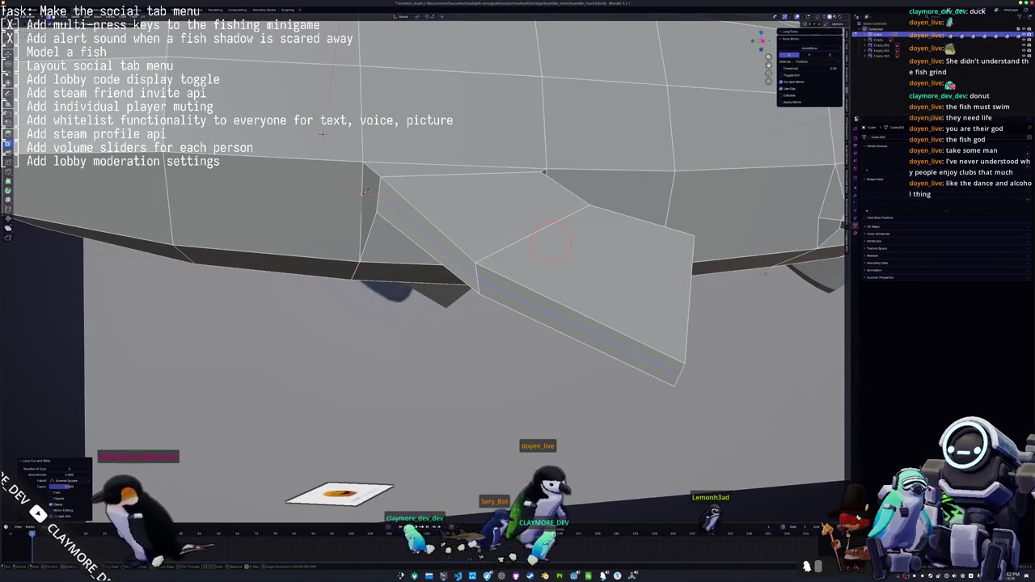
middle_drag(322, 134, 440, 136)
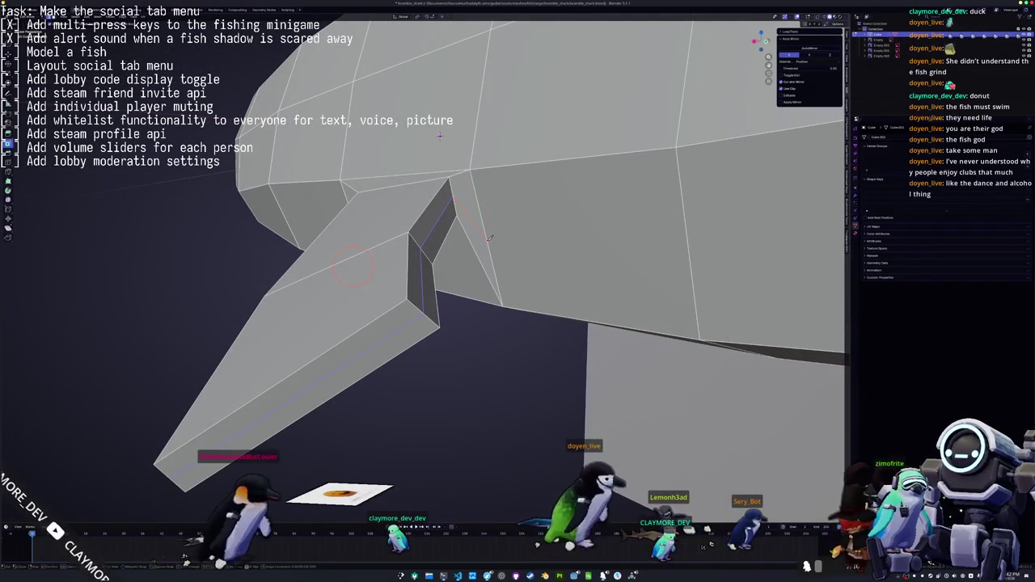
mouse_move(439, 135)
middle_down()
mouse_move(435, 183)
mouse_move(445, 129)
middle_up()
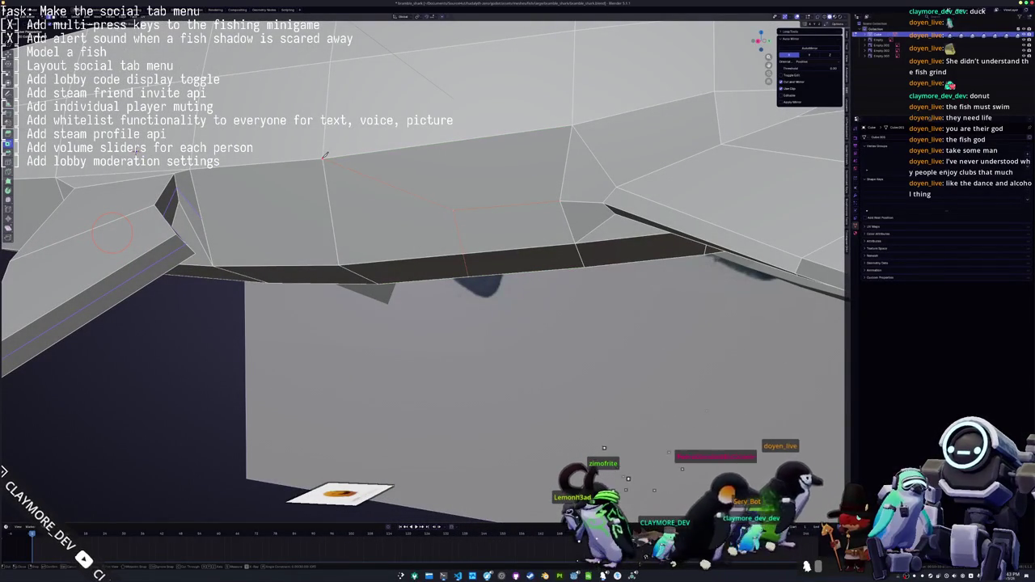
middle_drag(434, 241, 295, 248)
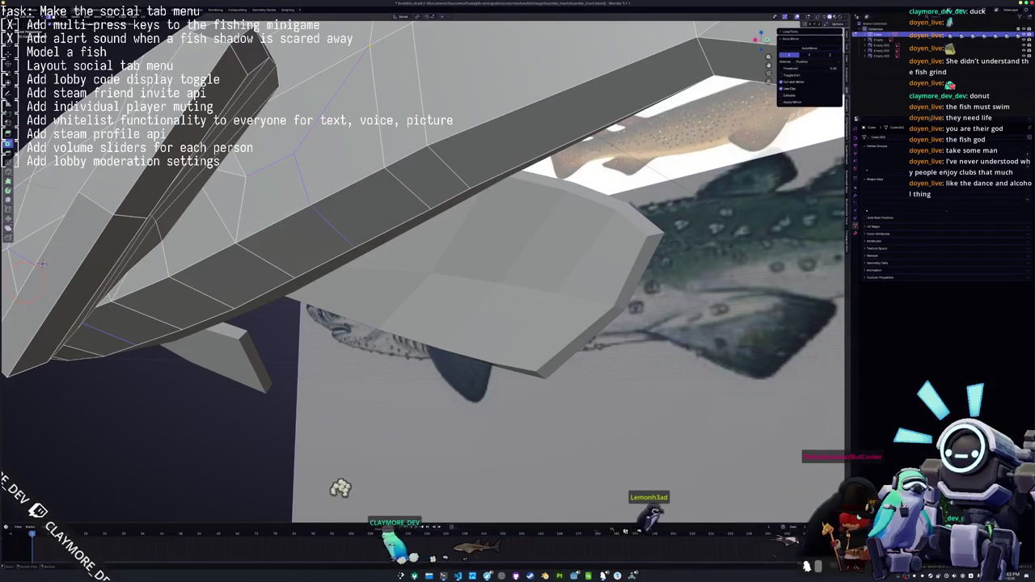
Slide a hull vertex along its edge, then shift it along X with soft falloff
middle_drag(340, 488, 307, 485)
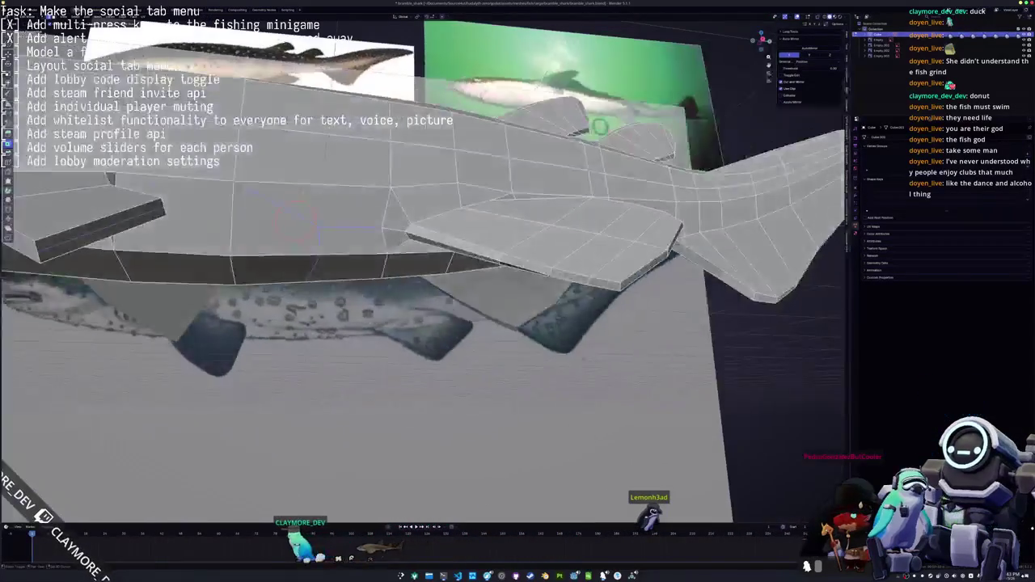
middle_drag(212, 177, 171, 198)
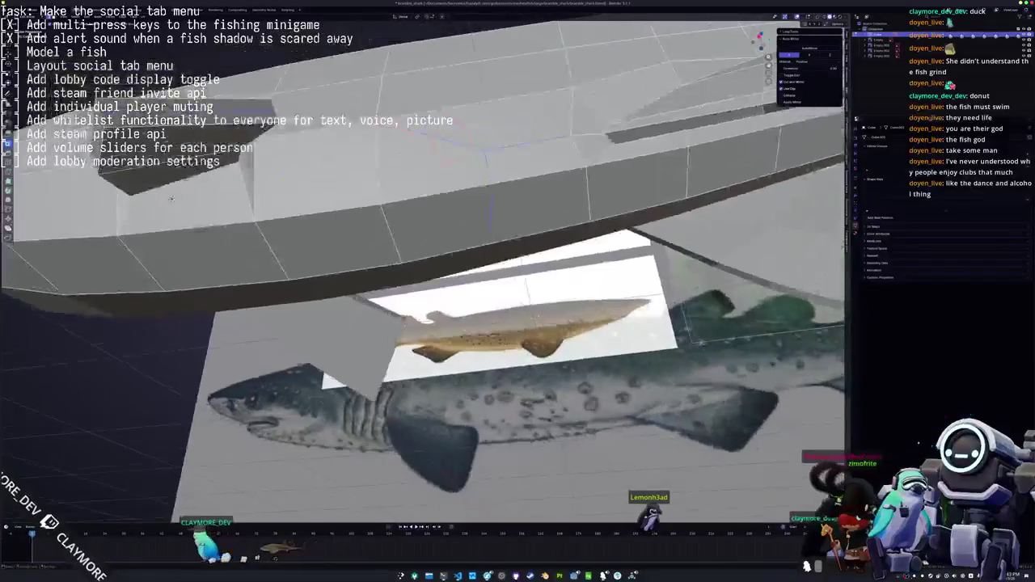
key(shift+v)
click(256, 162)
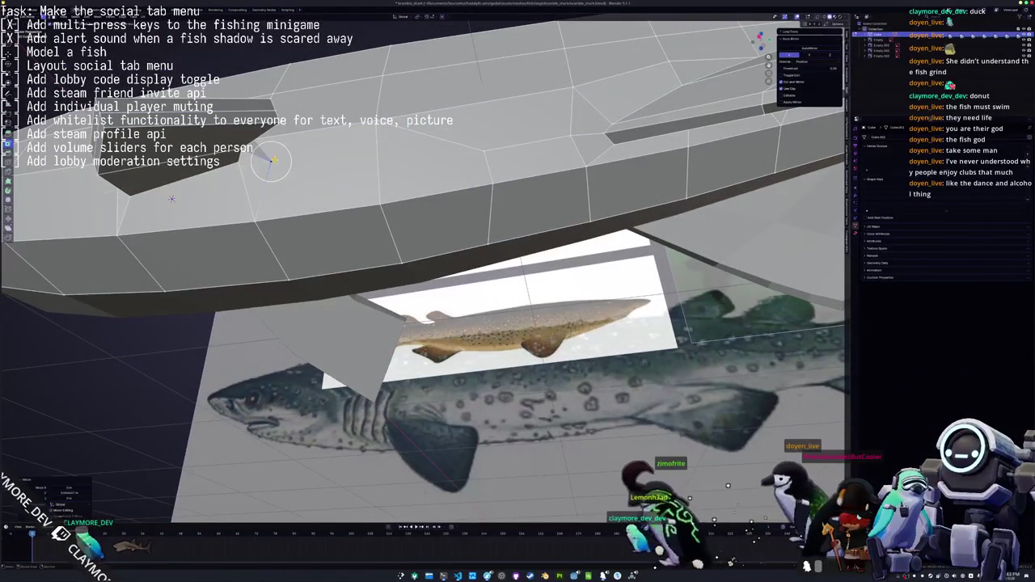
key(g)
key(x)
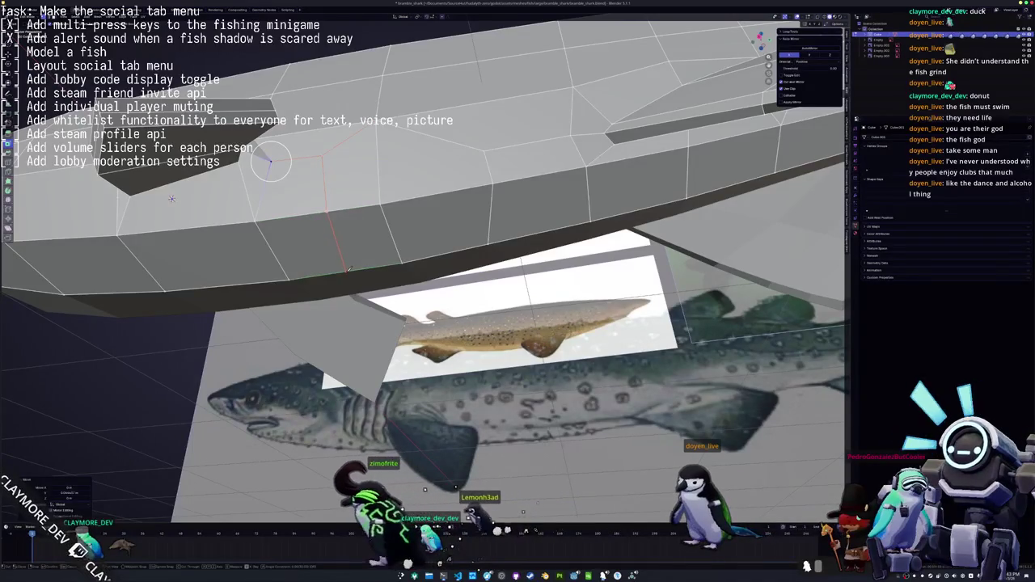
Delete the unwanted selected faces from the hull
middle_drag(271, 162, 631, 253)
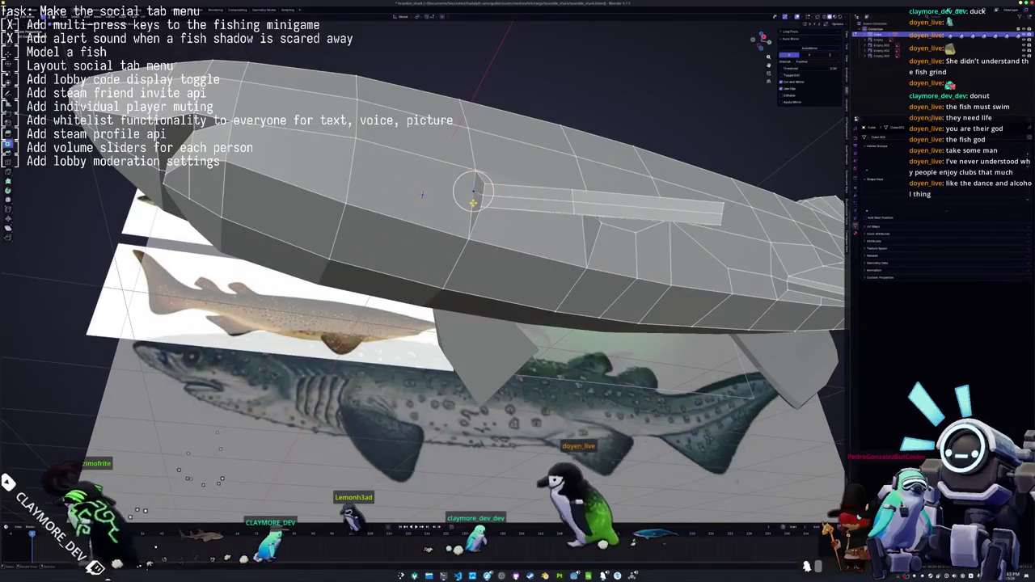
scroll(473, 196, up, 3)
key(x)
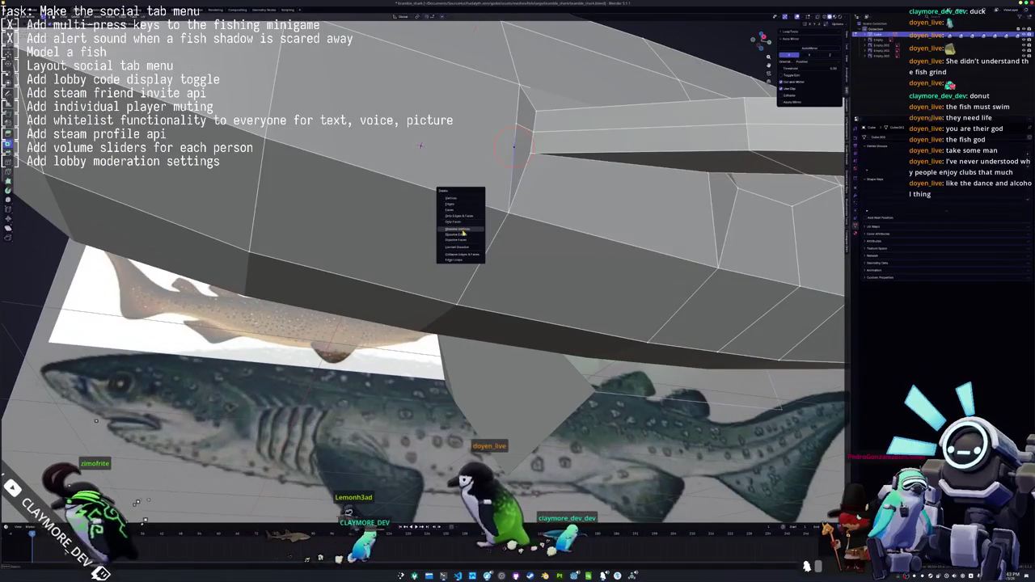
click(468, 211)
middle_drag(469, 211, 463, 203)
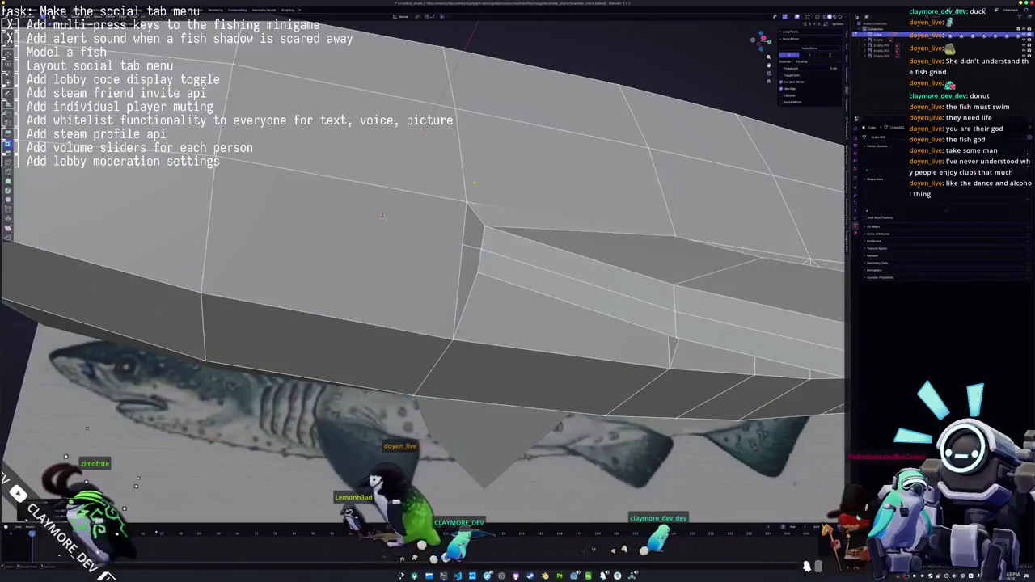
Orbit underneath the fish and start sliding another vertex along its edge
mouse_move(439, 241)
middle_down()
mouse_move(460, 258)
mouse_move(515, 253)
mouse_move(427, 161)
middle_up()
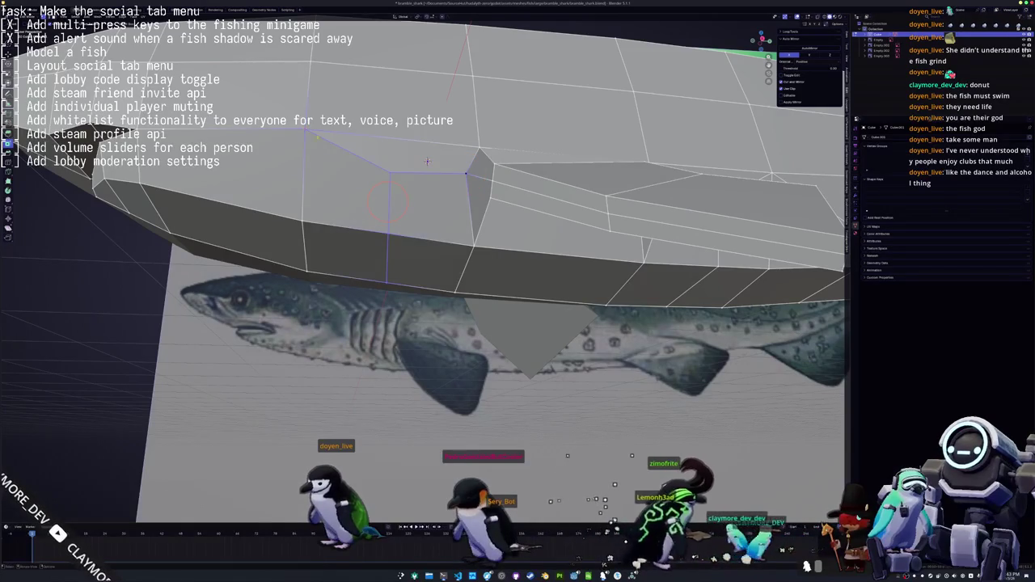
scroll(427, 162, down, 5)
mouse_move(428, 162)
middle_down()
mouse_move(485, 195)
mouse_move(488, 173)
mouse_move(469, 149)
mouse_move(429, 195)
middle_up()
scroll(502, 212, up, 6)
key(shift+v)
key(alt+h)
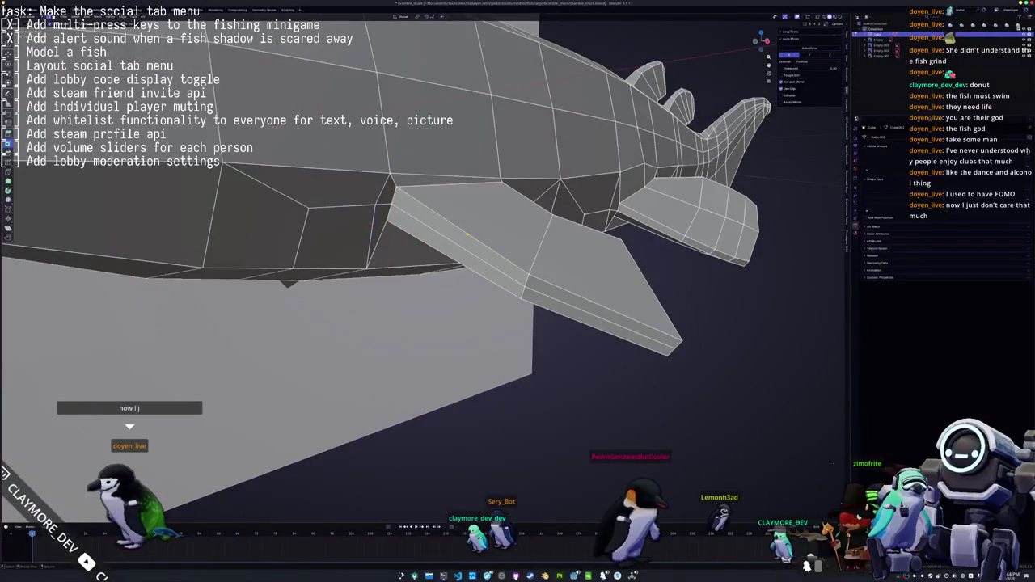
Select an edge on the lower fin and switch to X-ray wireframe display
mouse_move(461, 228)
middle_down()
mouse_move(532, 267)
mouse_move(368, 224)
middle_up()
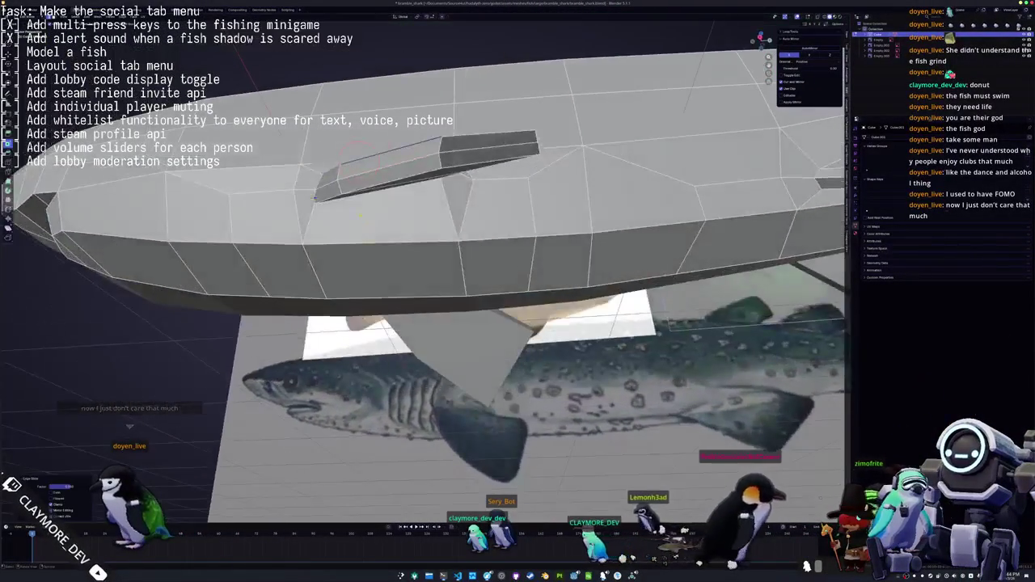
middle_drag(316, 199, 316, 212)
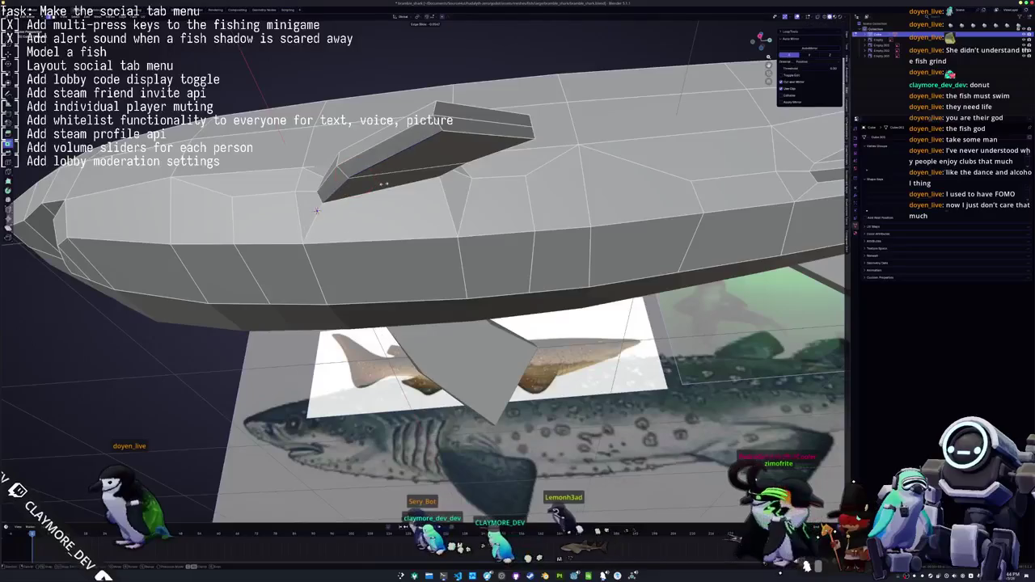
mouse_move(384, 185)
middle_down()
mouse_move(352, 206)
mouse_move(349, 197)
mouse_move(356, 214)
middle_up()
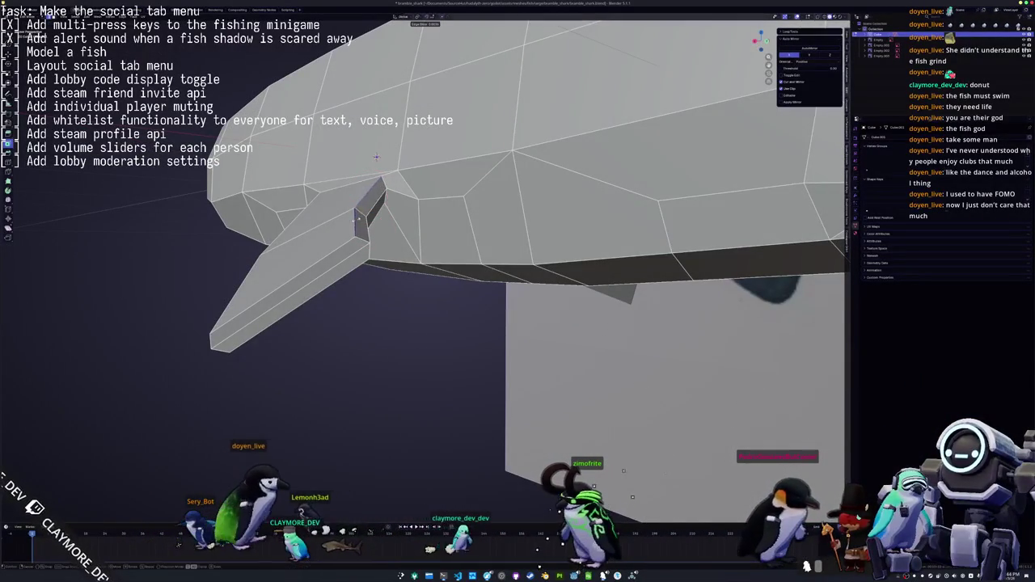
click(290, 279)
mouse_move(289, 277)
middle_down()
mouse_move(386, 254)
mouse_move(420, 270)
mouse_move(406, 285)
middle_up()
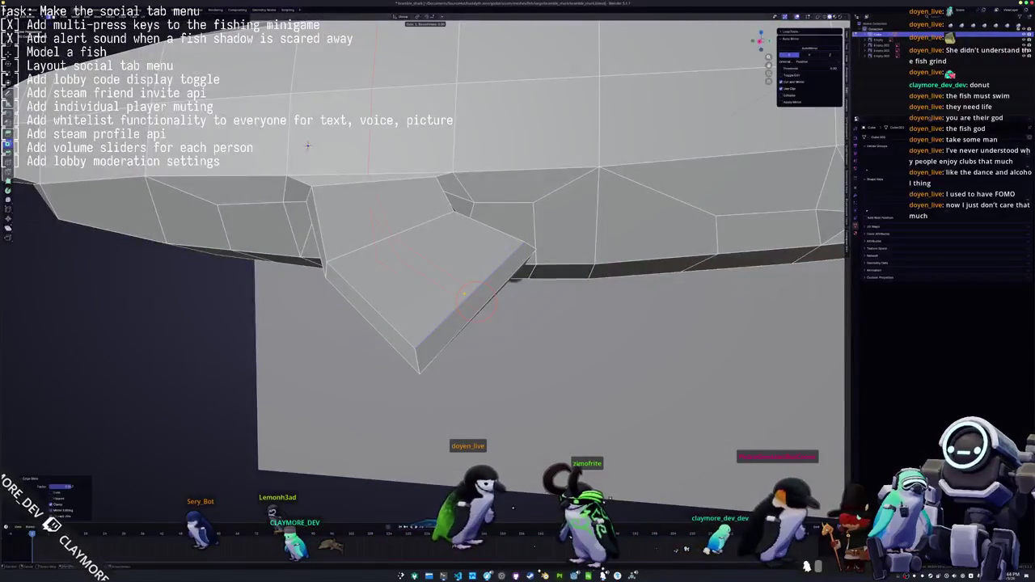
mouse_move(307, 146)
middle_down()
mouse_move(306, 133)
mouse_move(336, 194)
middle_up()
key(alt+z)
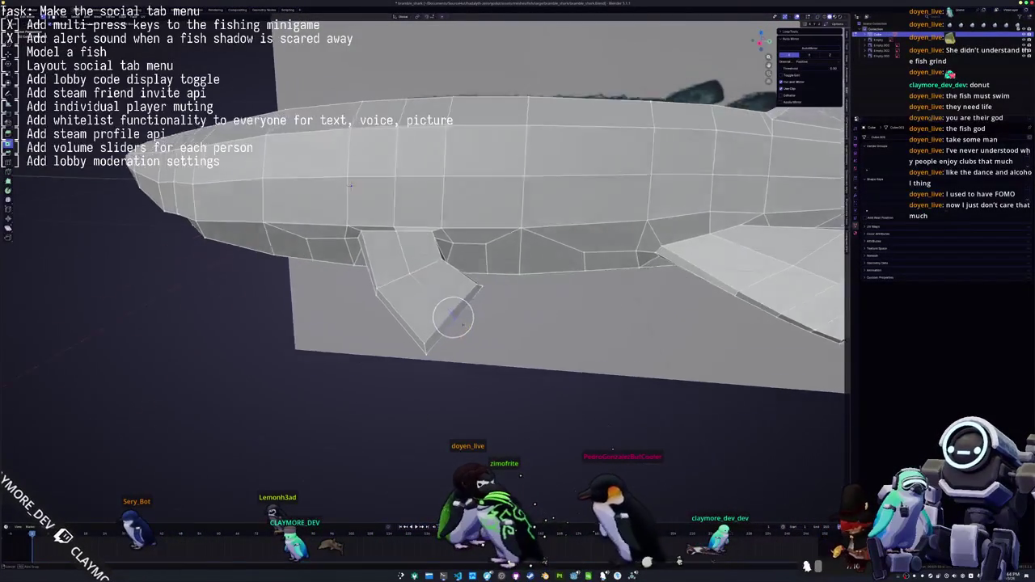
middle_drag(498, 346, 545, 348)
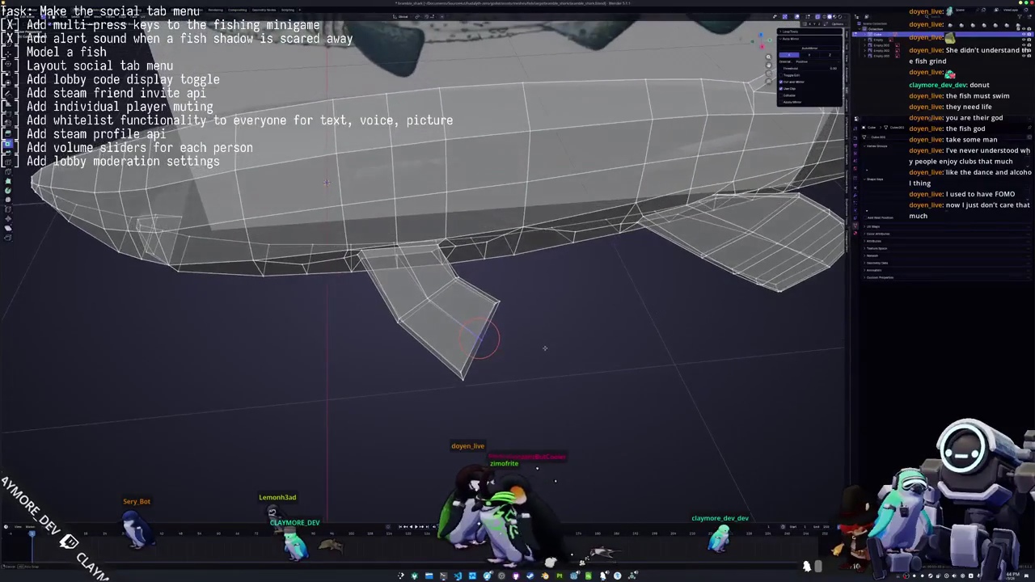
Check the shark in Object Mode, then return to Edit Mode with X-ray on
key(Tab)
key(alt+z)
scroll(552, 350, down, 4)
mouse_move(553, 351)
middle_down()
mouse_move(382, 227)
mouse_move(425, 346)
mouse_move(413, 327)
middle_up()
scroll(426, 346, up, 3)
key(Tab)
key(alt+z)
scroll(425, 345, up, 2)
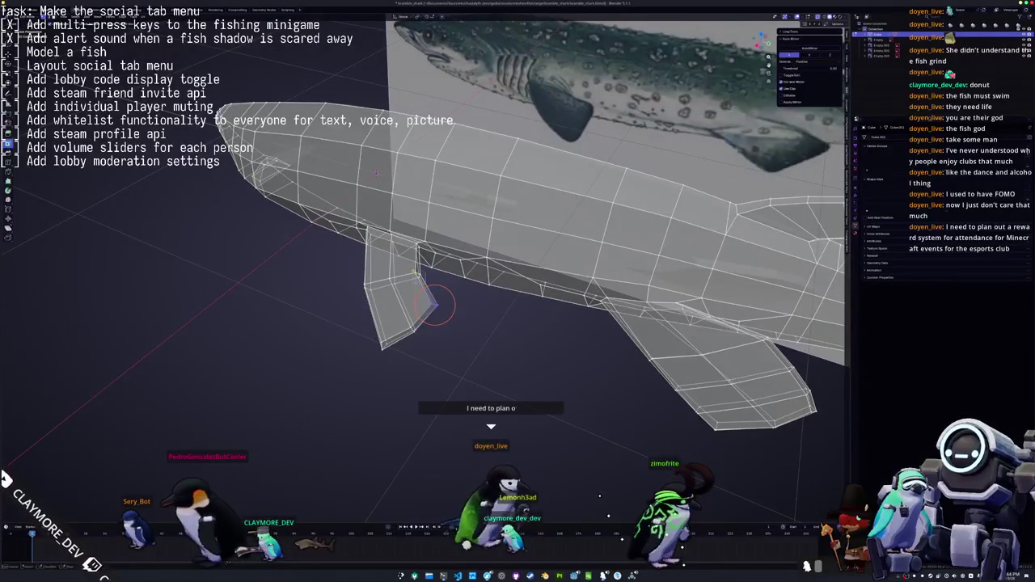
mouse_move(426, 289)
middle_down()
mouse_move(462, 285)
mouse_move(495, 315)
middle_up()
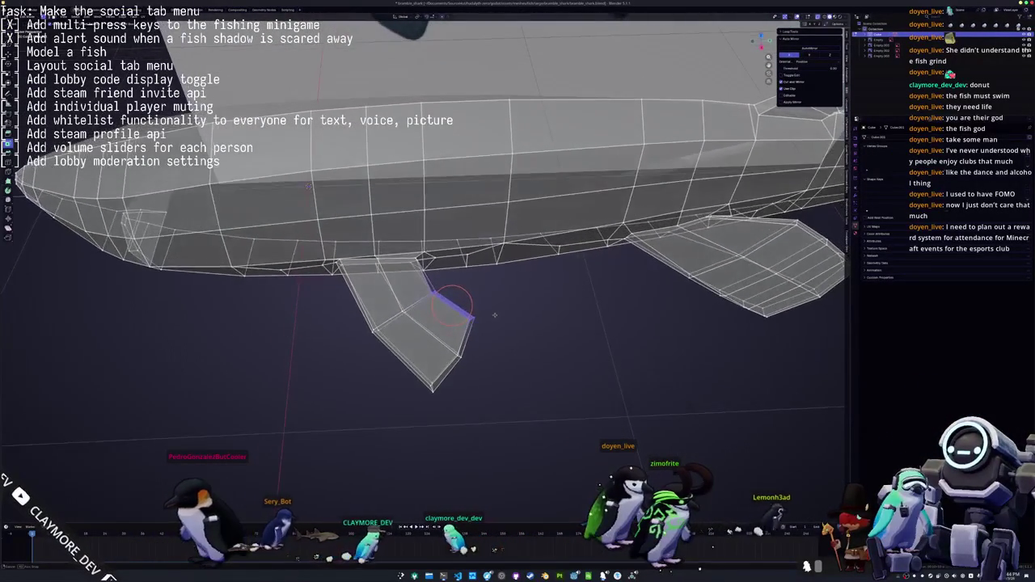
Move the fin's outer edge up and outward, then review the whole shark
key(g)
click(502, 305)
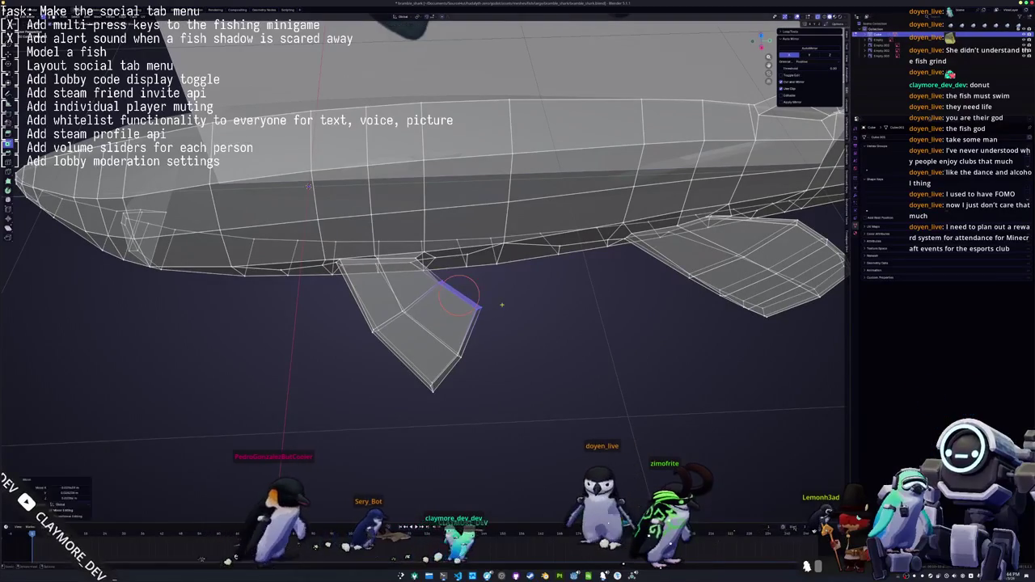
mouse_move(505, 307)
middle_down()
mouse_move(447, 329)
mouse_move(487, 320)
middle_up()
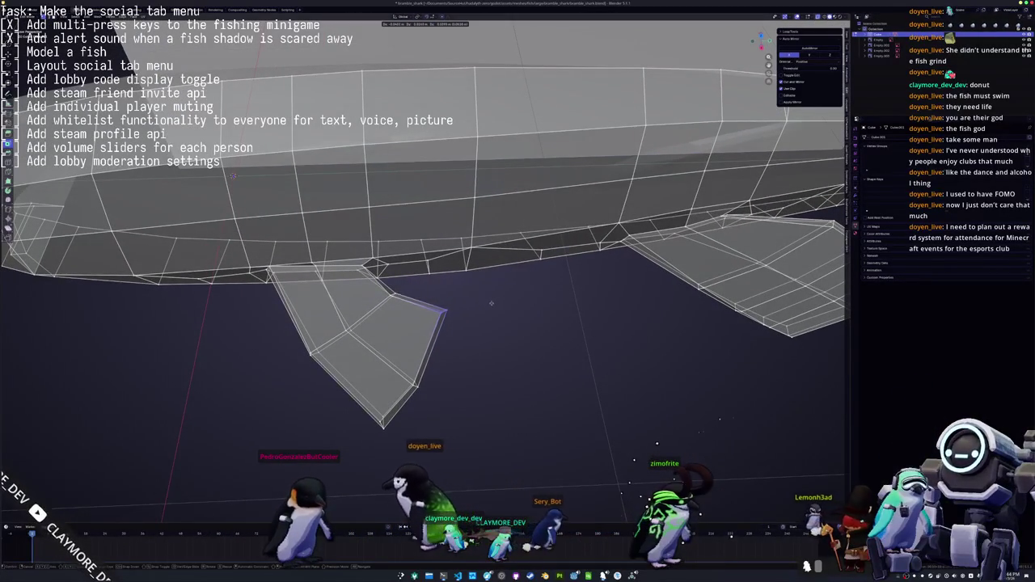
key(Tab)
scroll(490, 305, down, 3)
mouse_move(486, 323)
middle_down()
mouse_move(411, 309)
mouse_move(465, 301)
middle_up()
key(Tab)
scroll(429, 306, up, 3)
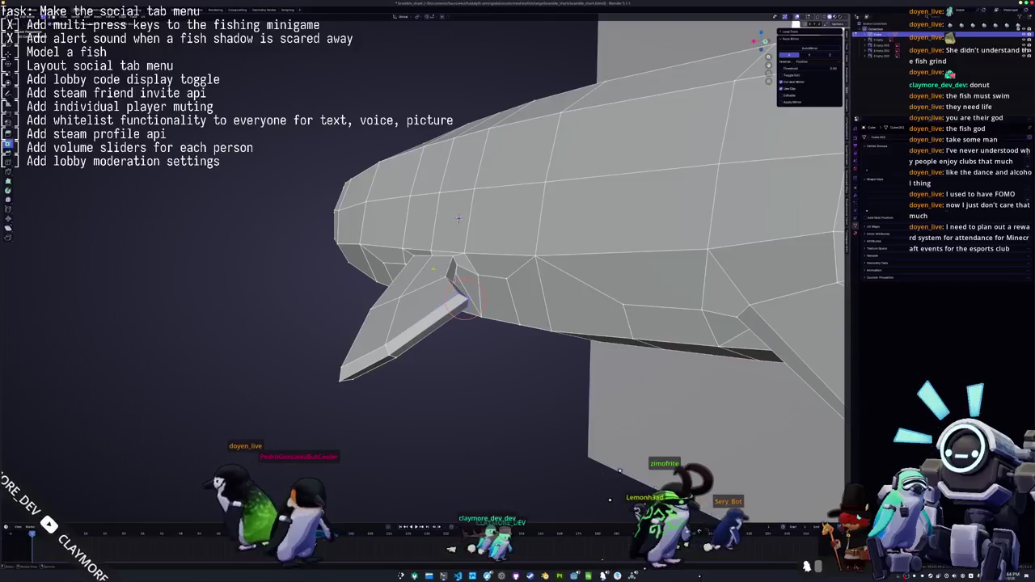
Slide the fin-root vertices along their edges where the lower fin meets the body
middle_drag(458, 218, 464, 212)
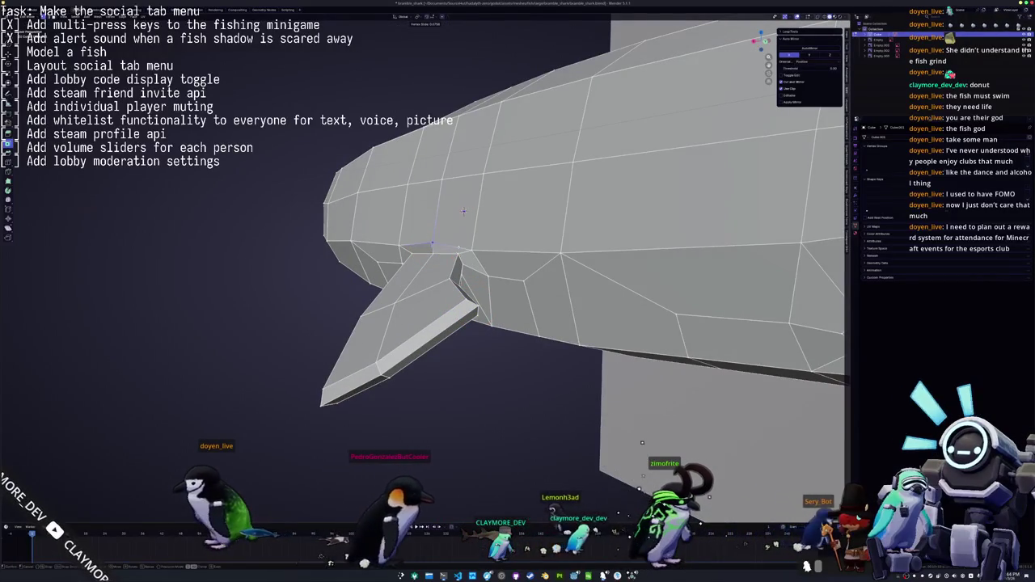
middle_drag(463, 212, 507, 323)
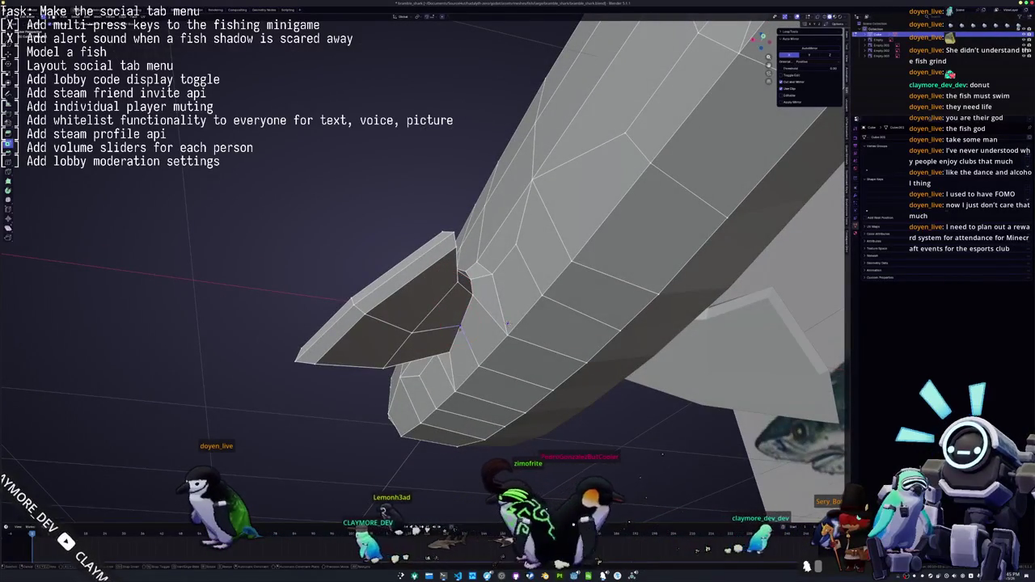
click(507, 324)
mouse_move(507, 323)
middle_down()
mouse_move(412, 75)
mouse_move(345, 212)
middle_up()
scroll(345, 211, up, 3)
scroll(346, 221, up, 2)
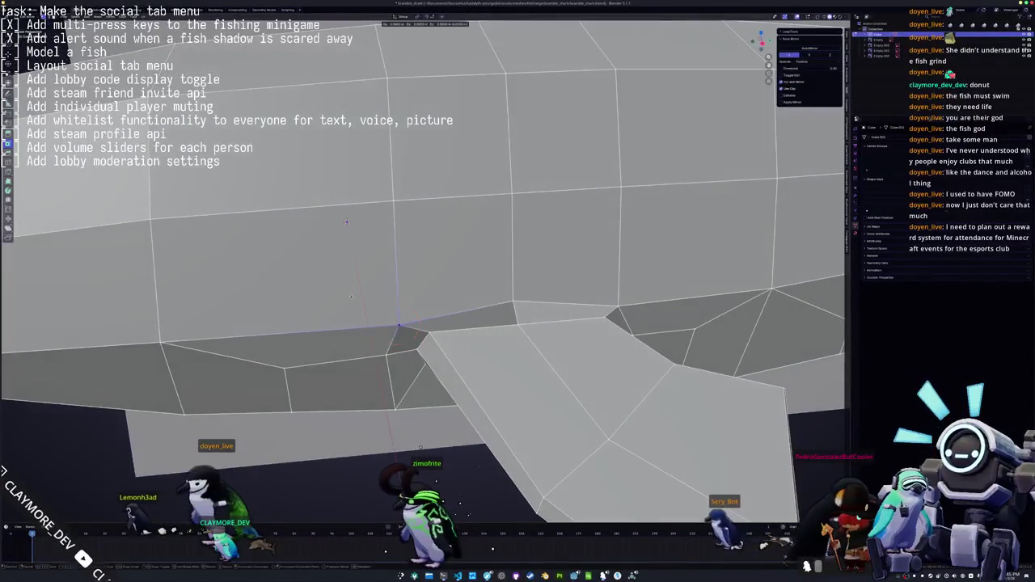
scroll(347, 221, down, 4)
middle_drag(346, 222, 378, 286)
scroll(378, 285, up, 3)
mouse_move(187, 266)
middle_down()
mouse_move(270, 287)
mouse_move(175, 263)
middle_up()
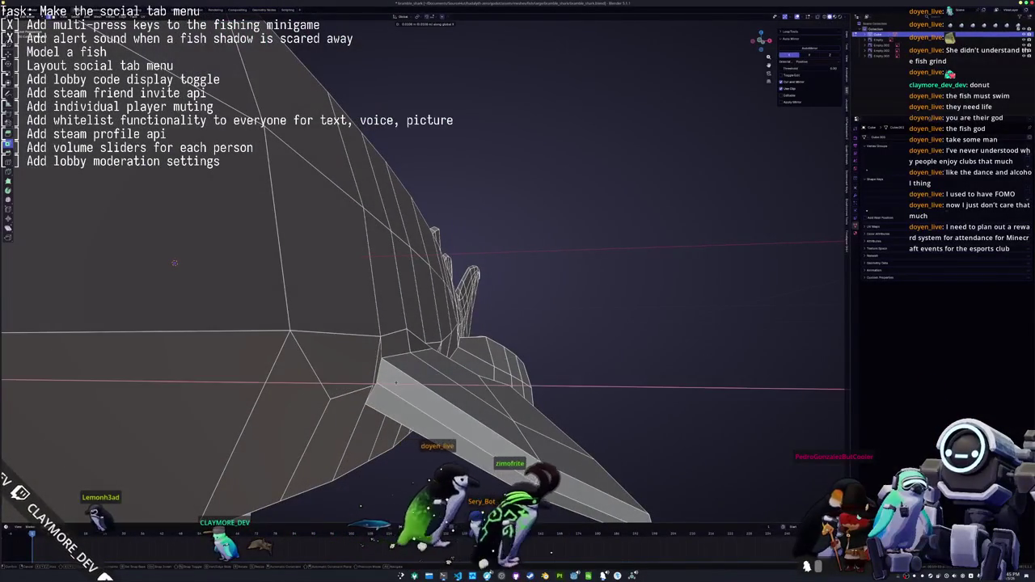
middle_drag(175, 263, 193, 274)
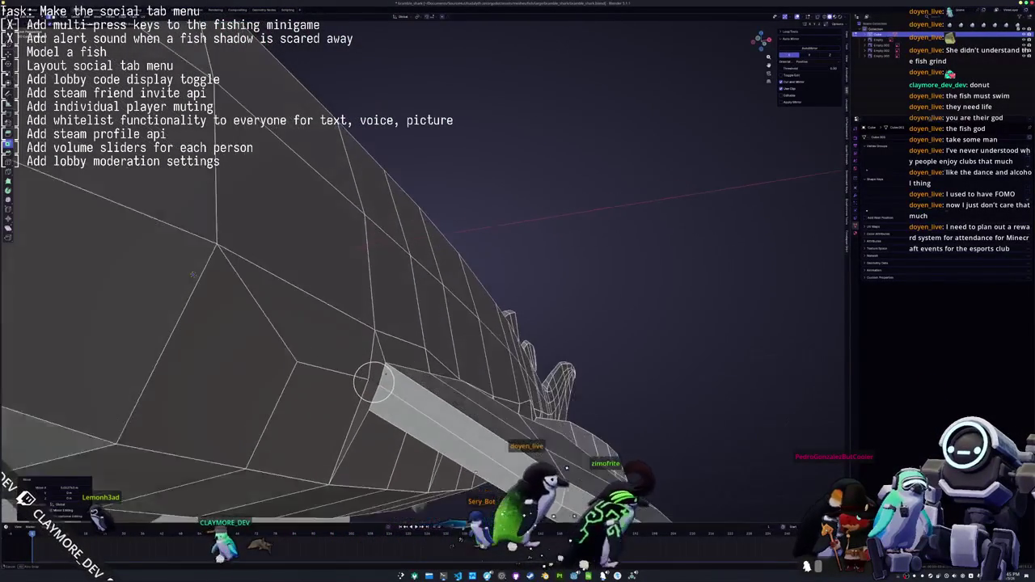
key(g)
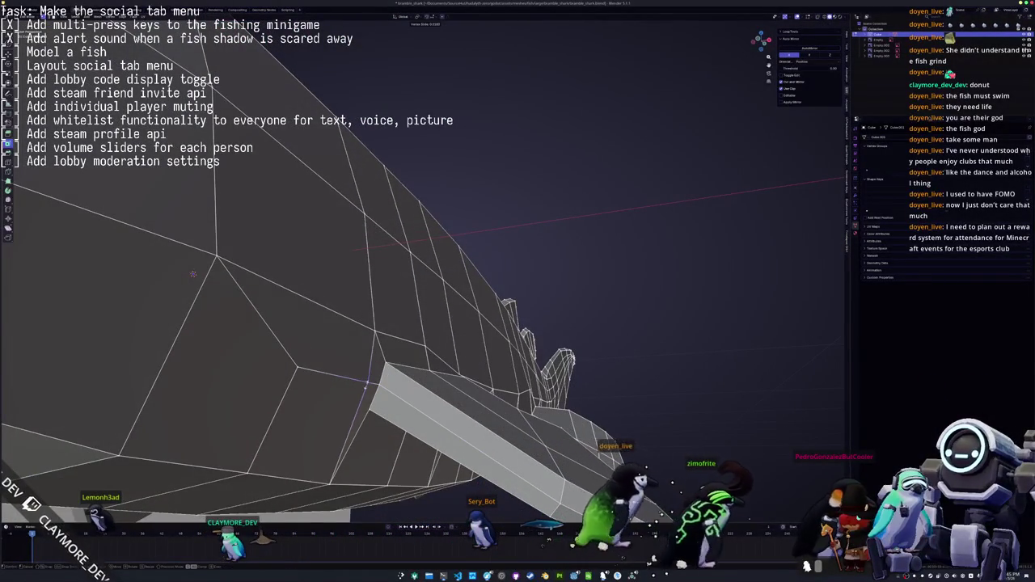
click(365, 386)
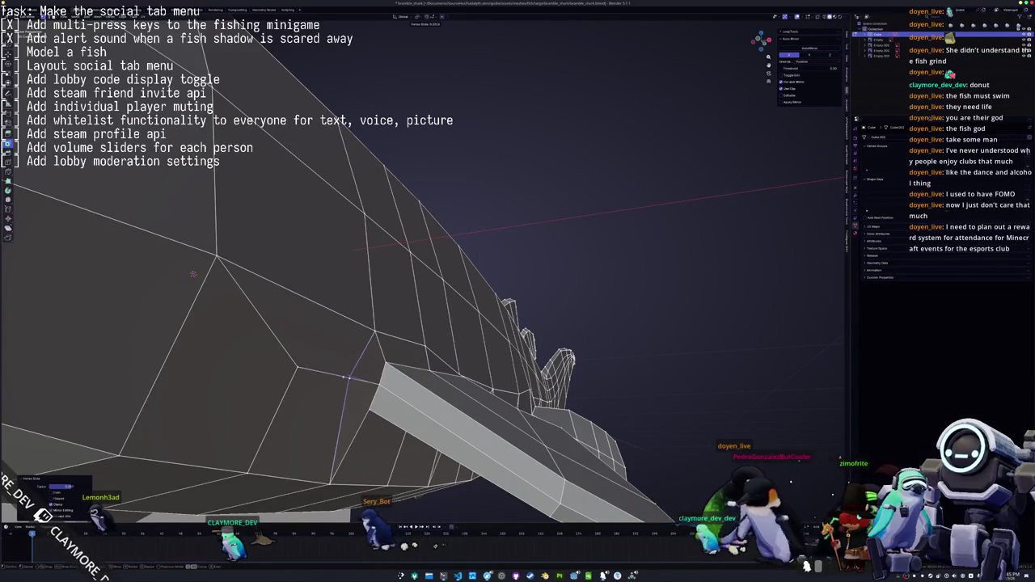
Turn off see-through display and slide the fin's edge along the body
mouse_move(354, 379)
middle_down()
mouse_move(370, 358)
mouse_move(414, 383)
mouse_move(296, 356)
middle_up()
key(shift+z)
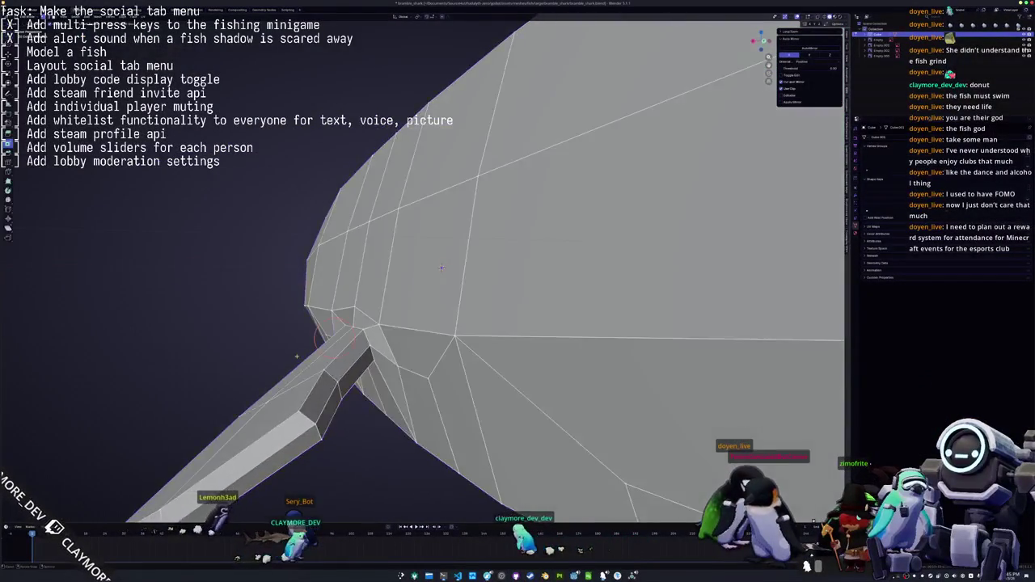
mouse_move(441, 268)
middle_down()
mouse_move(411, 257)
mouse_move(284, 267)
middle_up()
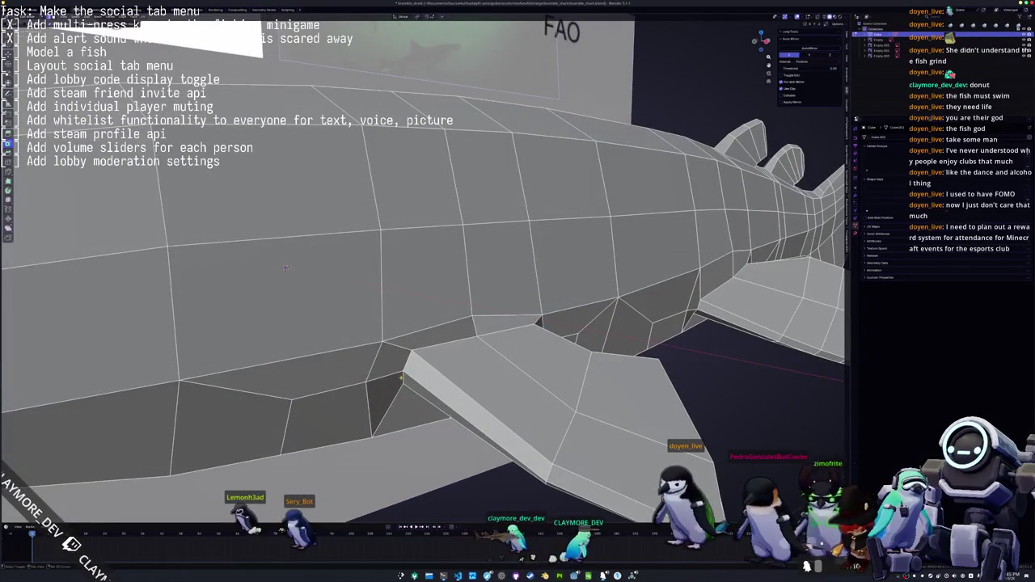
middle_drag(285, 268, 287, 257)
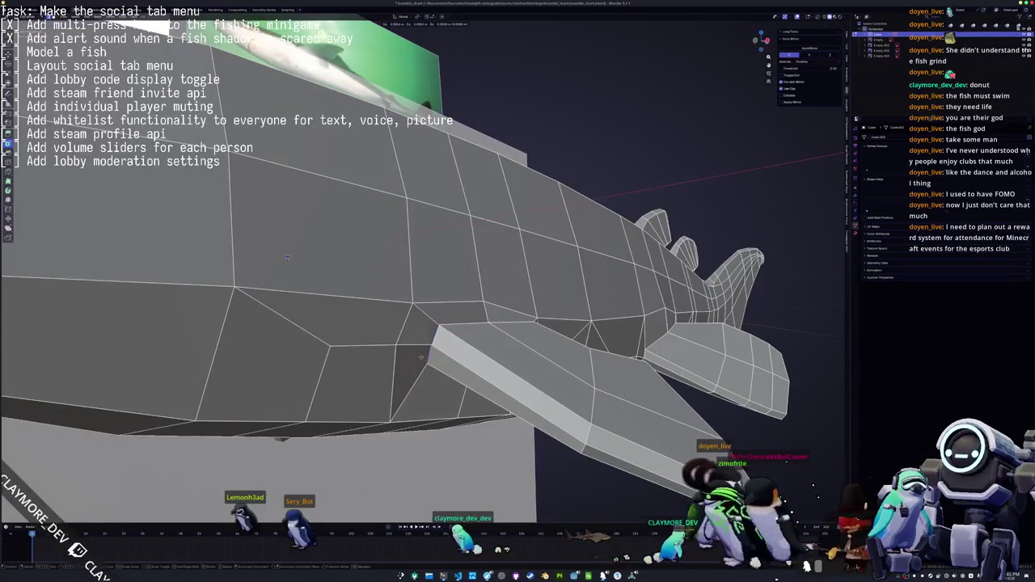
key(g)
click(287, 257)
mouse_move(287, 258)
middle_down()
mouse_move(435, 280)
mouse_move(448, 245)
mouse_move(375, 233)
middle_up()
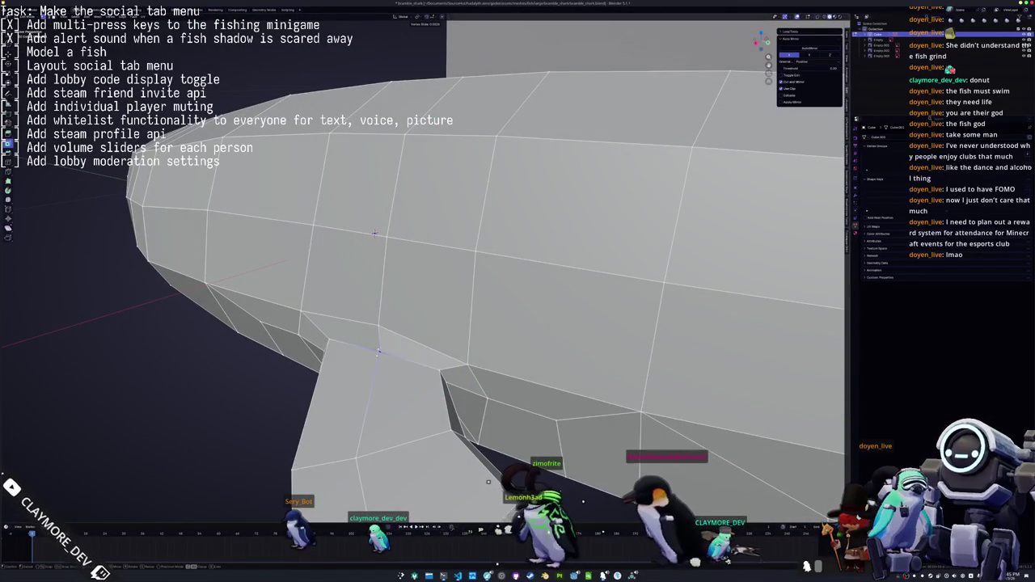
Check the fin outside Edit Mode, then resume editing in orthographic side view (numpad 3)
key(Tab)
mouse_move(375, 234)
middle_down()
mouse_move(430, 295)
mouse_move(484, 318)
mouse_move(471, 348)
mouse_move(428, 349)
middle_up()
key(Tab)
scroll(484, 317, down, 5)
key(Tab)
scroll(484, 318, down, 5)
key(KP_3)
key(Tab)
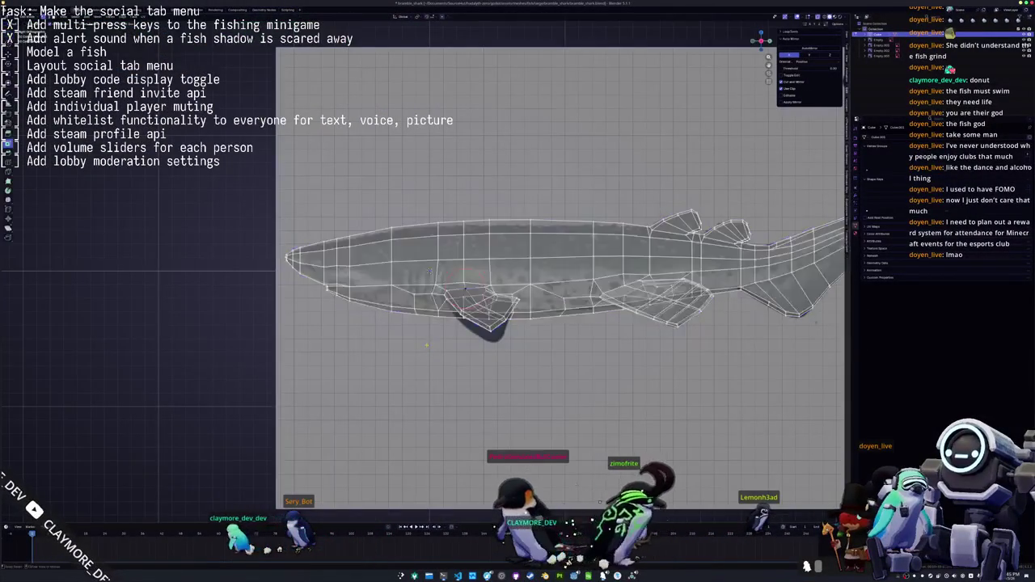
scroll(669, 343, up, 3)
scroll(669, 344, up, 2)
scroll(668, 344, up, 3)
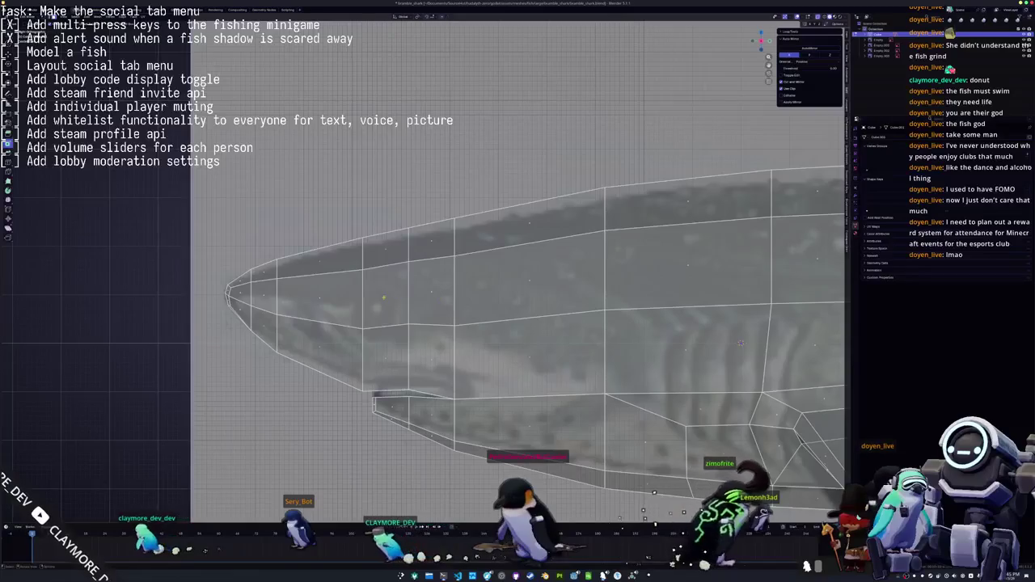
Extrude an eye face on the head, move it over the reference eye, and round it off
key(e)
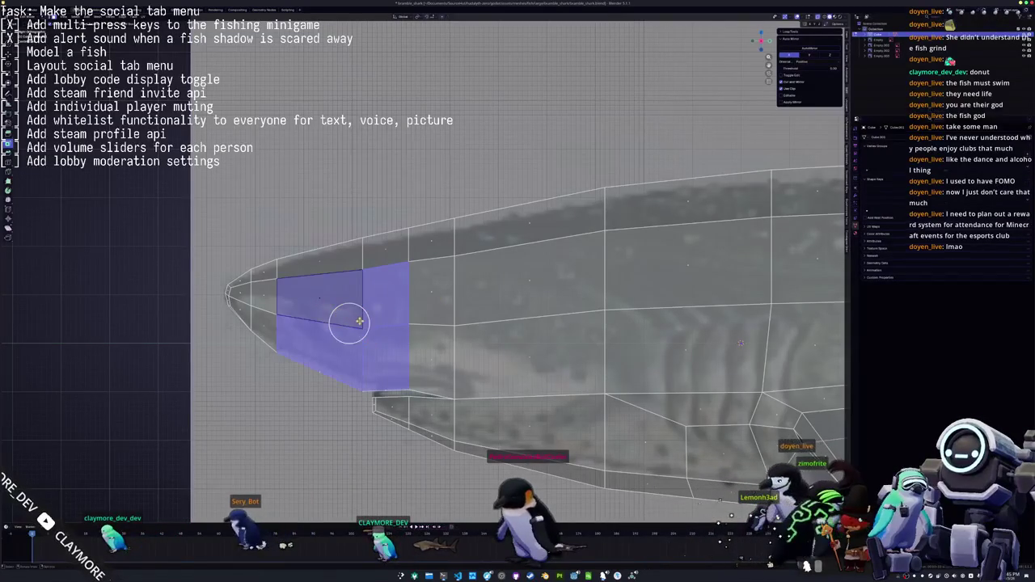
click(348, 320)
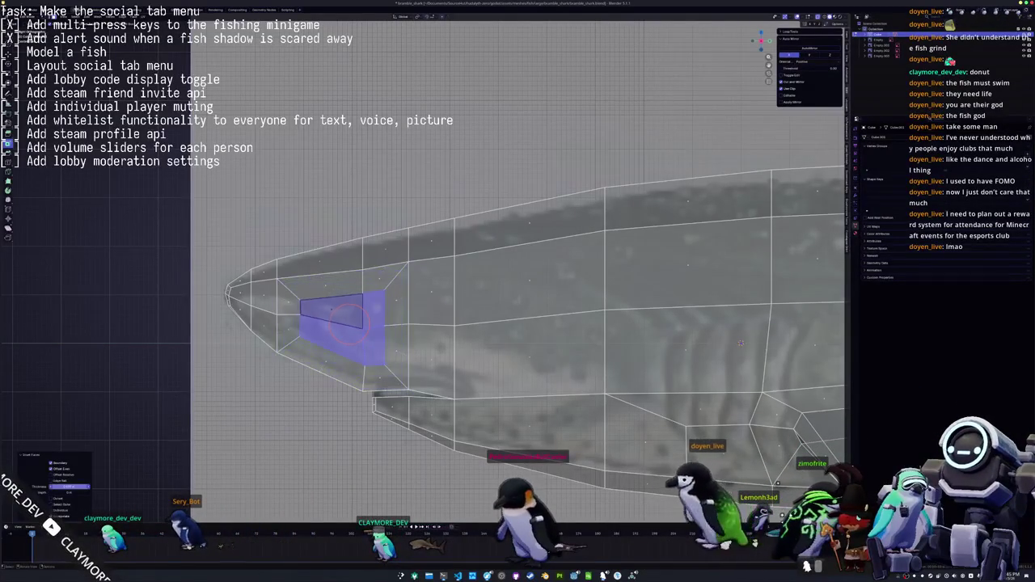
click(772, 481)
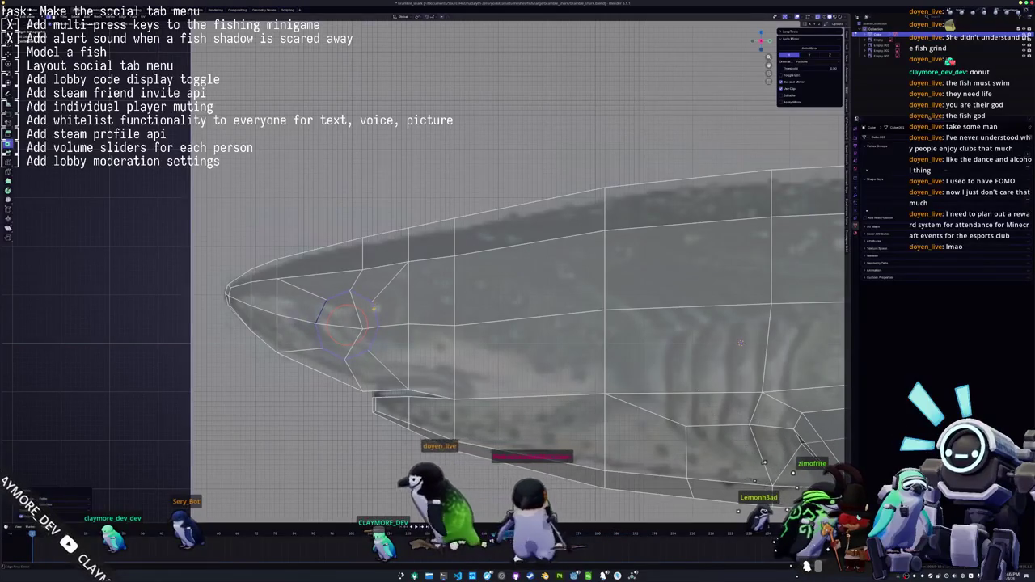
key(g)
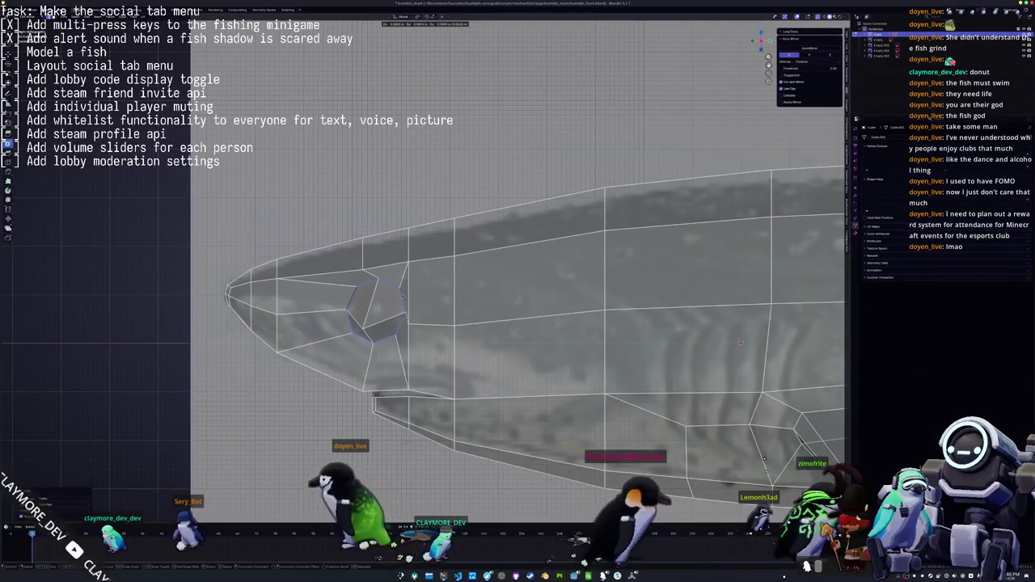
key(o)
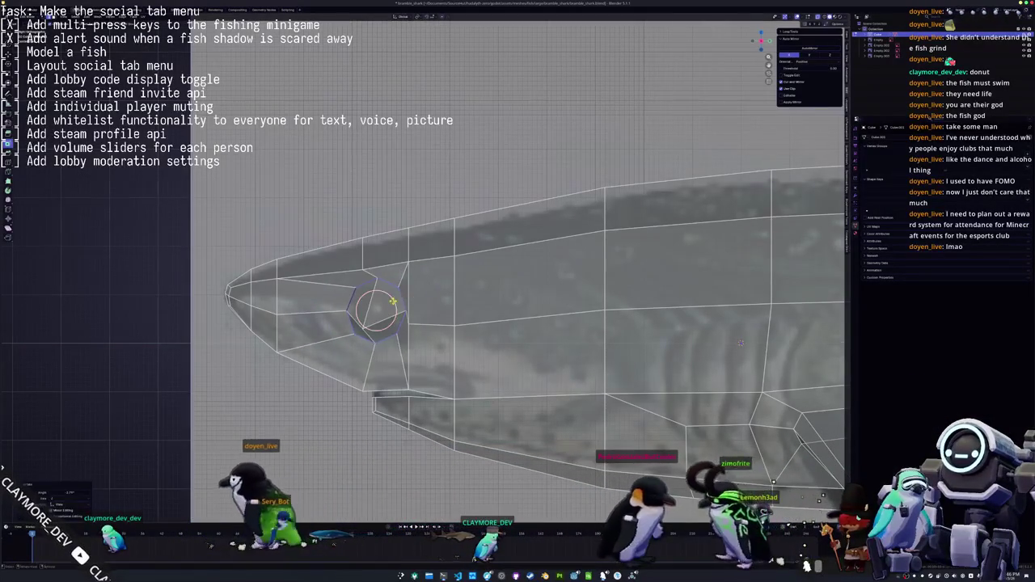
middle_drag(393, 301, 518, 307)
key(alt+z)
middle_drag(680, 292, 566, 291)
Slide the vertices near the nose into line with the snout
key(x)
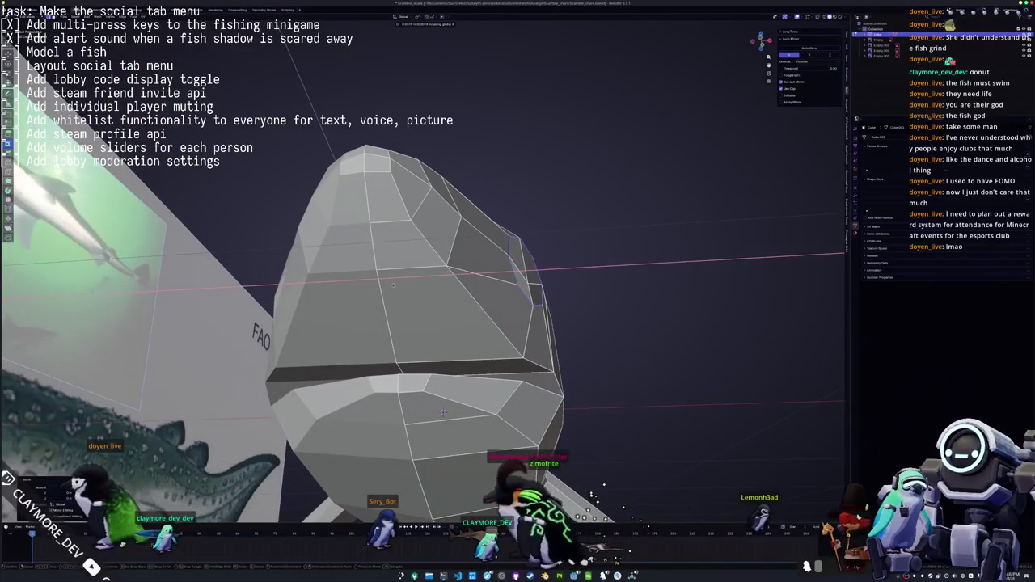
middle_drag(393, 284, 384, 317)
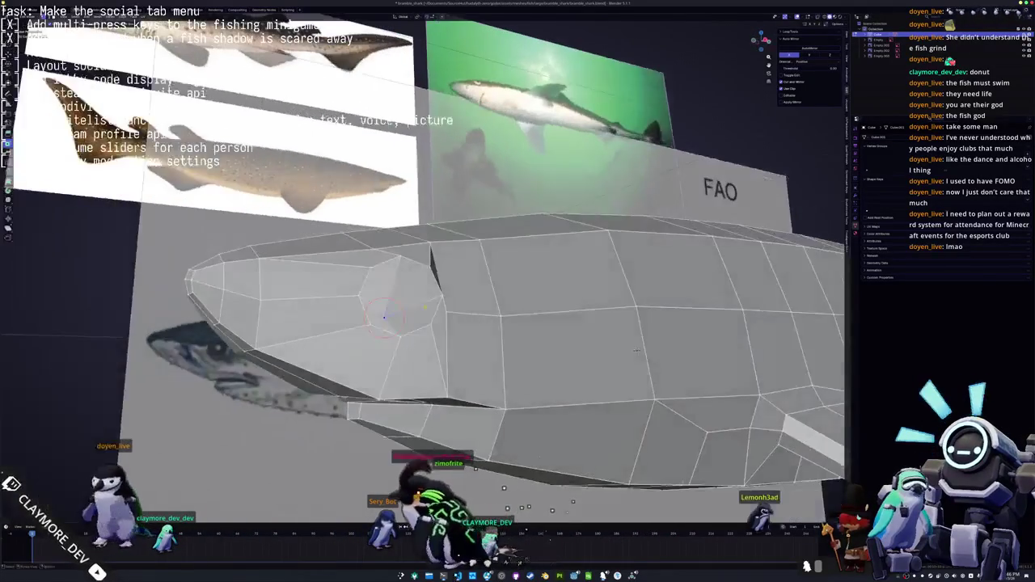
key(g)
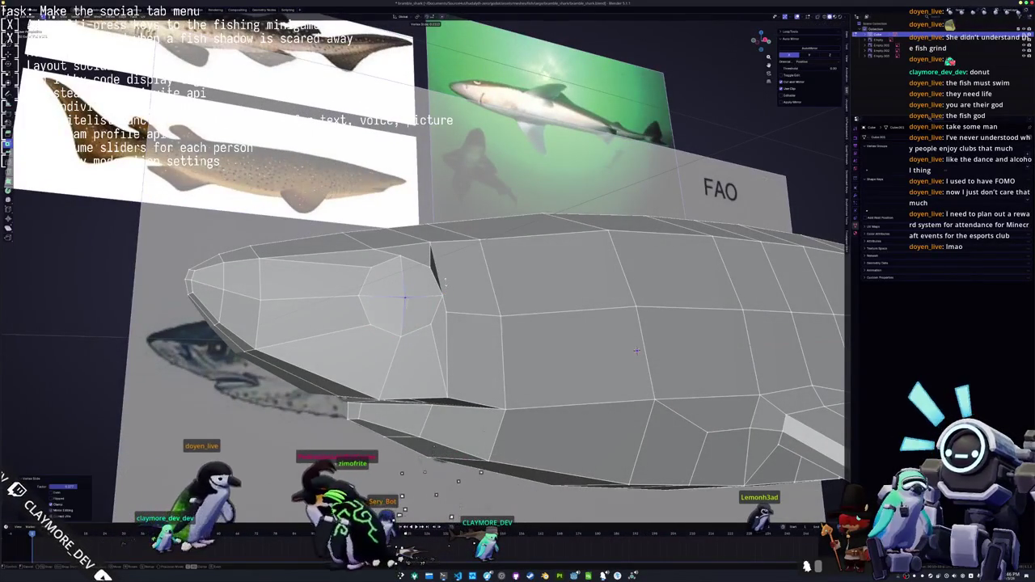
middle_drag(637, 350, 737, 344)
key(g)
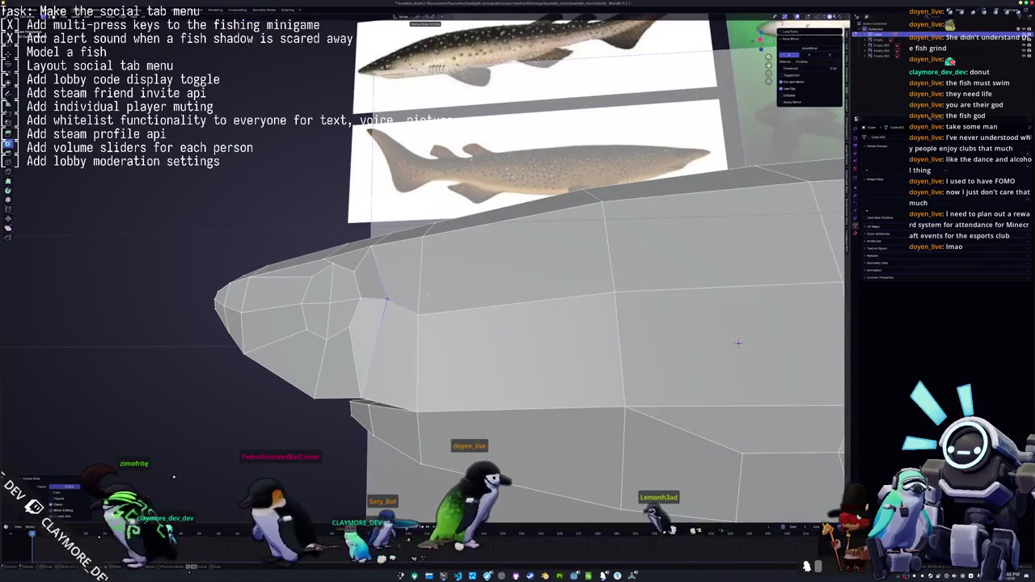
mouse_move(737, 343)
middle_down()
mouse_move(660, 311)
mouse_move(678, 301)
mouse_move(673, 287)
middle_up()
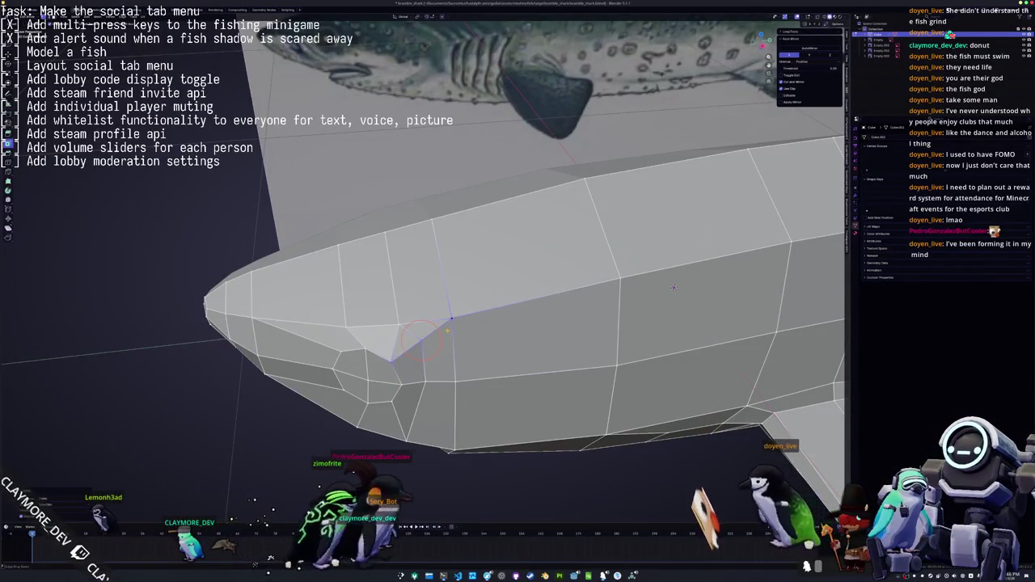
Dissolve the extra vertices around the eye to leave larger snout faces
key(Tab)
mouse_move(673, 287)
middle_down()
mouse_move(673, 317)
mouse_move(608, 357)
mouse_move(611, 232)
mouse_move(665, 244)
middle_up()
key(Tab)
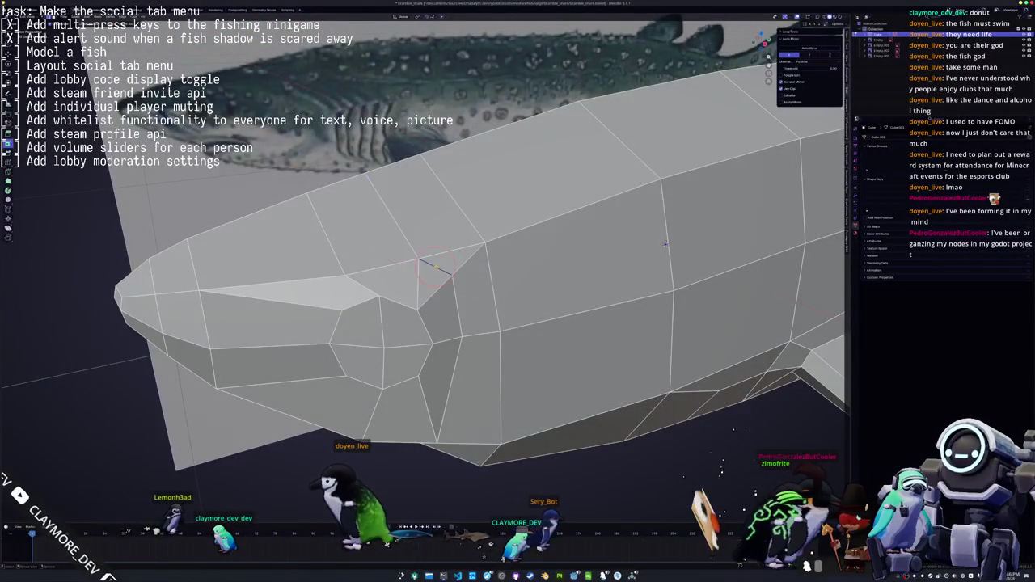
key(x)
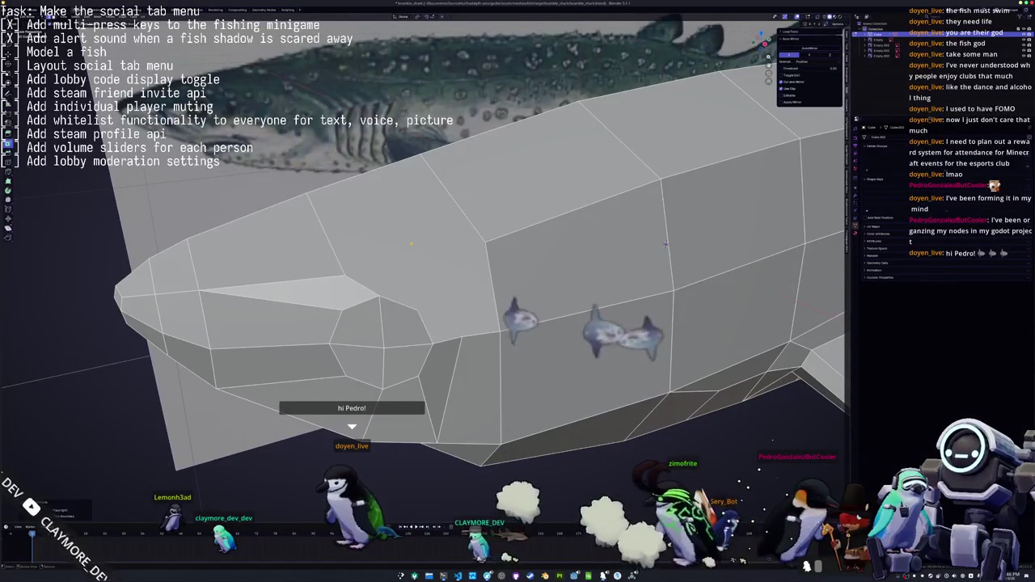
click(412, 245)
mouse_move(411, 246)
middle_down()
mouse_move(390, 247)
mouse_move(387, 332)
middle_up()
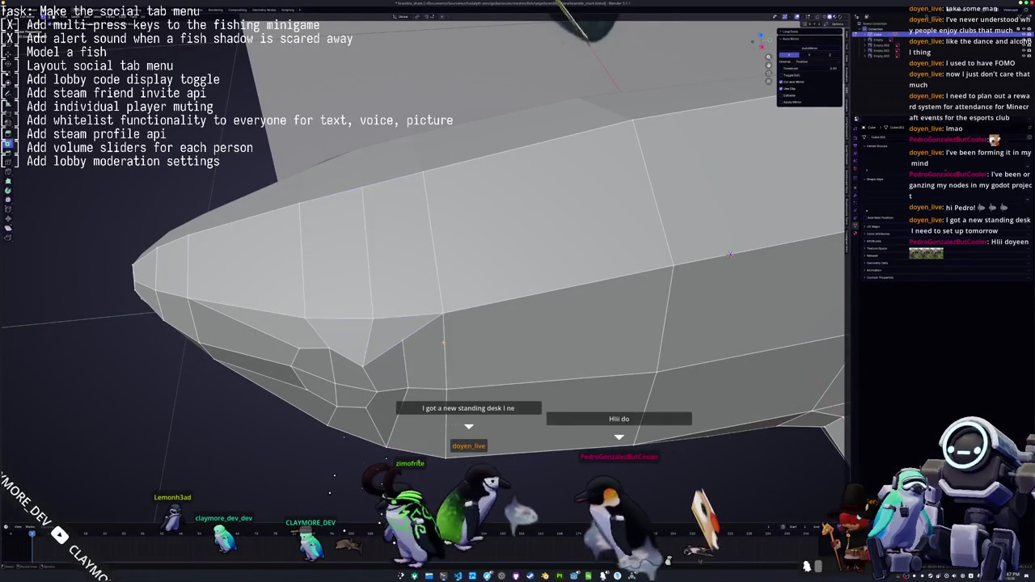
Slide an edge along the fish head toward the mouth
middle_drag(443, 343, 420, 308)
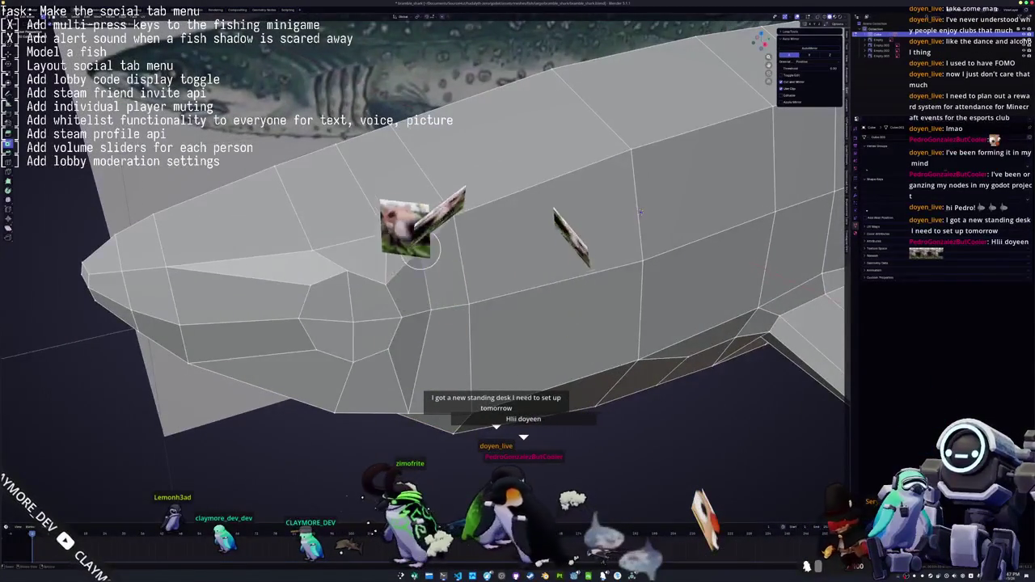
middle_drag(419, 251, 538, 253)
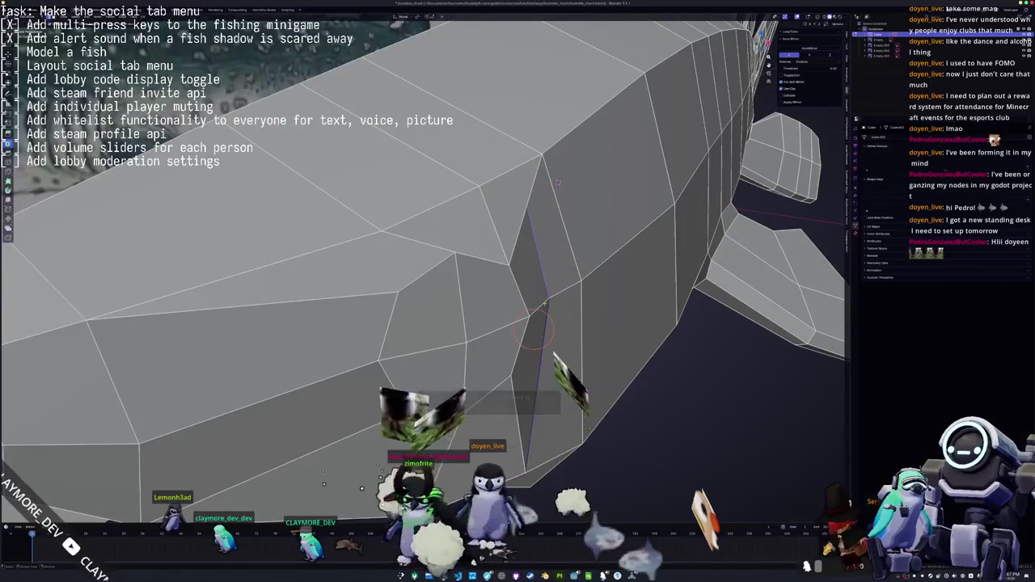
middle_drag(547, 315, 577, 263)
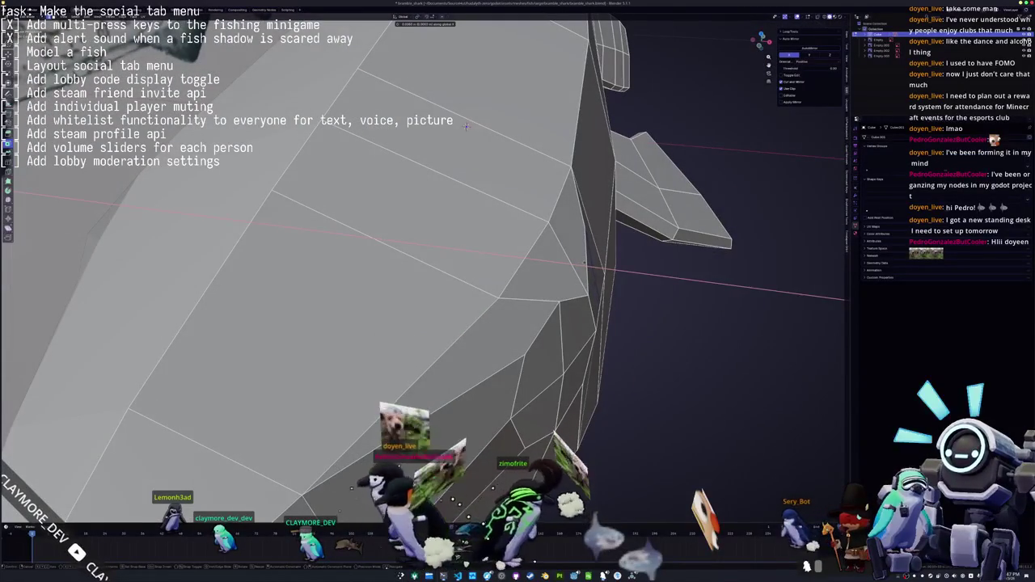
mouse_move(466, 126)
middle_down()
mouse_move(450, 173)
mouse_move(380, 174)
mouse_move(521, 251)
mouse_move(603, 275)
mouse_move(572, 392)
mouse_move(617, 302)
mouse_move(573, 414)
middle_up()
scroll(380, 173, down, 3)
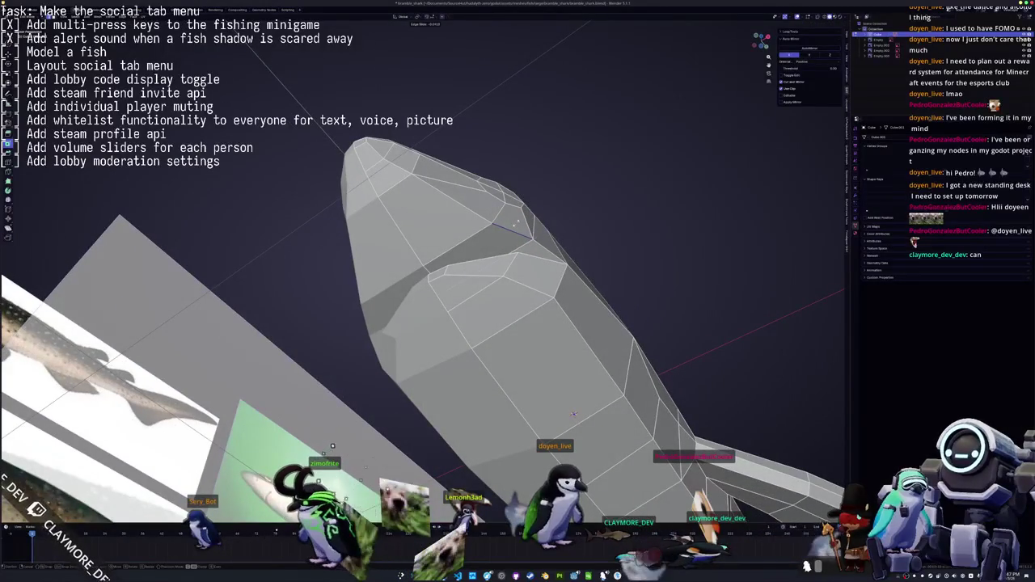
click(517, 222)
Dissolve the edge below the eye to merge neighbouring faces
mouse_move(516, 223)
middle_down()
mouse_move(610, 228)
mouse_move(584, 261)
mouse_move(604, 261)
middle_up()
key(Tab)
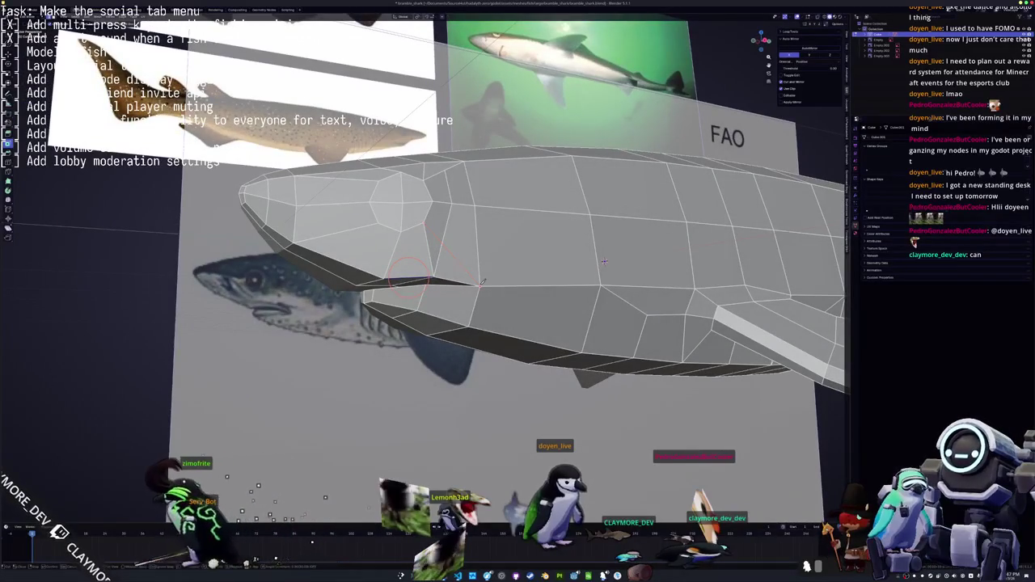
middle_drag(605, 262, 711, 243)
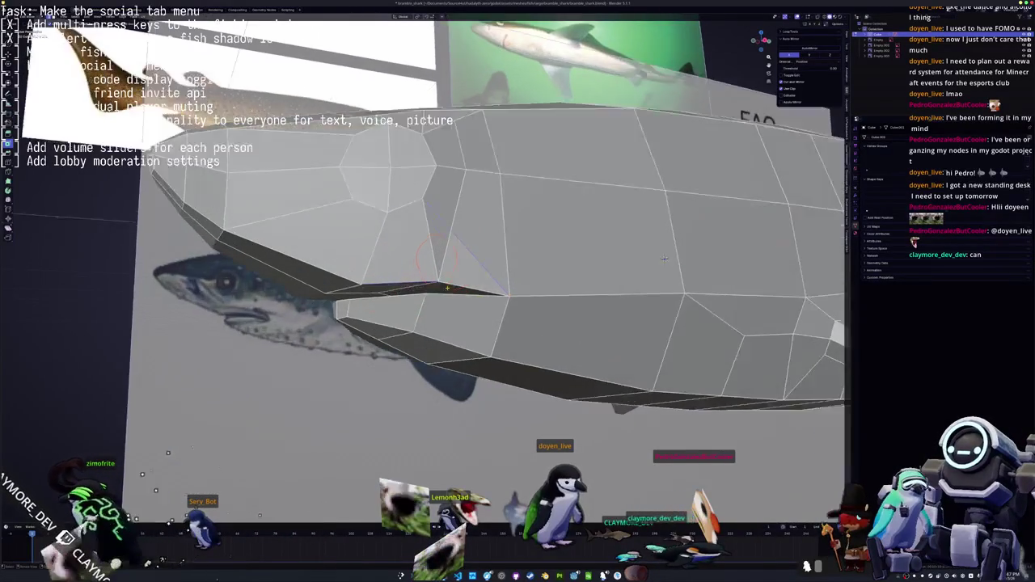
scroll(716, 241, up, 3)
key(x)
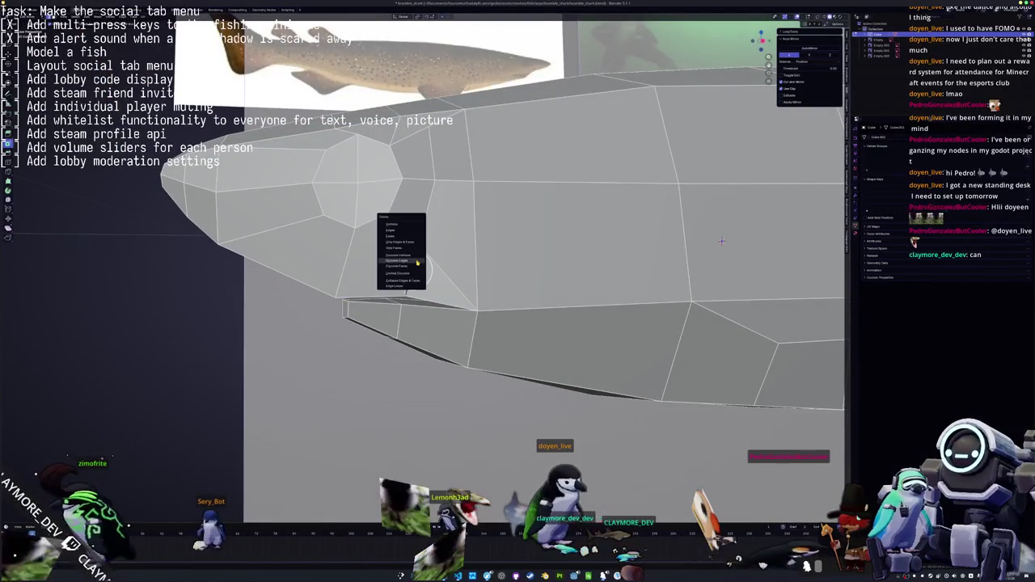
click(417, 261)
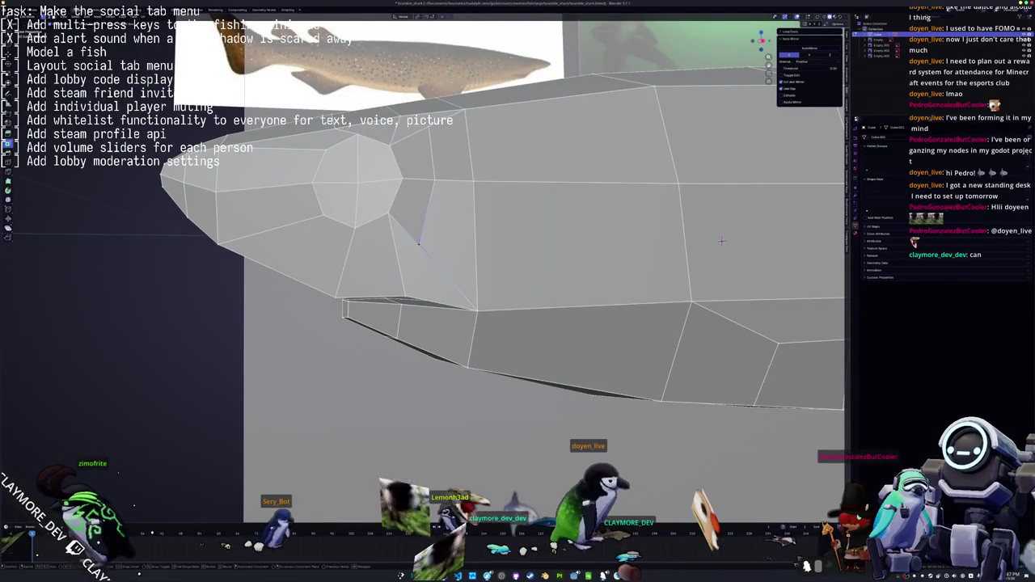
Move the nearby head vertex into a new position and check the result
key(g)
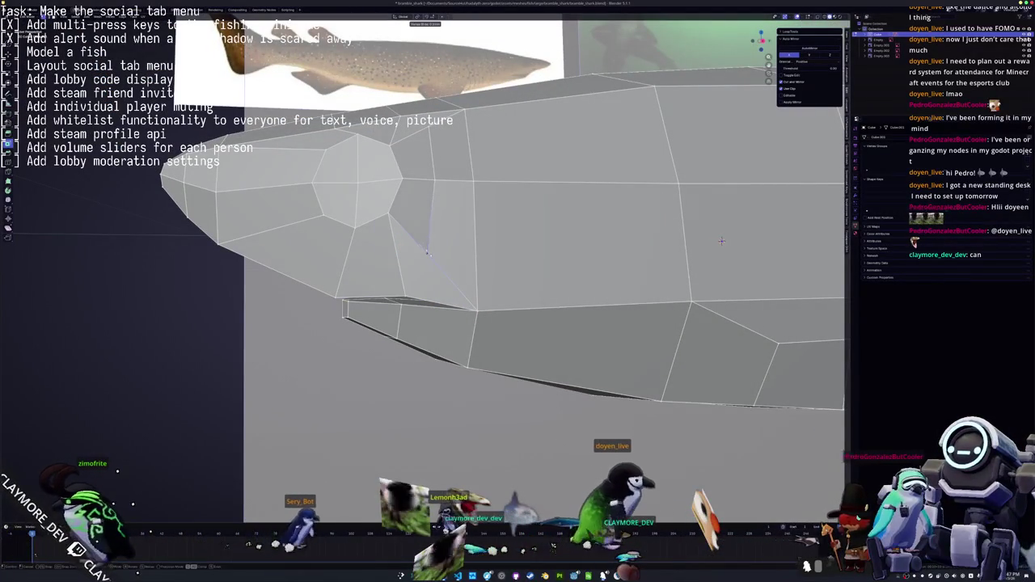
click(431, 257)
mouse_move(431, 258)
middle_down()
mouse_move(558, 103)
mouse_move(566, 178)
middle_up()
middle_drag(522, 215, 725, 220)
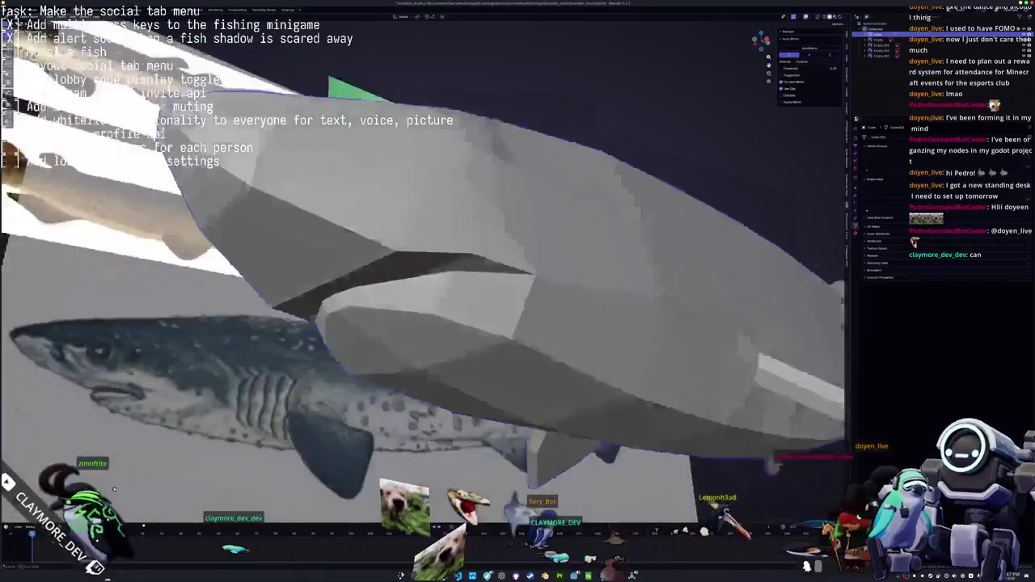
scroll(725, 220, up, 5)
scroll(726, 220, down, 5)
key(Tab)
mouse_move(725, 221)
middle_down()
mouse_move(485, 225)
mouse_move(564, 190)
middle_up()
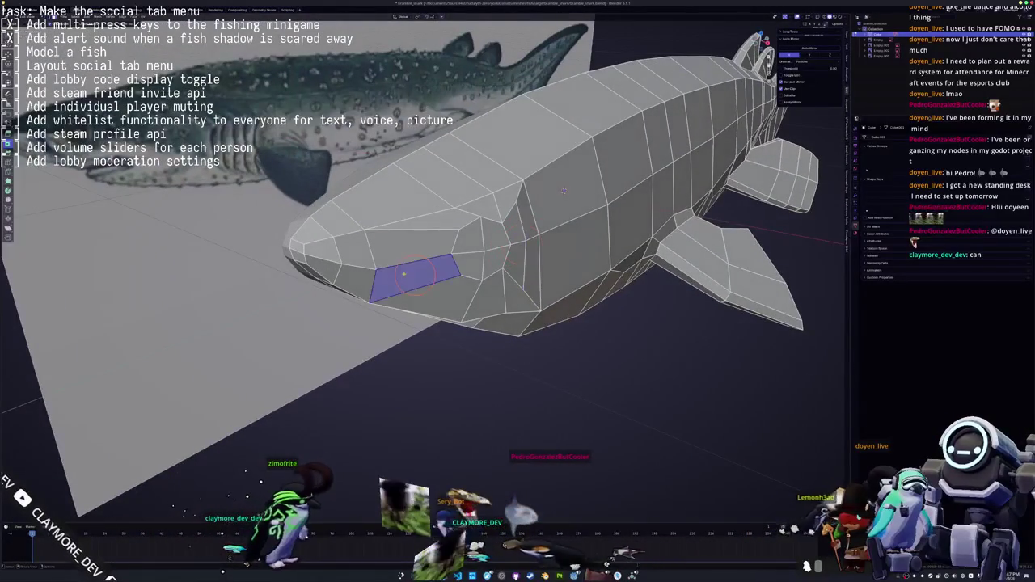
In side ortho view, add an edge loop around the eye faces and check it in solid shading
key(KP_3)
shift+middle_drag(564, 190, 720, 243)
scroll(425, 258, up, 2)
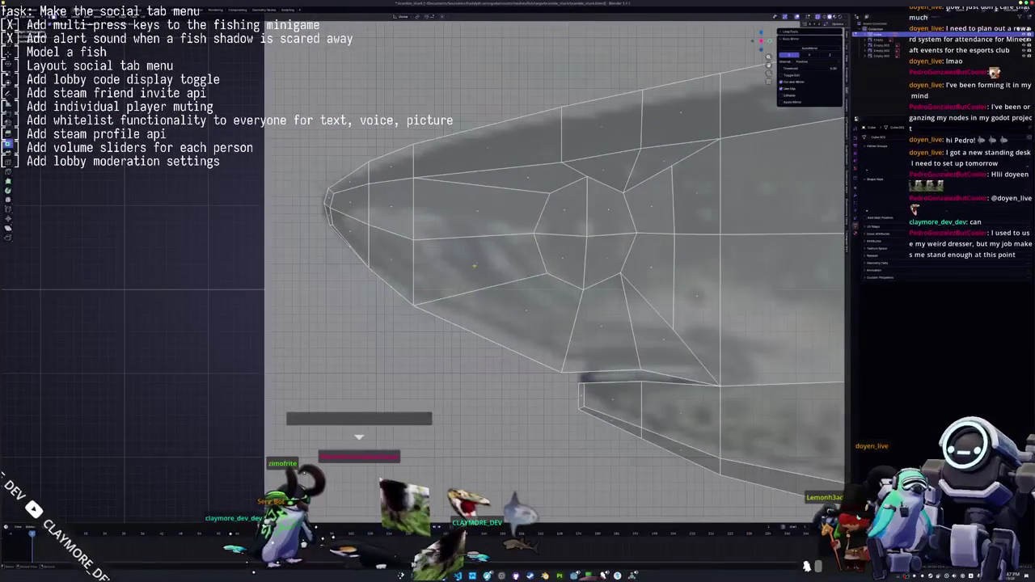
click(475, 265)
key(c)
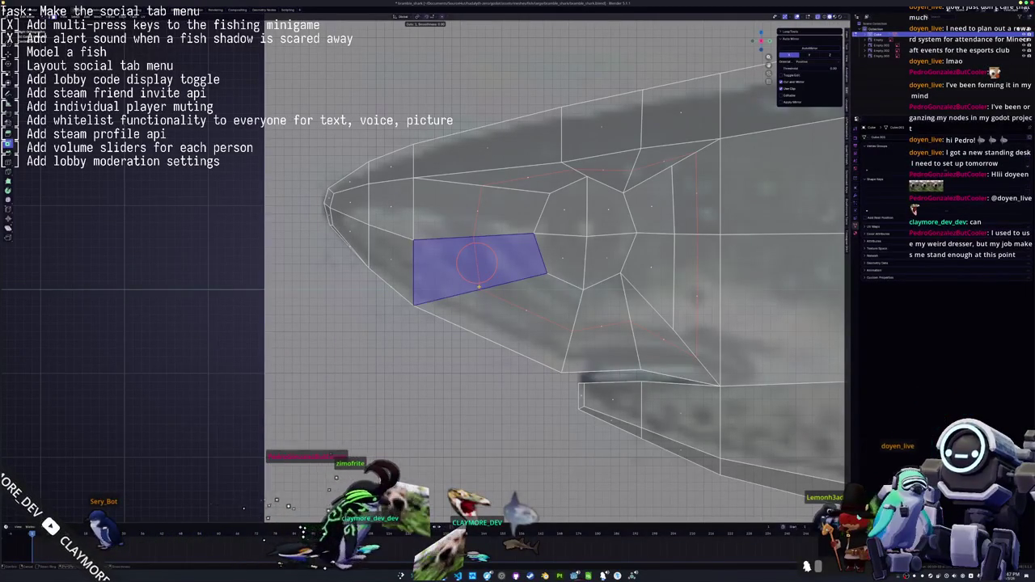
click(594, 242)
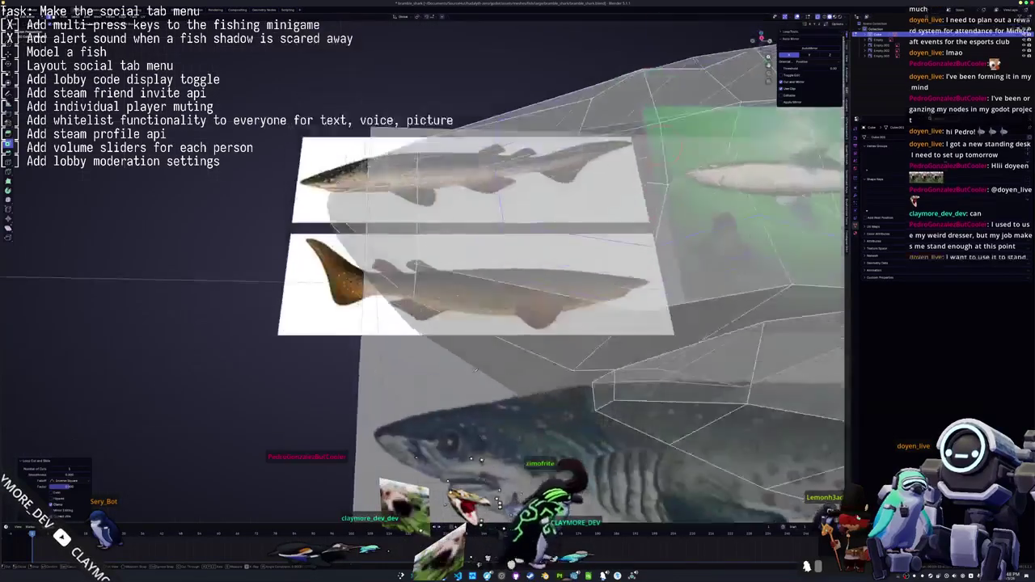
middle_drag(481, 288, 482, 316)
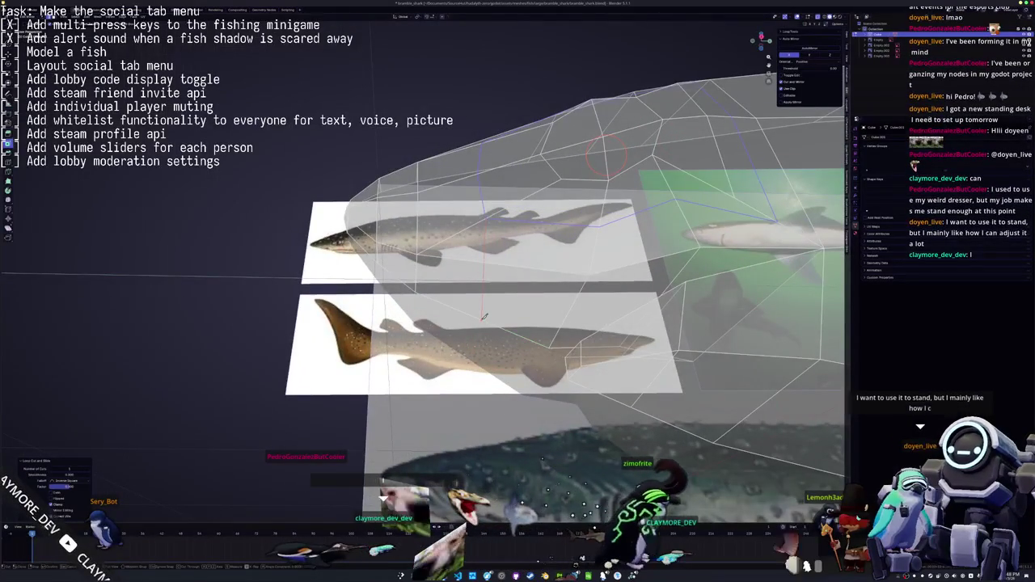
key(alt+z)
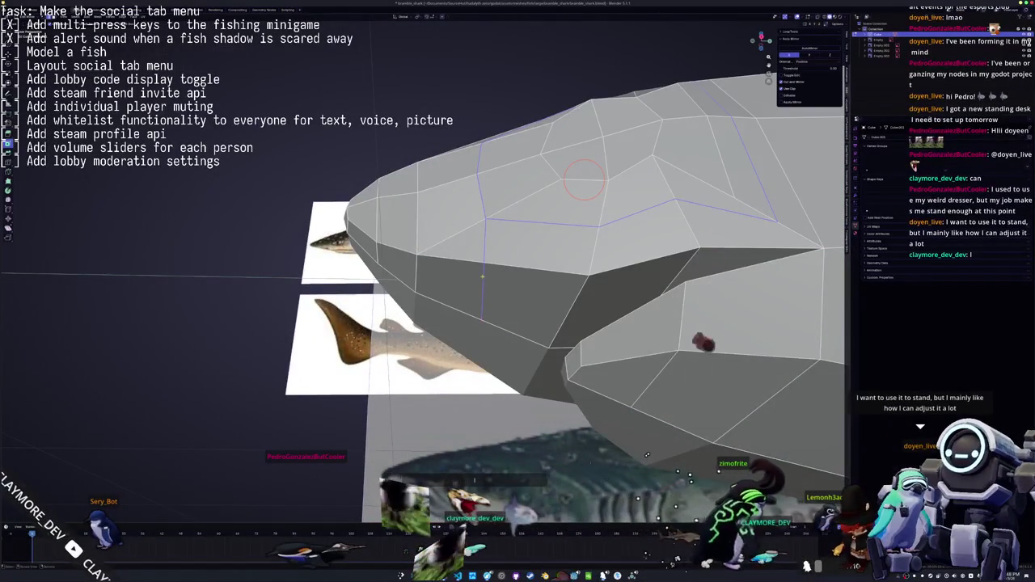
mouse_move(486, 291)
middle_down()
mouse_move(501, 267)
mouse_move(480, 315)
middle_up()
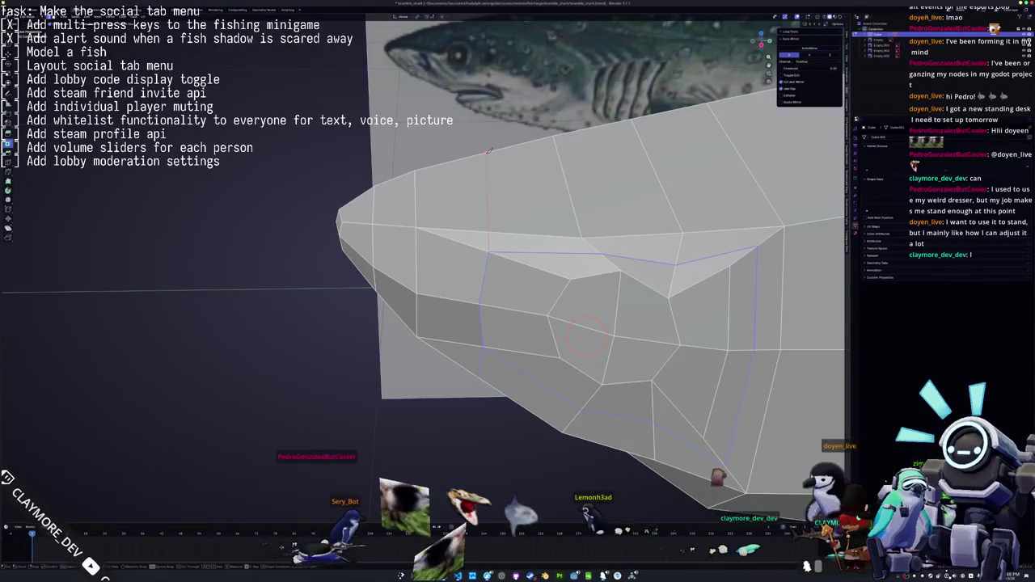
key(alt+z)
Select a head face in side view, nudge its vertex near the eye, and begin rotating it
click(447, 332)
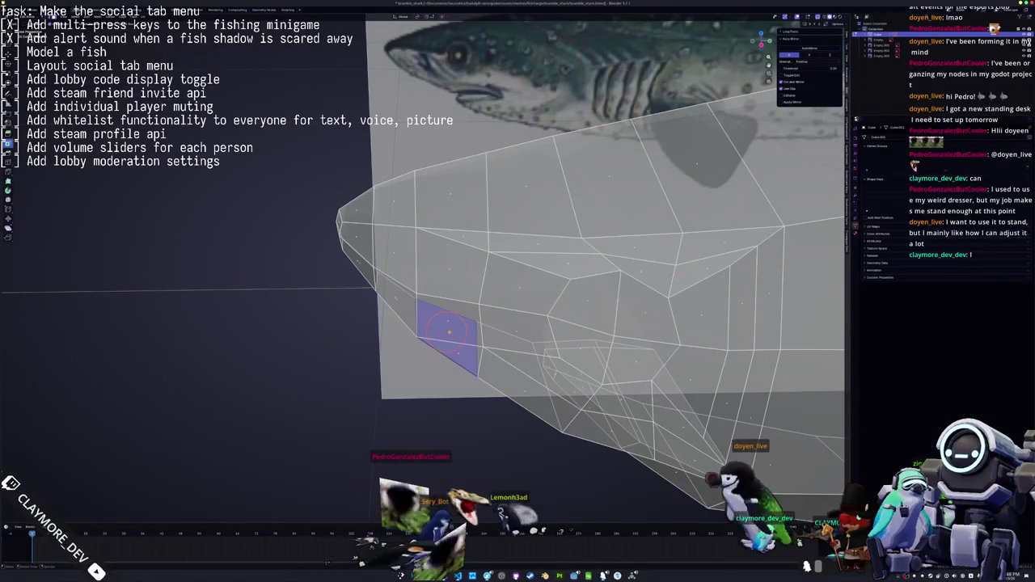
key(KP_3)
scroll(449, 331, up, 2)
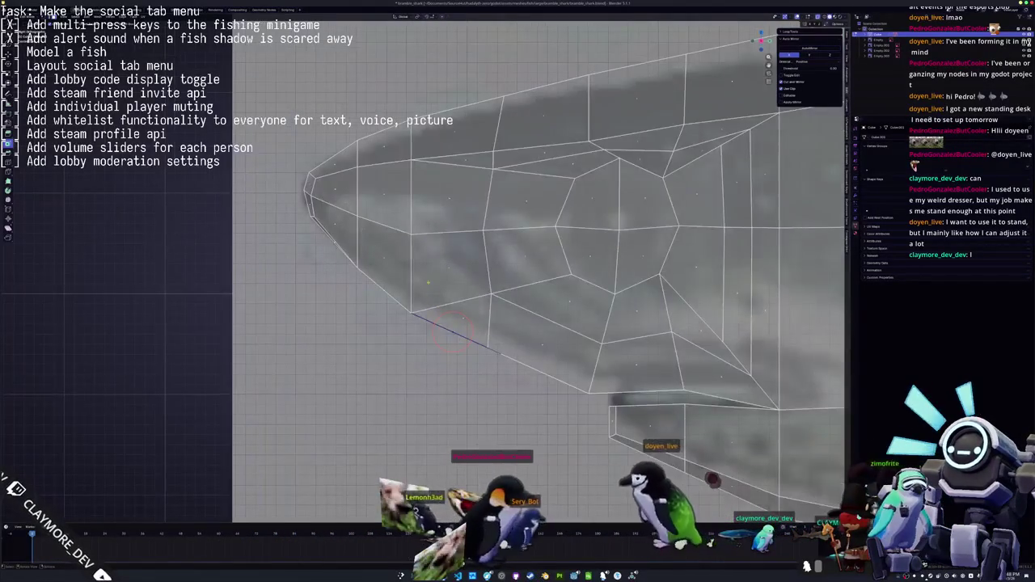
click(449, 196)
click(444, 269)
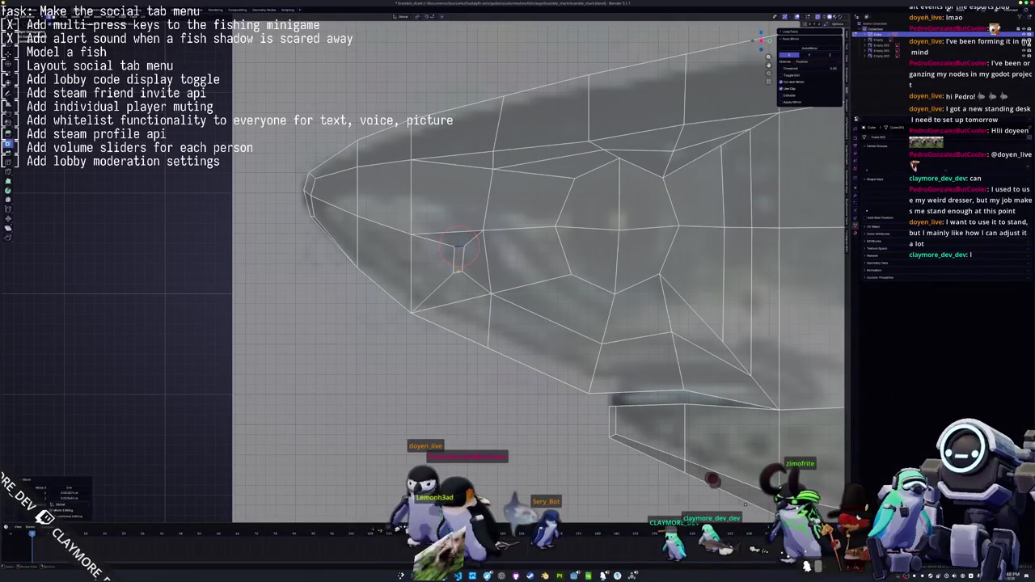
click(474, 288)
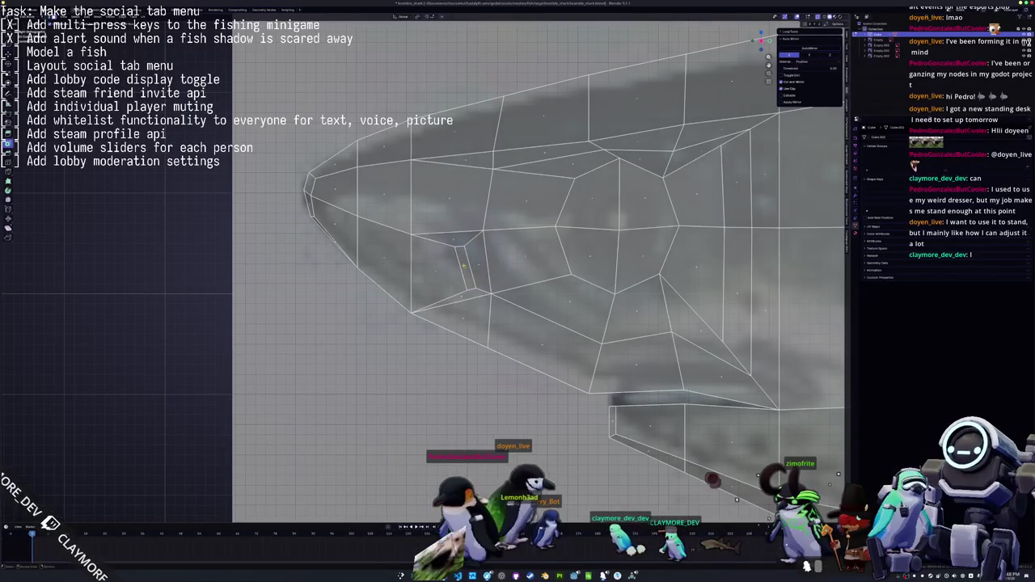
mouse_move(458, 275)
middle_down()
mouse_move(507, 279)
mouse_move(643, 253)
mouse_move(601, 304)
mouse_move(706, 101)
middle_up()
key(r)
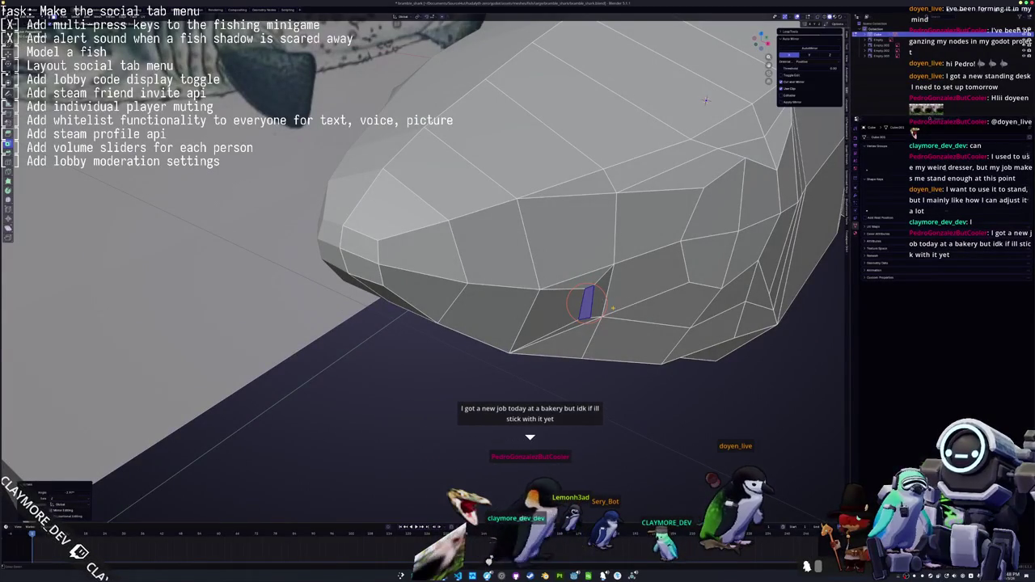
Extrude the narrow face beside the mouth and rotate the extruded face
middle_drag(706, 100, 511, 313)
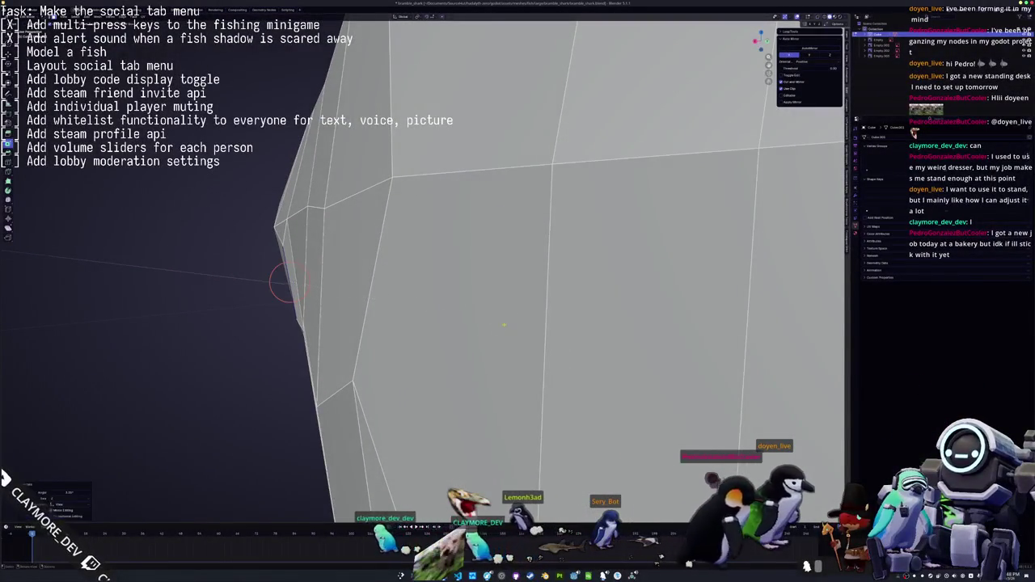
middle_drag(503, 330, 520, 364)
mouse_move(521, 364)
middle_down()
mouse_move(705, 303)
mouse_move(654, 279)
middle_up()
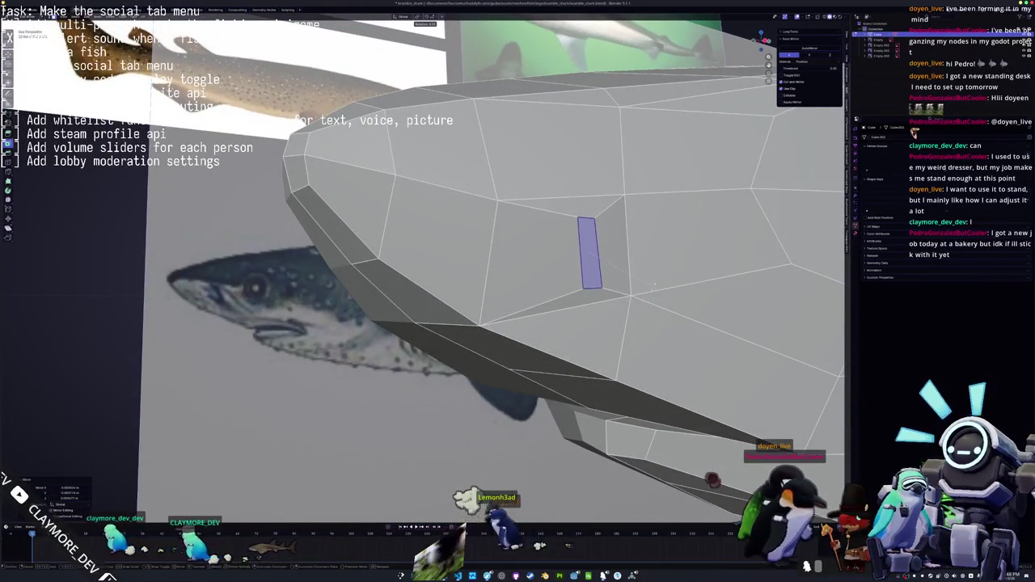
key(e)
click(662, 295)
scroll(661, 295, down, 4)
scroll(492, 342, down, 3)
key(alt+z)
middle_drag(553, 293, 611, 274)
click(685, 313)
middle_drag(685, 314, 663, 327)
Move the extruded face along X to recess it into the head
key(g)
key(x)
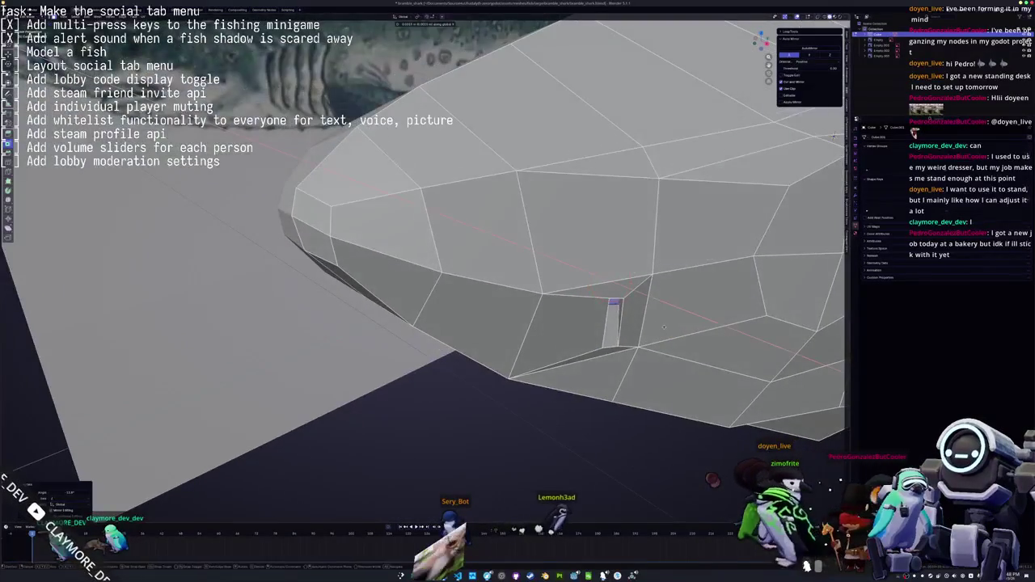
click(682, 326)
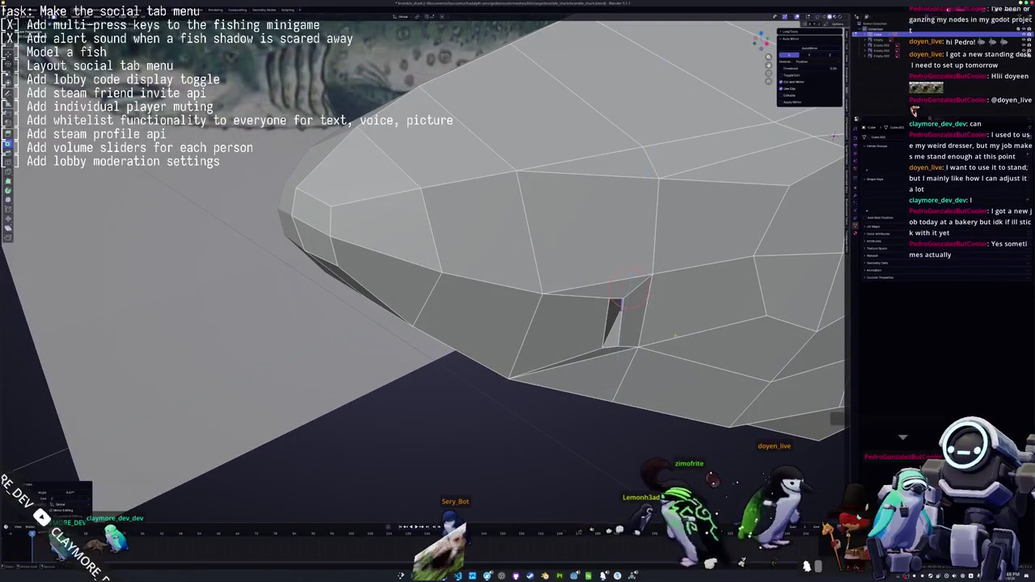
key(alt+z)
mouse_move(555, 400)
middle_down()
mouse_move(520, 366)
mouse_move(476, 382)
mouse_move(489, 358)
mouse_move(441, 271)
middle_up()
key(alt+z)
key(alt+z)
key(alt+z)
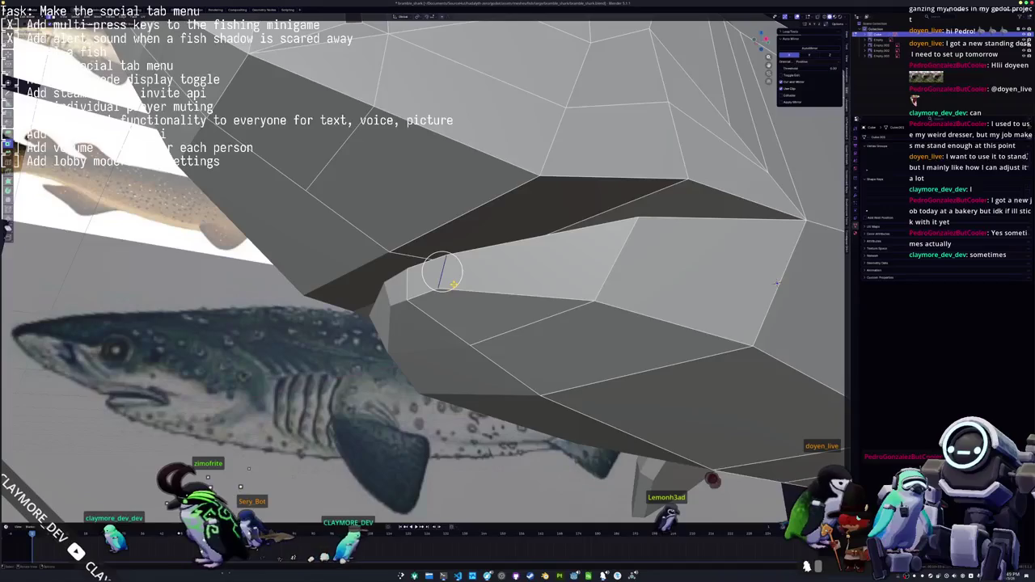
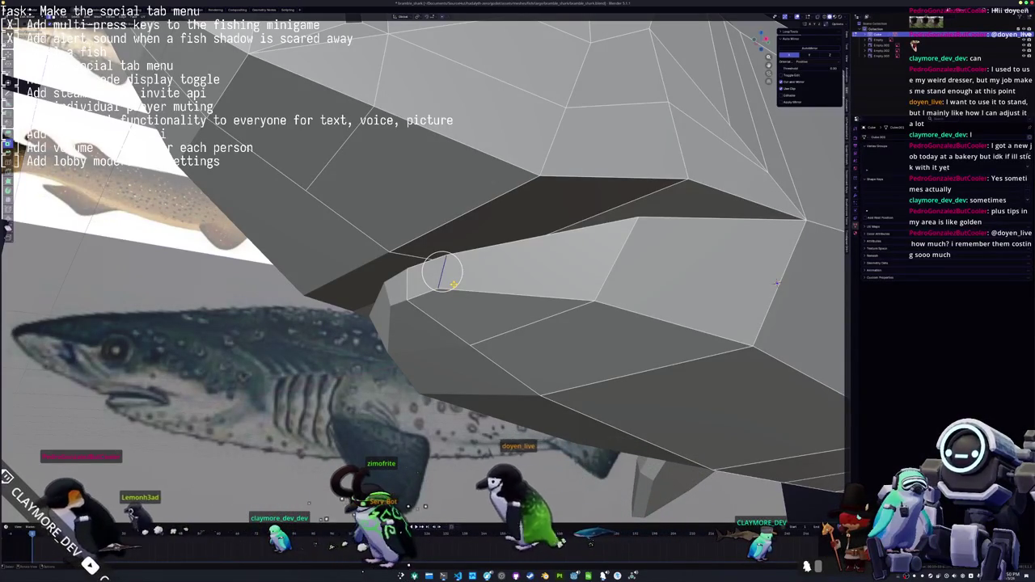
Select the mouth edge under the head and lower it along Z
middle_drag(442, 273, 445, 240)
key(Escape)
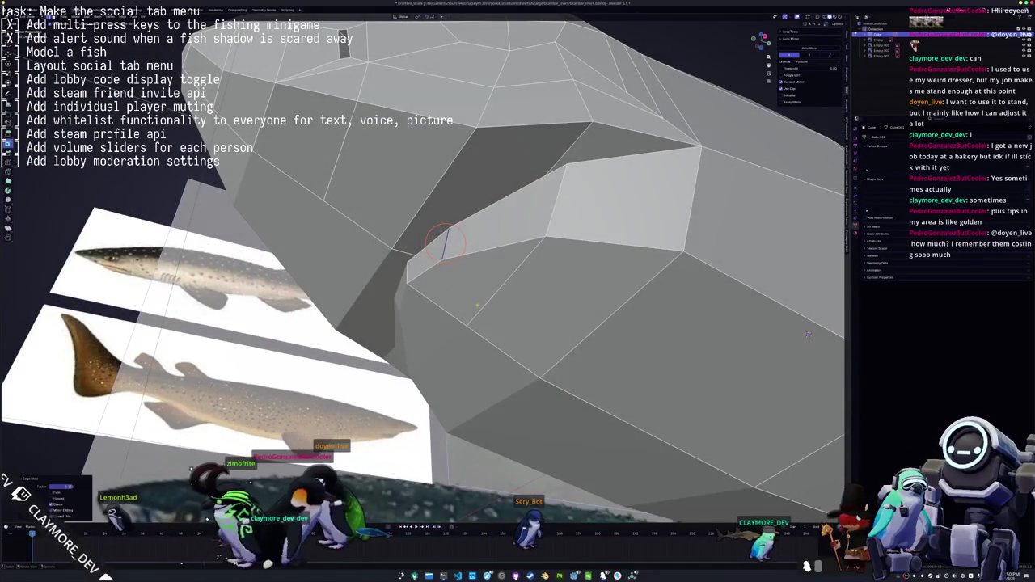
mouse_move(446, 242)
middle_down()
mouse_move(522, 355)
mouse_move(500, 313)
middle_up()
key(g)
key(z)
click(522, 355)
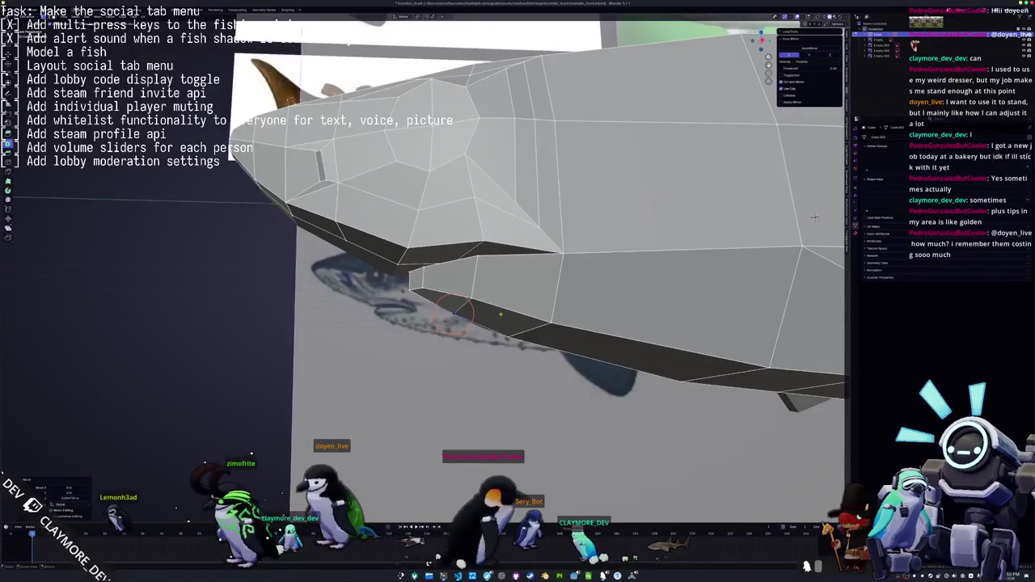
Inset the mouth face, clear the selection and turn X-ray on over the reference
key(KP_3)
key(alt+z)
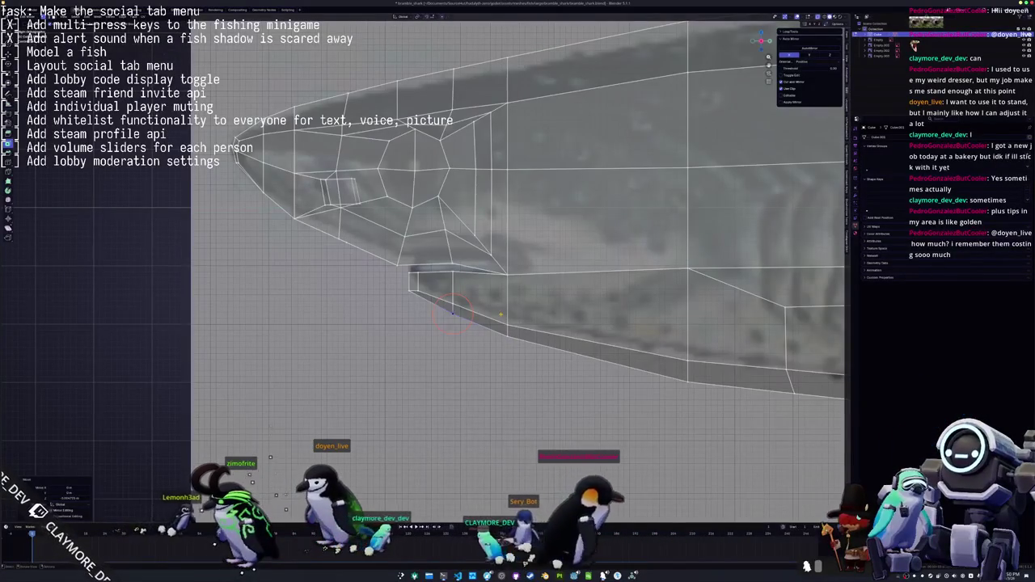
key(alt+z)
middle_drag(457, 320, 449, 304)
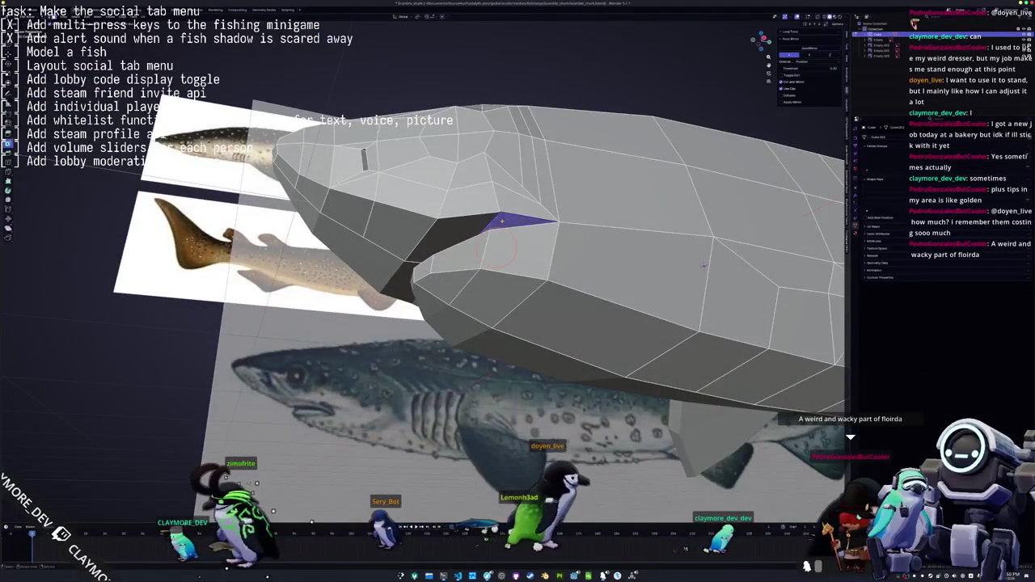
click(466, 256)
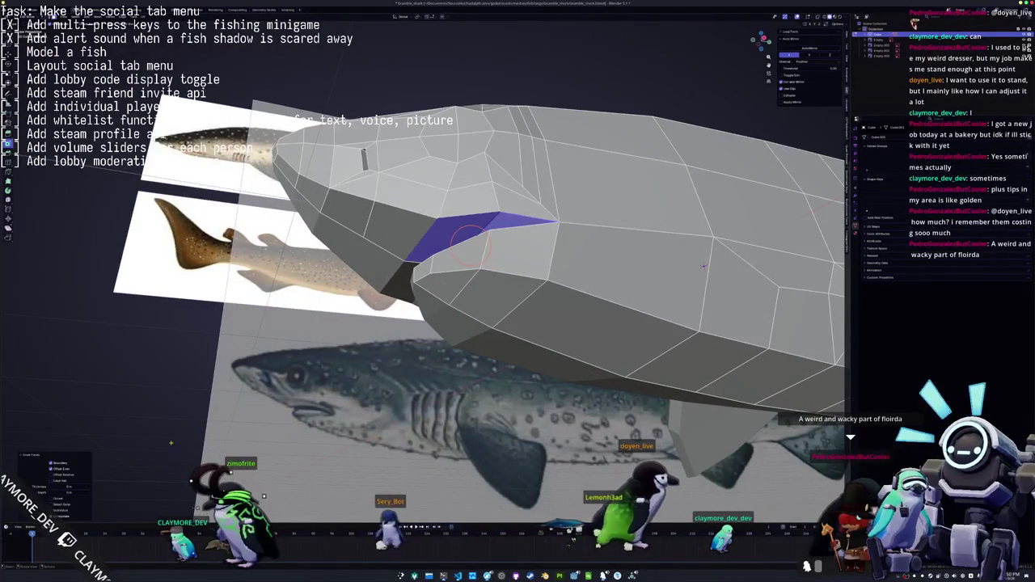
mouse_move(704, 265)
middle_down()
mouse_move(764, 244)
mouse_move(742, 277)
middle_up()
key(alt+a)
key(alt+z)
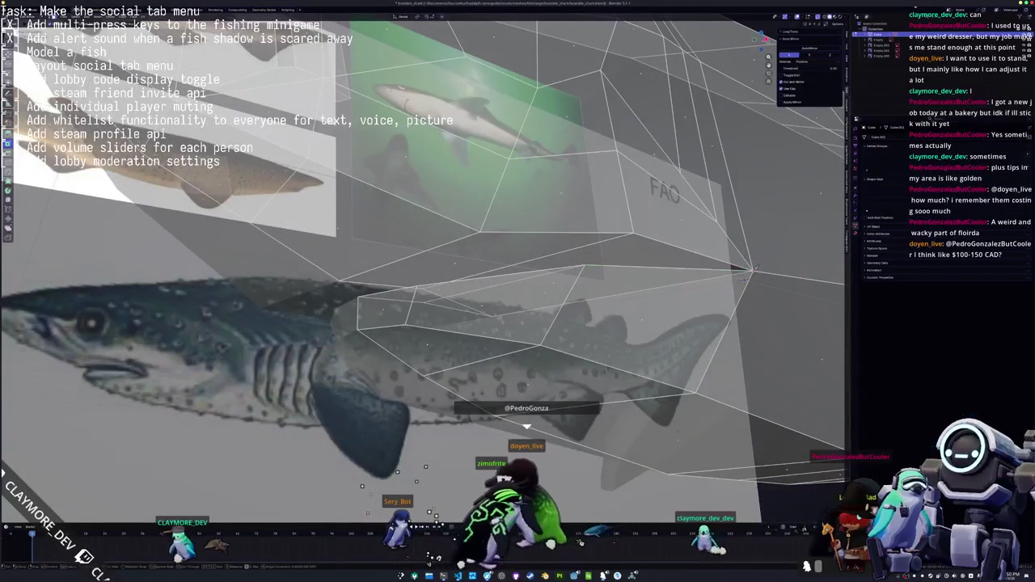
Knife-cut a new edge across the mouth and slide a vertex onto the mouth line
click(752, 269)
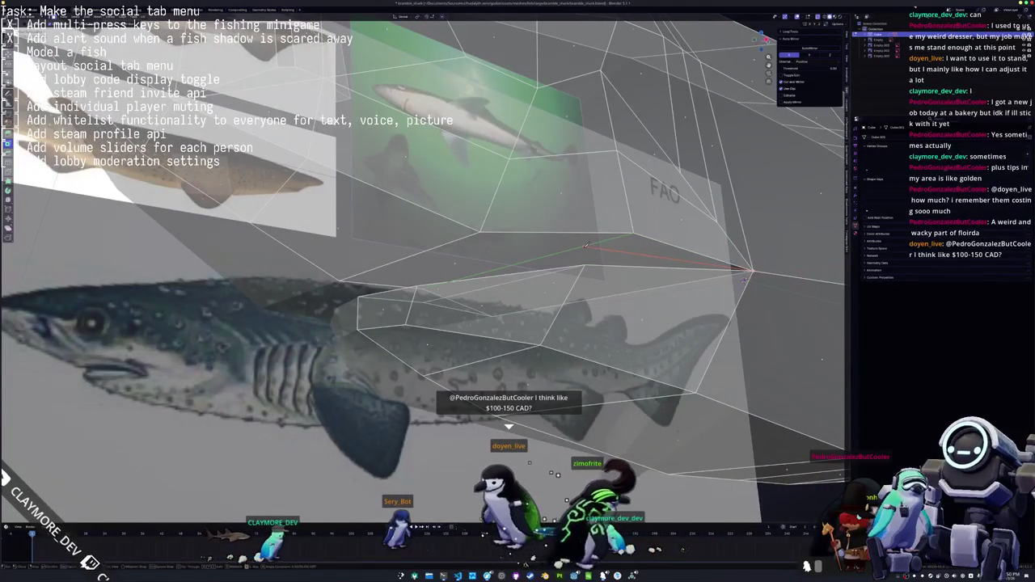
middle_drag(582, 246, 491, 166)
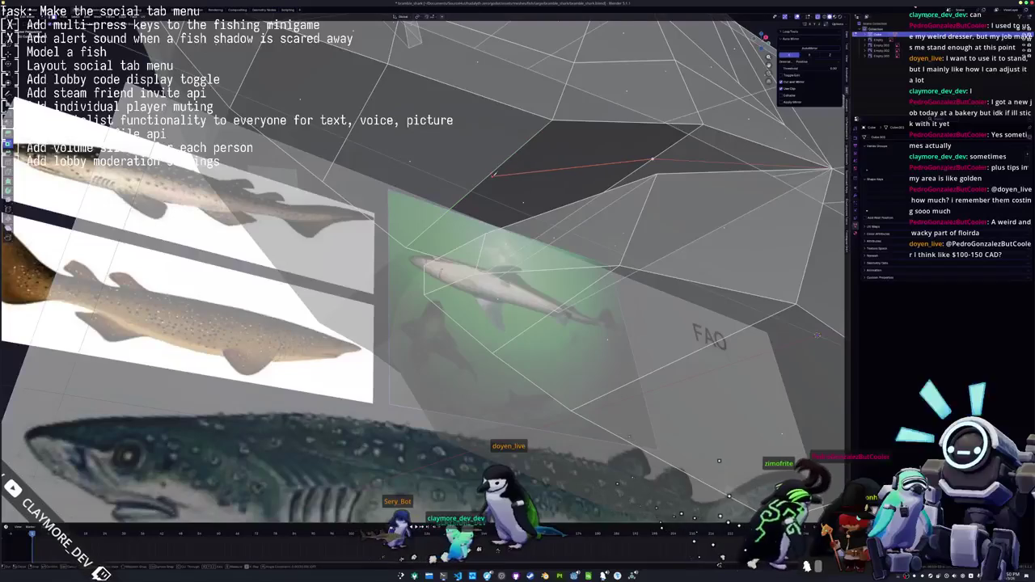
key(Return)
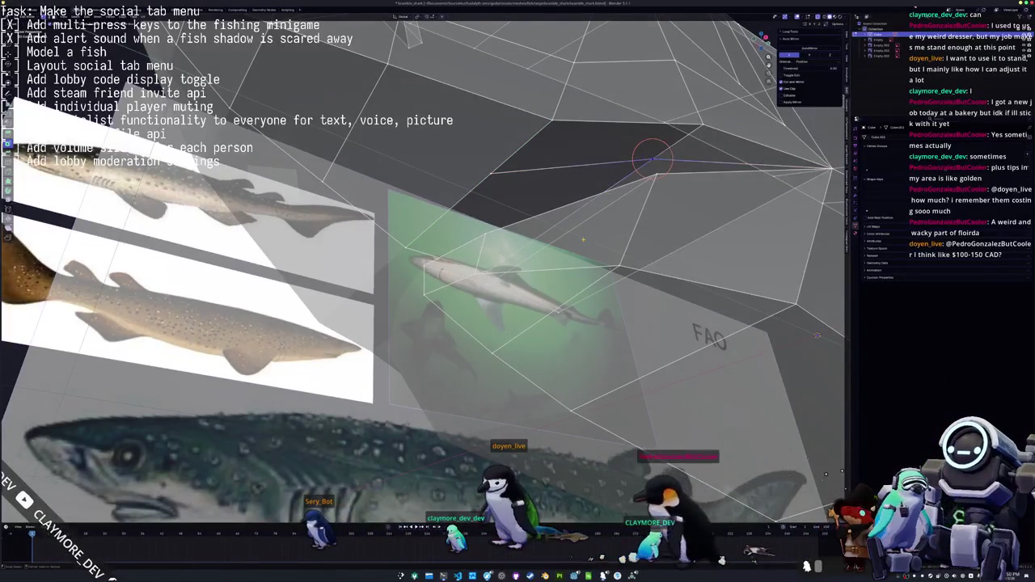
middle_drag(646, 156, 590, 209)
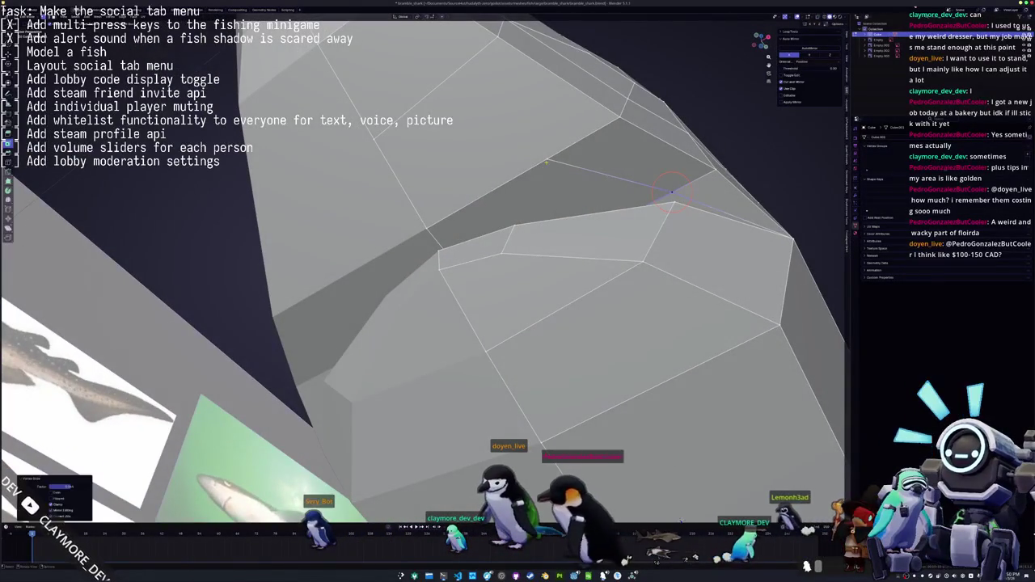
key(g)
key(g)
click(491, 194)
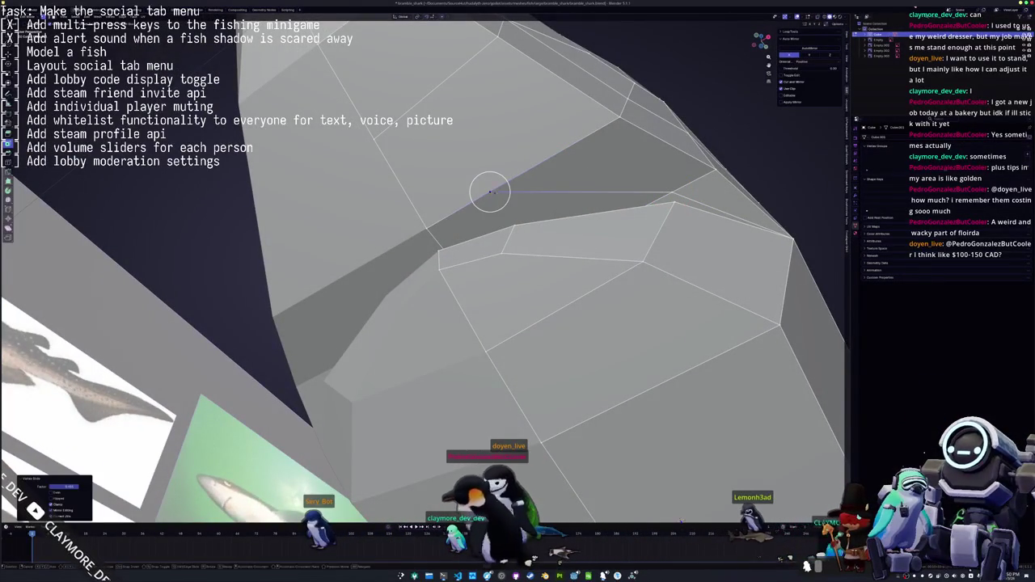
Fill the mouth gap with a face and extrude it vertically into a strip
mouse_move(520, 196)
middle_down()
mouse_move(437, 244)
mouse_move(484, 257)
middle_up()
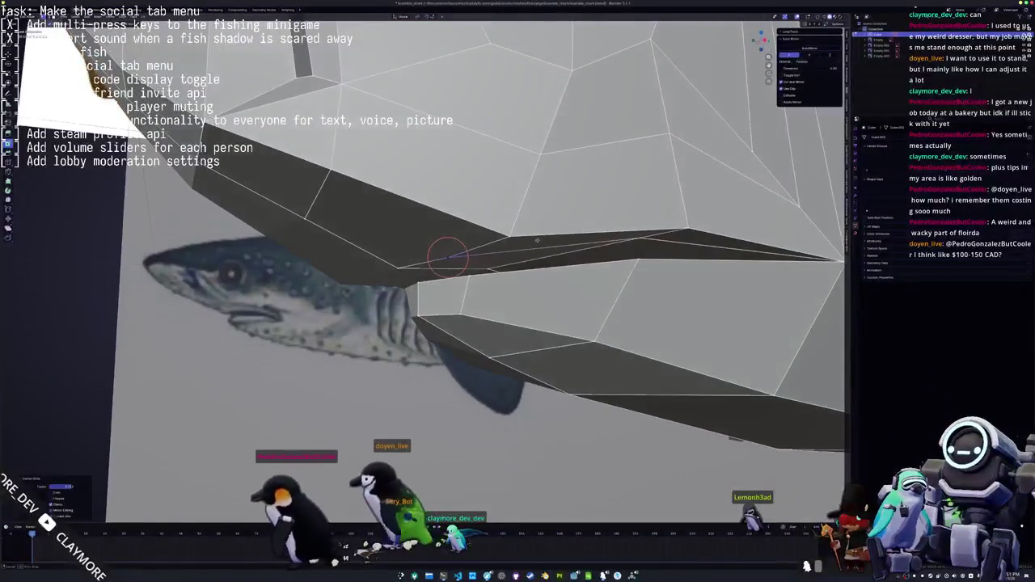
key(f)
middle_drag(605, 255, 652, 241)
key(e)
click(652, 241)
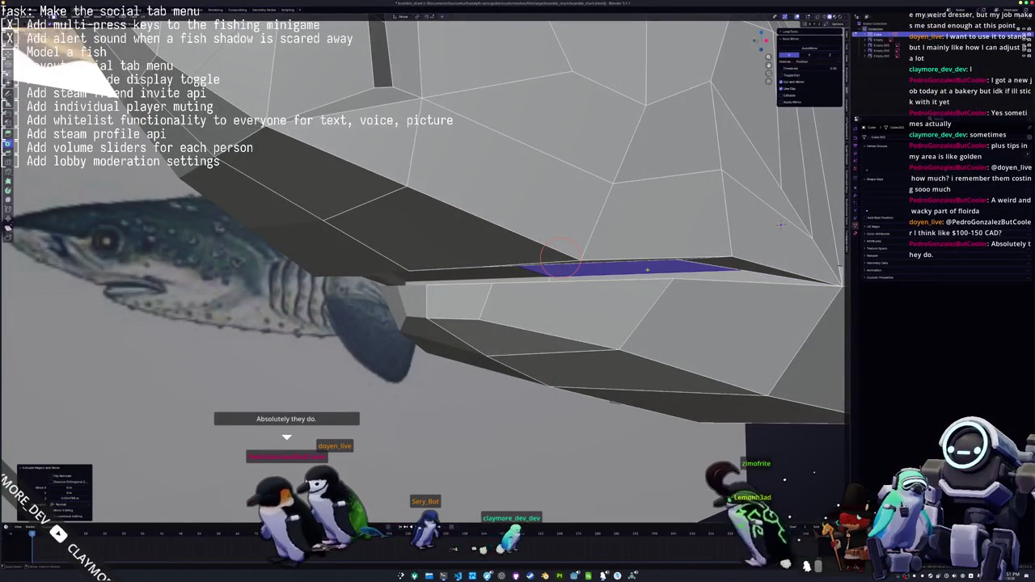
In side view with X-ray, slide another mouth vertex into place against the reference
key(alt+z)
key(KP_7)
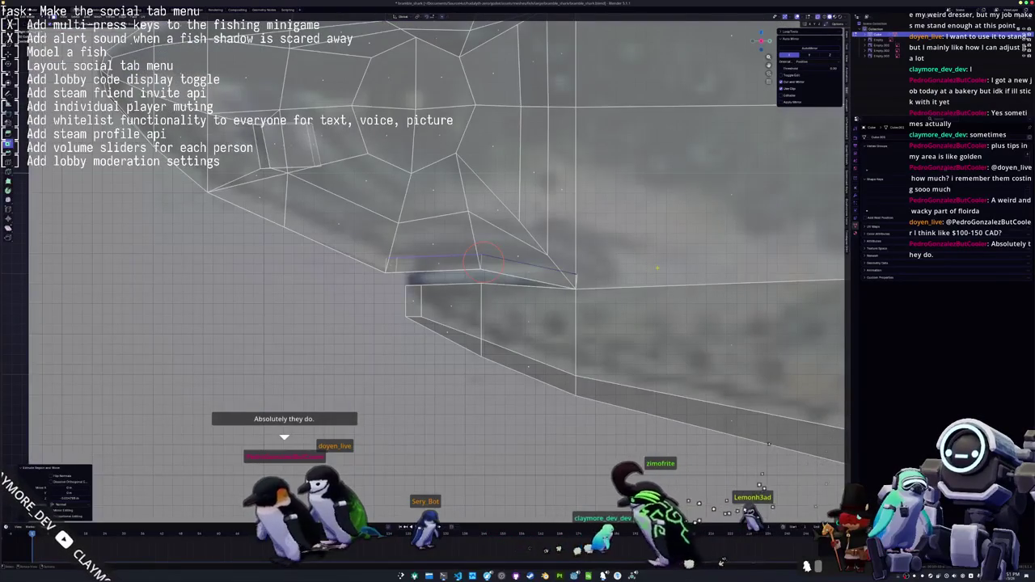
scroll(657, 268, up, 2)
middle_drag(657, 271, 570, 197)
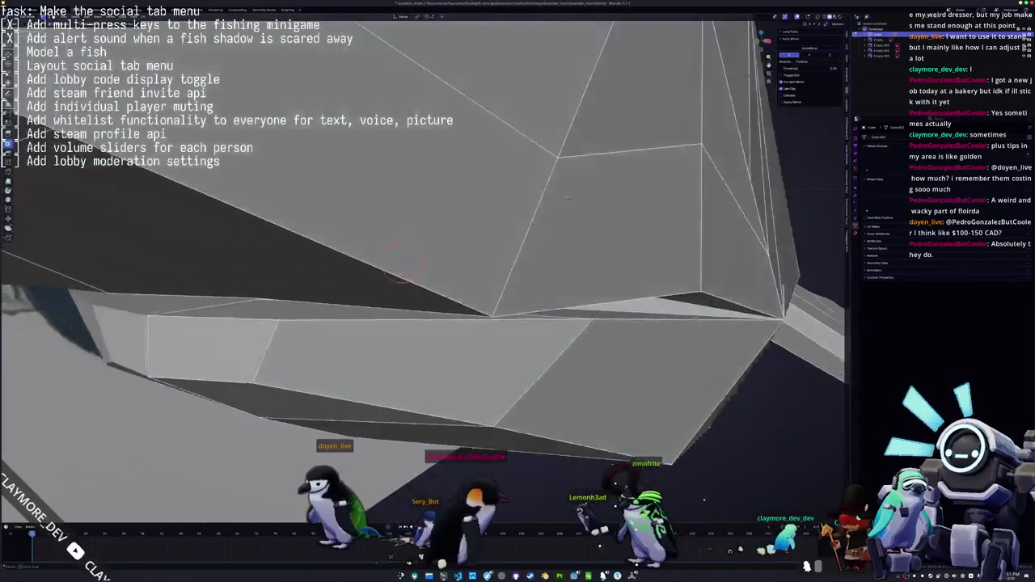
key(KP_1)
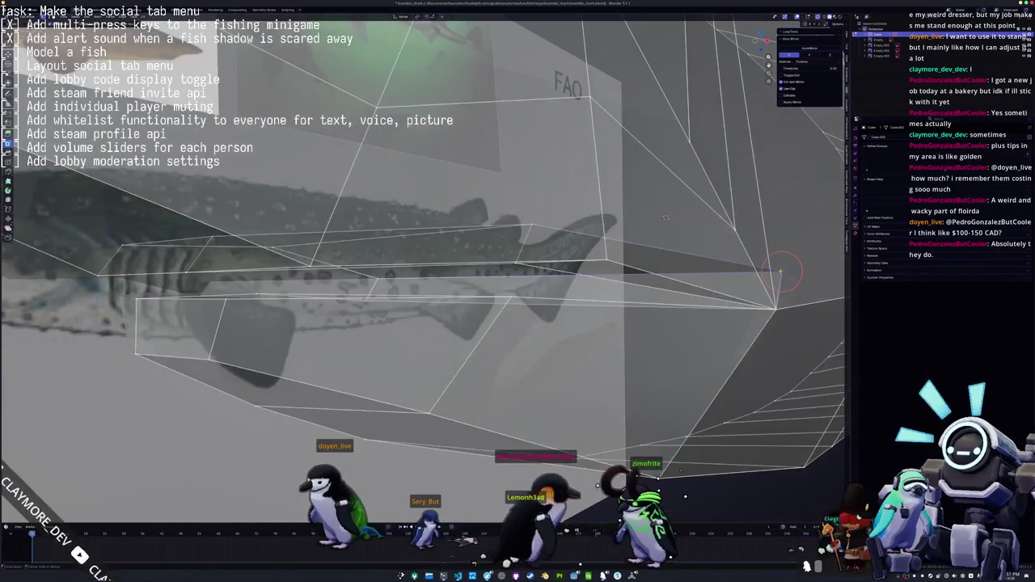
key(alt+z)
key(g)
key(g)
click(666, 218)
key(alt+z)
Return the shark to Object Mode
mouse_move(665, 218)
middle_down()
mouse_move(200, 227)
mouse_move(506, 235)
mouse_move(605, 344)
middle_up()
key(Tab)
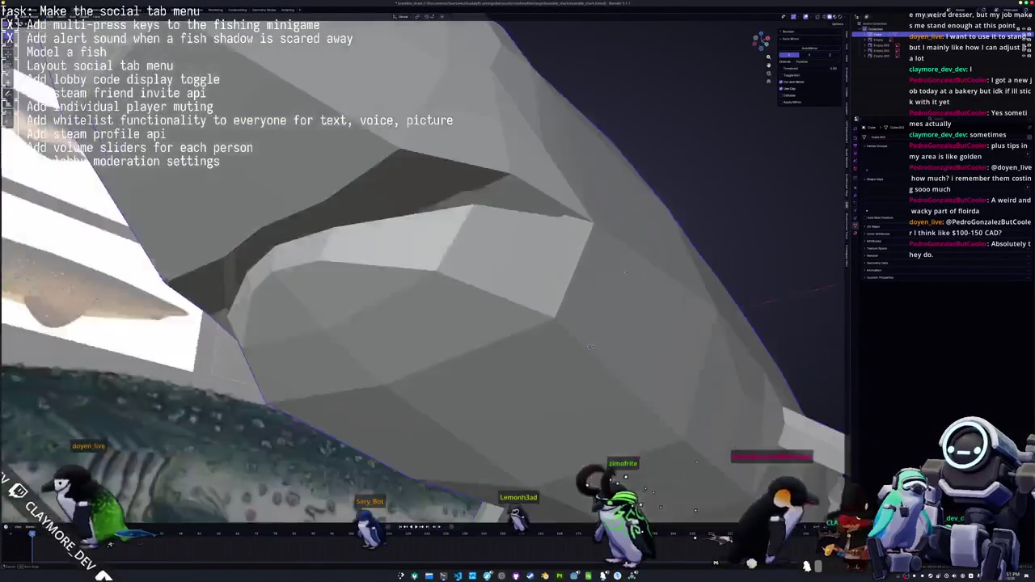
scroll(605, 343, down, 6)
scroll(605, 354, up, 1)
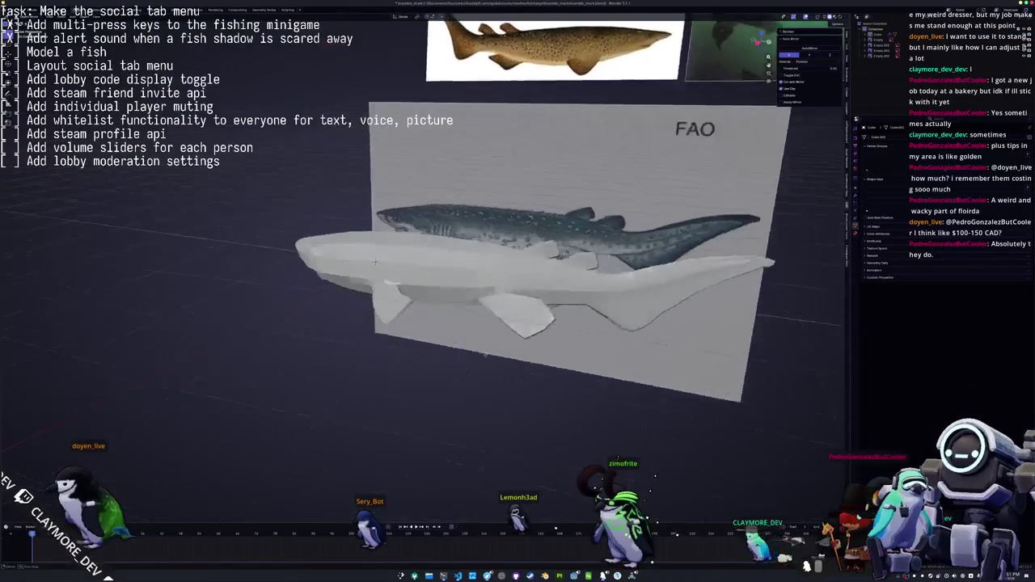
Select the shark, enter Edit Mode and frame the selected vertex with numpad period
middle_drag(605, 354, 334, 296)
click(334, 296)
scroll(334, 296, up, 2)
key(Tab)
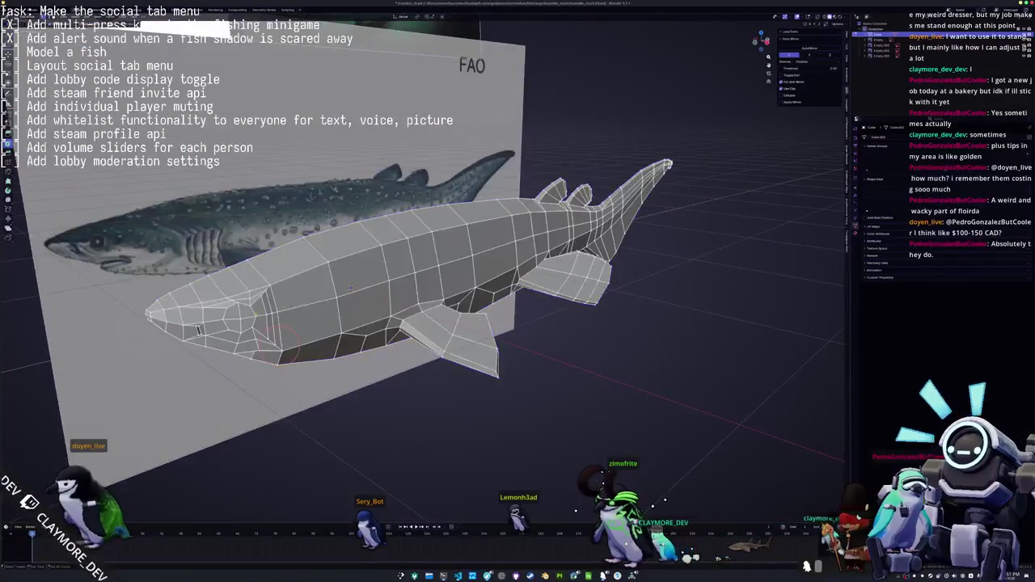
scroll(595, 258, up, 5)
scroll(595, 259, up, 4)
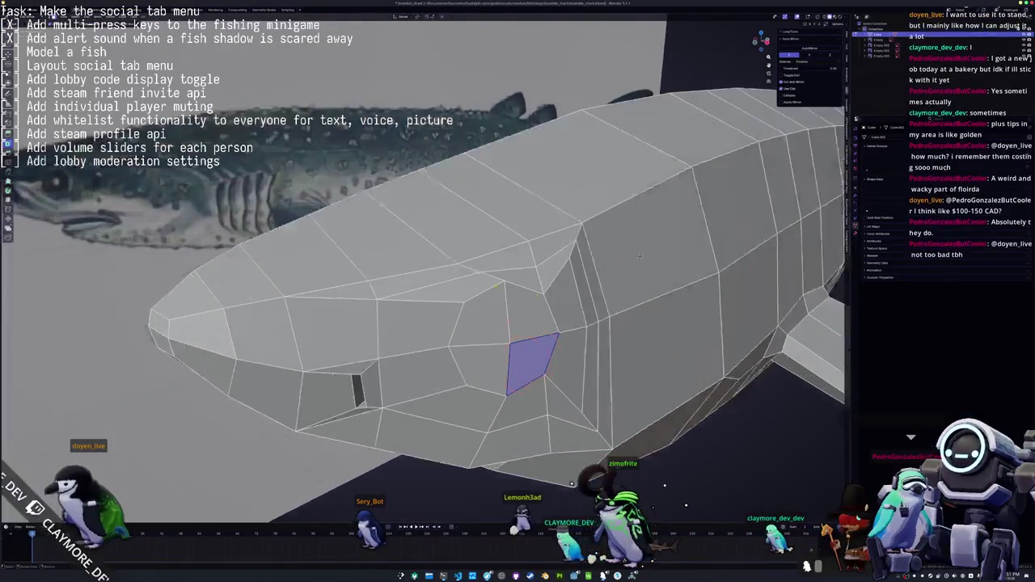
scroll(524, 276, down, 3)
scroll(524, 275, down, 2)
scroll(567, 271, down, 4)
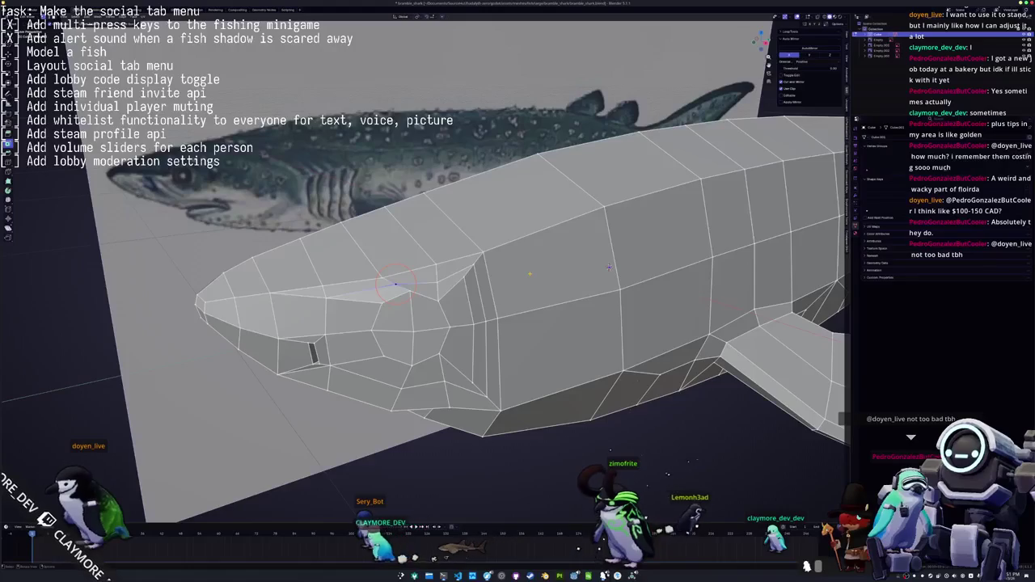
key(KP_Decimal)
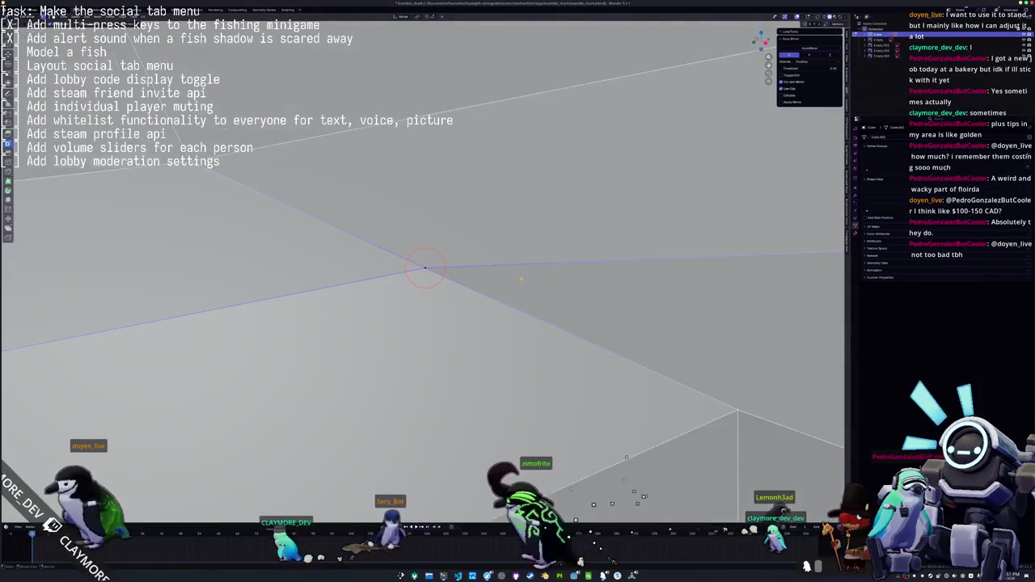
Orbit to the side of the head and select two octagonal eye-patch faces
scroll(642, 437, down, 2)
scroll(688, 364, down, 2)
scroll(802, 246, down, 3)
scroll(800, 271, down, 2)
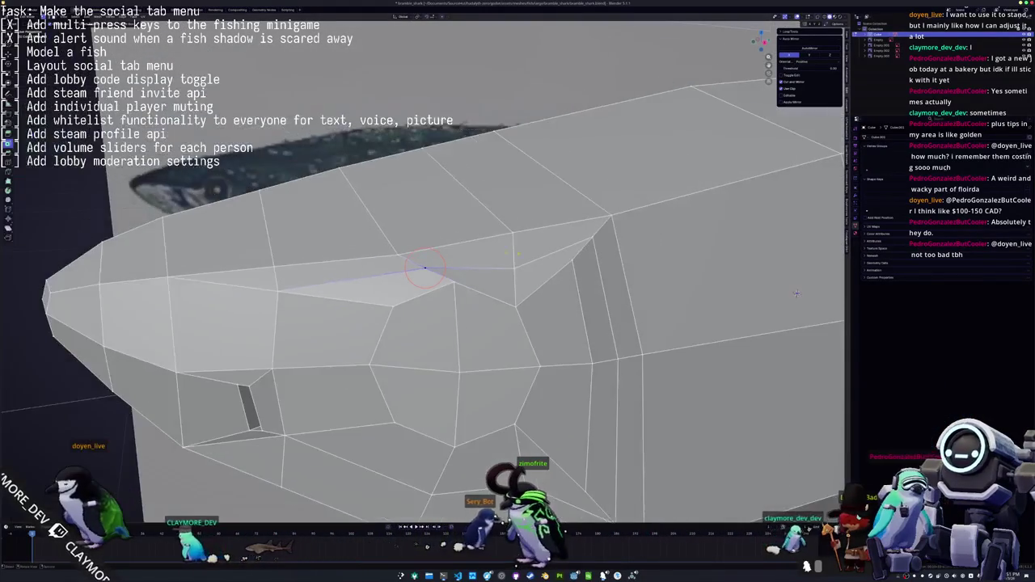
middle_drag(797, 293, 728, 267)
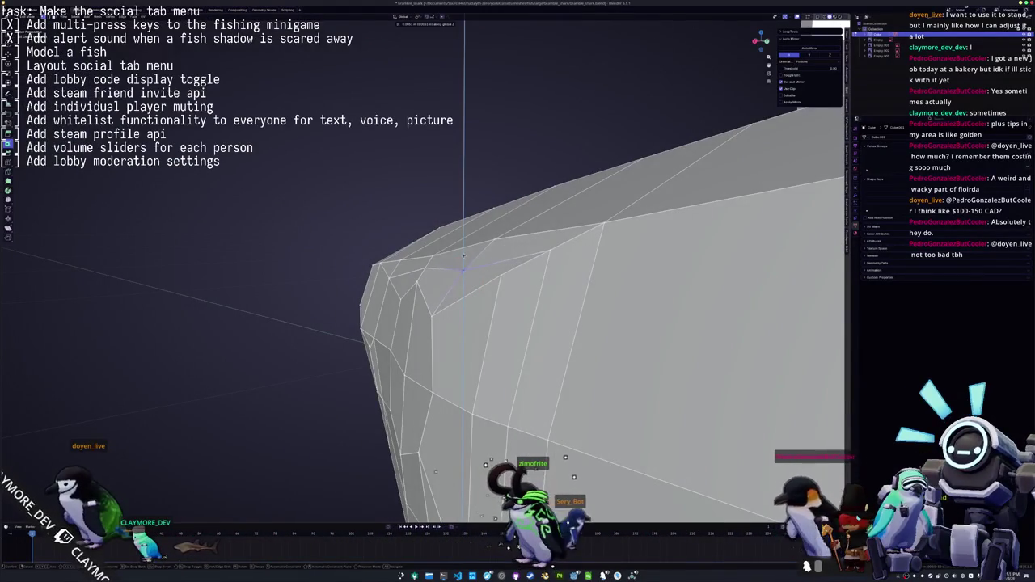
mouse_move(463, 259)
middle_down()
mouse_move(526, 253)
mouse_move(591, 270)
mouse_move(681, 247)
middle_up()
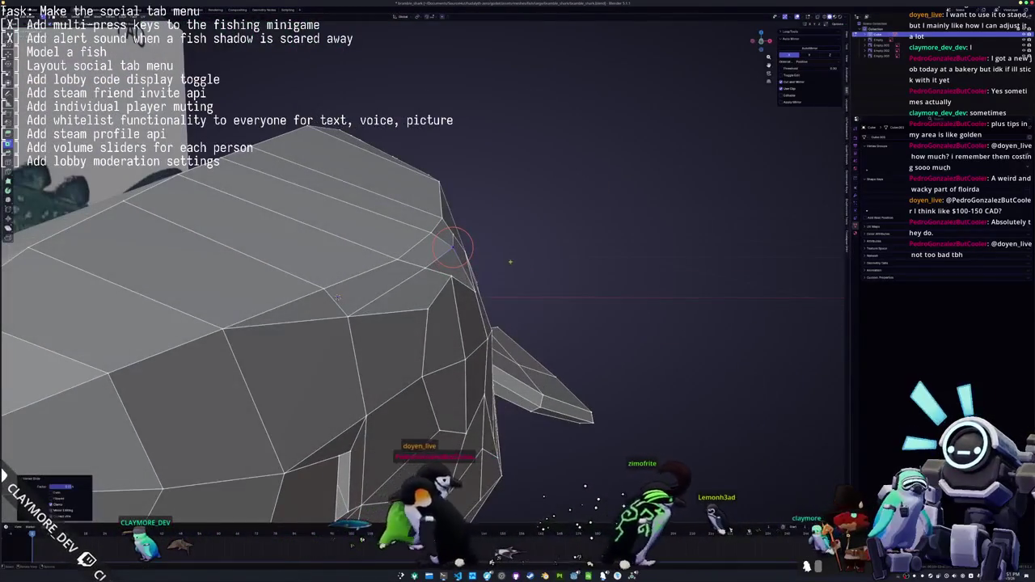
scroll(681, 246, up, 3)
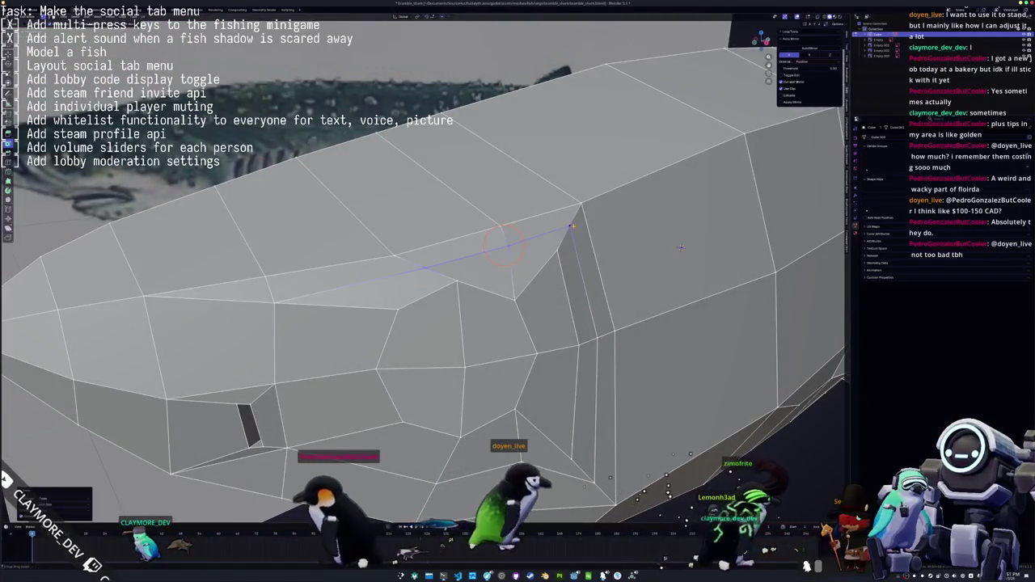
mouse_move(681, 247)
middle_down()
mouse_move(516, 261)
mouse_move(662, 273)
middle_up()
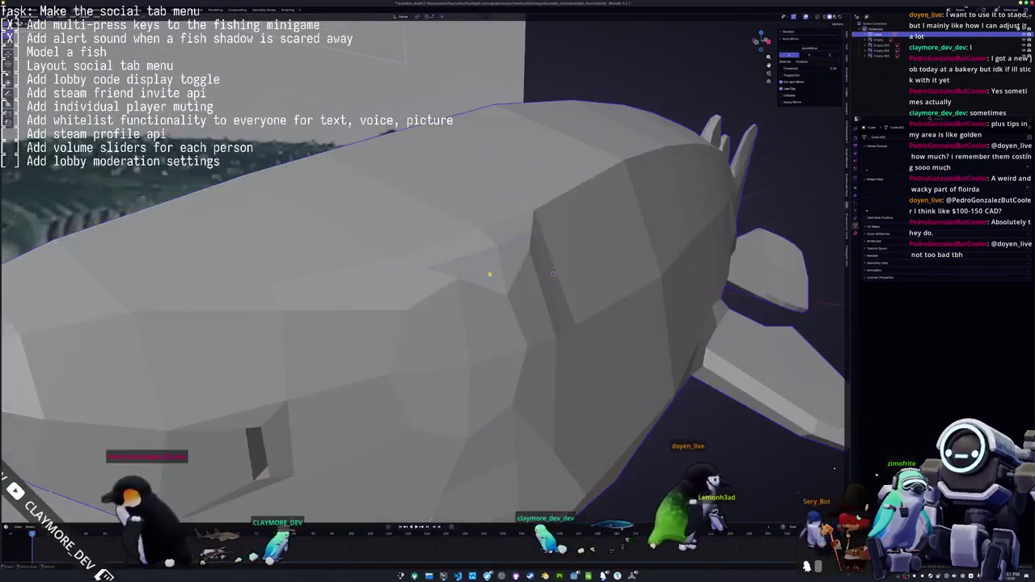
click(538, 261)
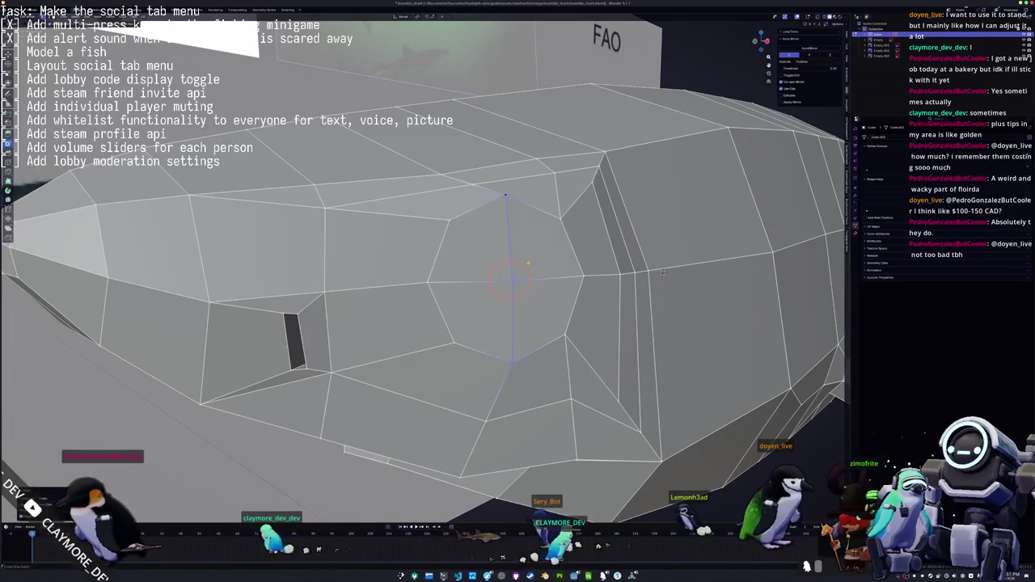
shift+click(546, 320)
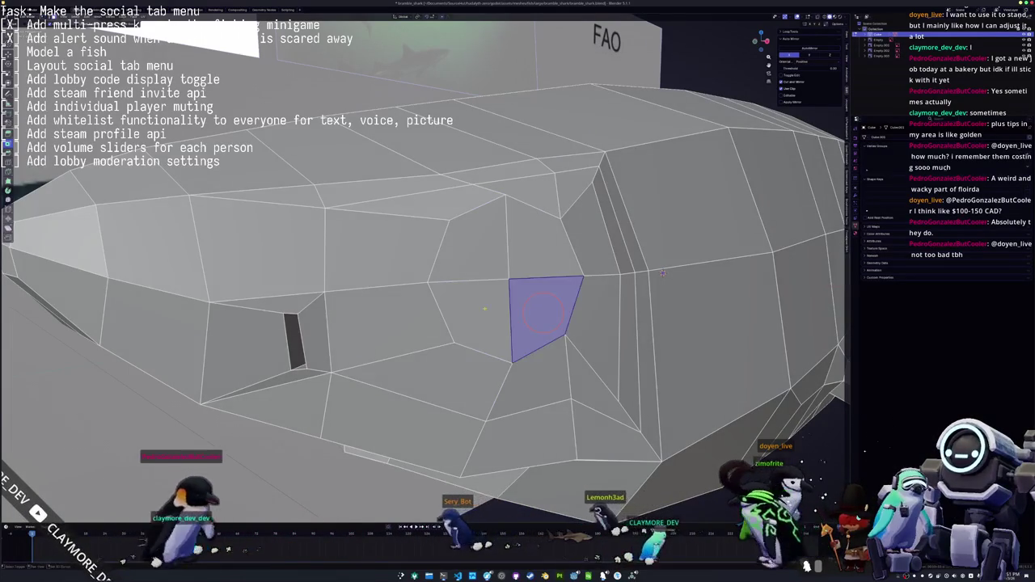
shift+click(473, 319)
shift+click(473, 242)
shift+click(547, 242)
middle_drag(663, 272, 632, 268)
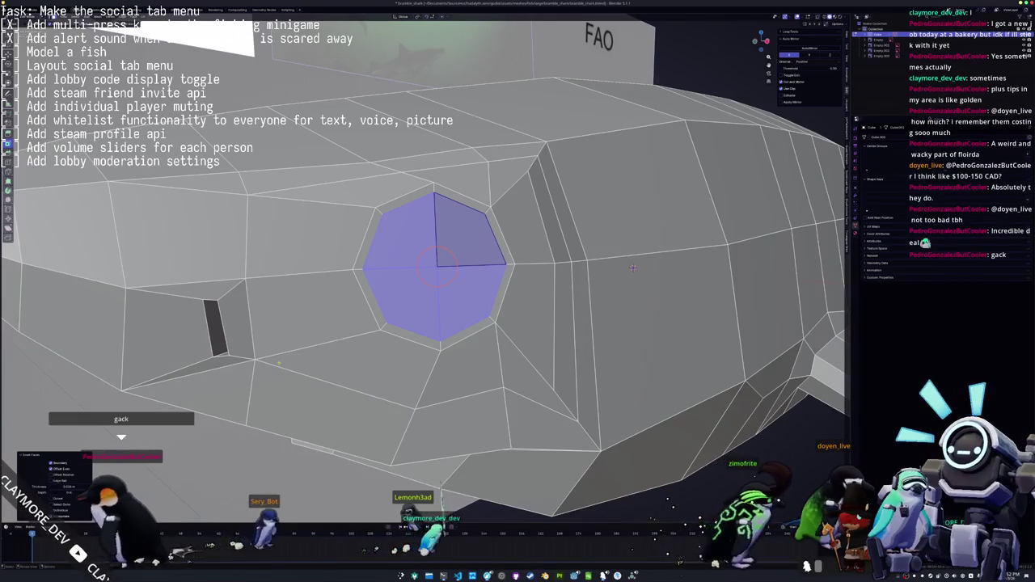
middle_drag(632, 268, 343, 295)
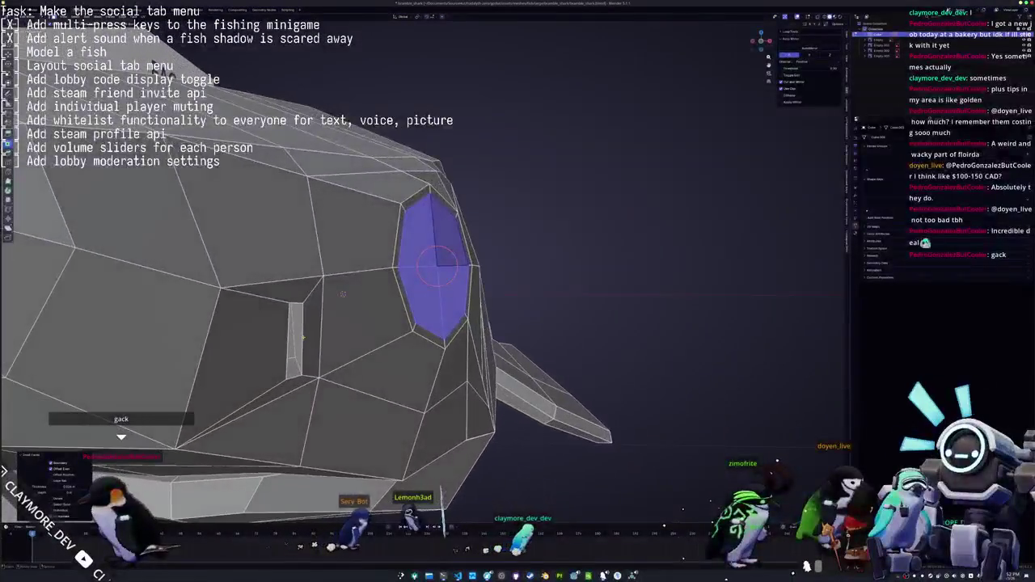
key(e)
scroll(343, 294, down, 5)
middle_drag(343, 295, 434, 254)
scroll(433, 254, up, 3)
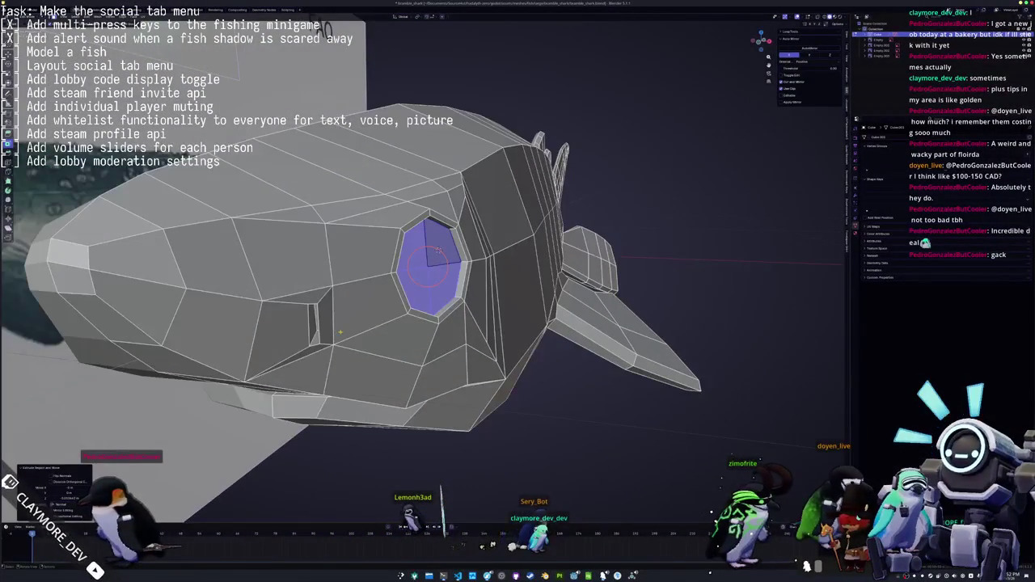
scroll(436, 253, up, 3)
key(e)
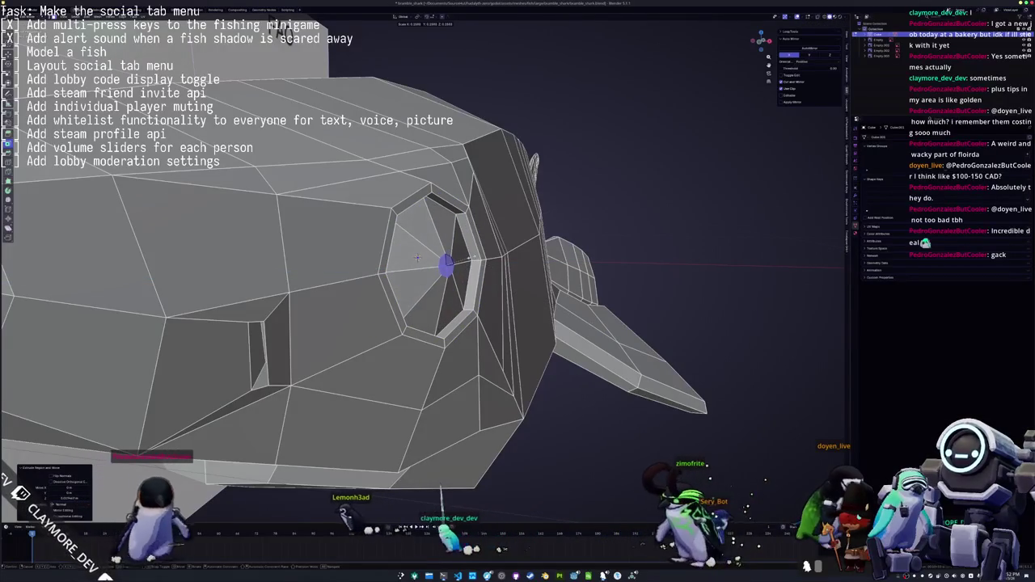
mouse_move(418, 257)
middle_down()
mouse_move(453, 327)
mouse_move(501, 283)
middle_up()
key(s)
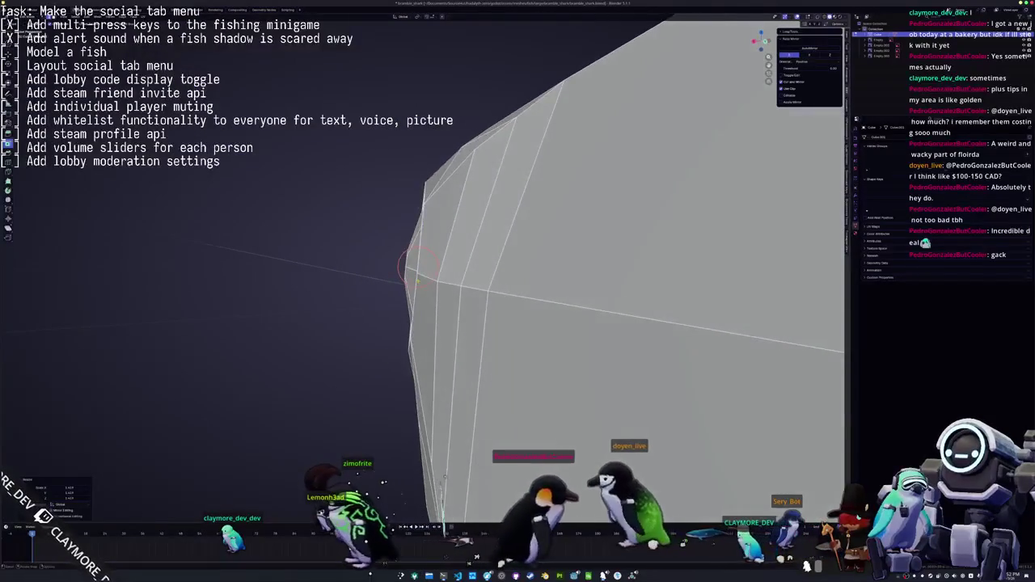
key(Escape)
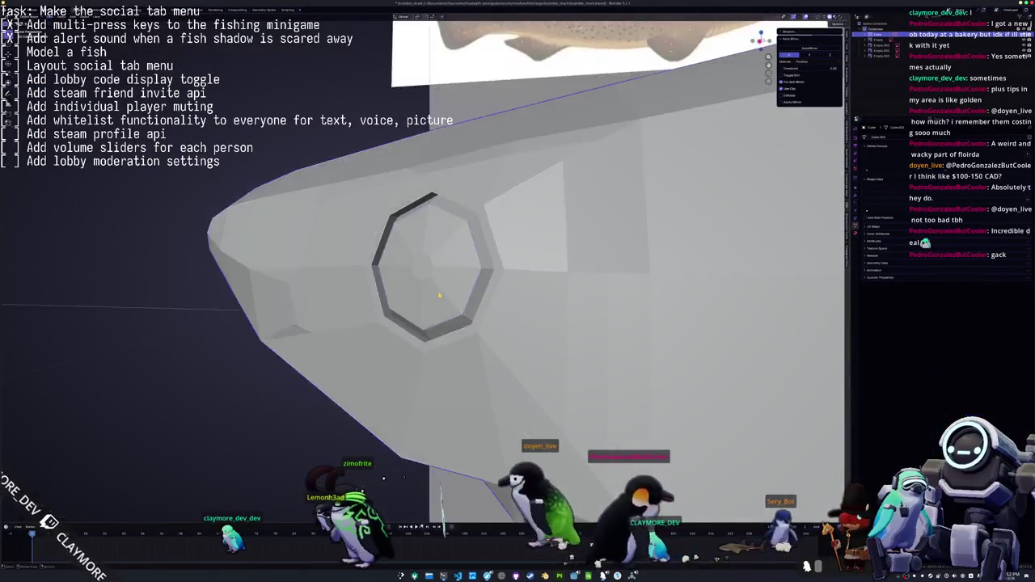
scroll(408, 312, up, 3)
scroll(409, 311, up, 2)
scroll(408, 311, down, 2)
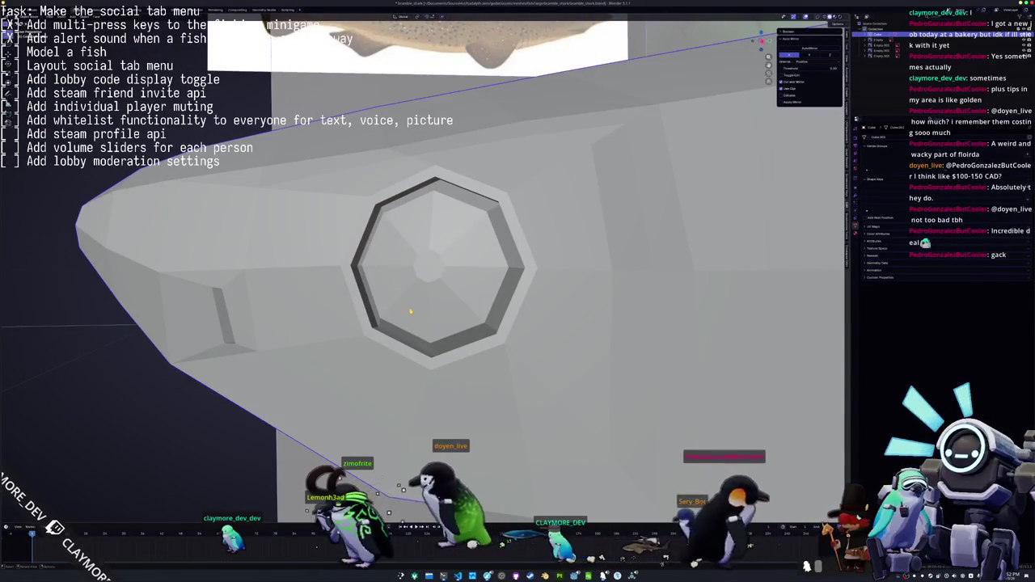
scroll(410, 311, up, 1)
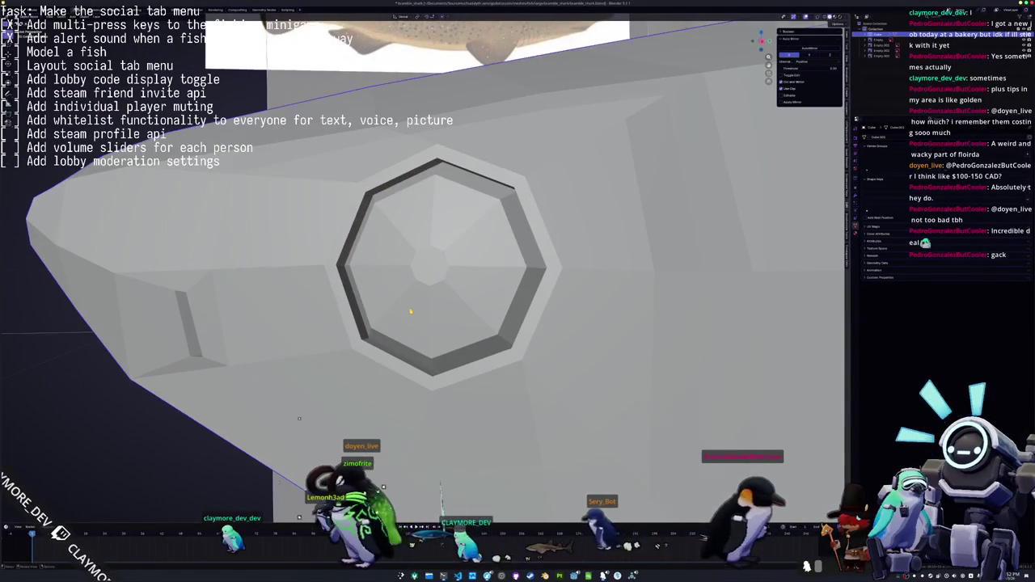
middle_drag(410, 312, 453, 323)
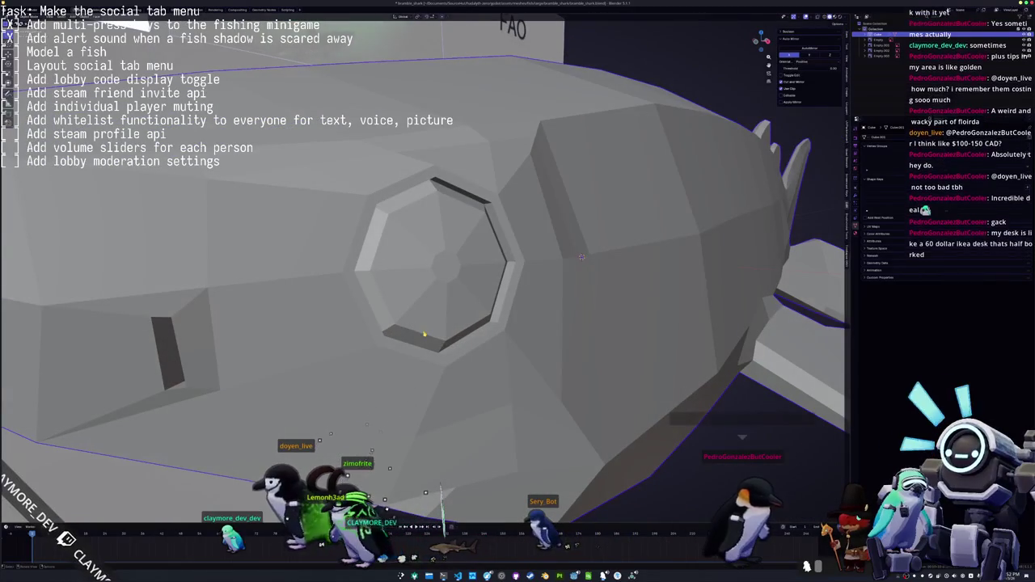
middle_drag(581, 256, 586, 308)
key(Tab)
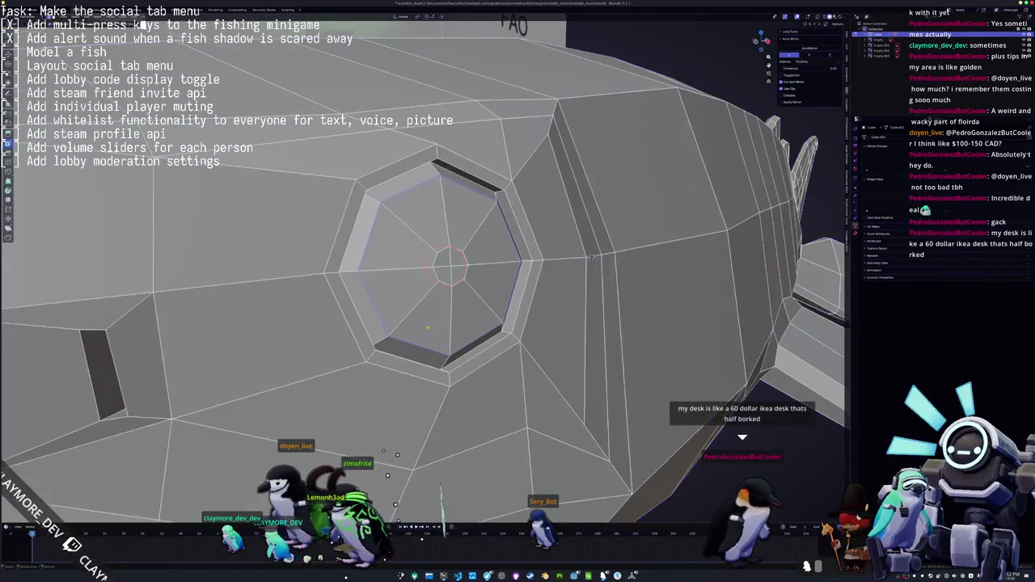
key(alt+z)
key(alt+z)
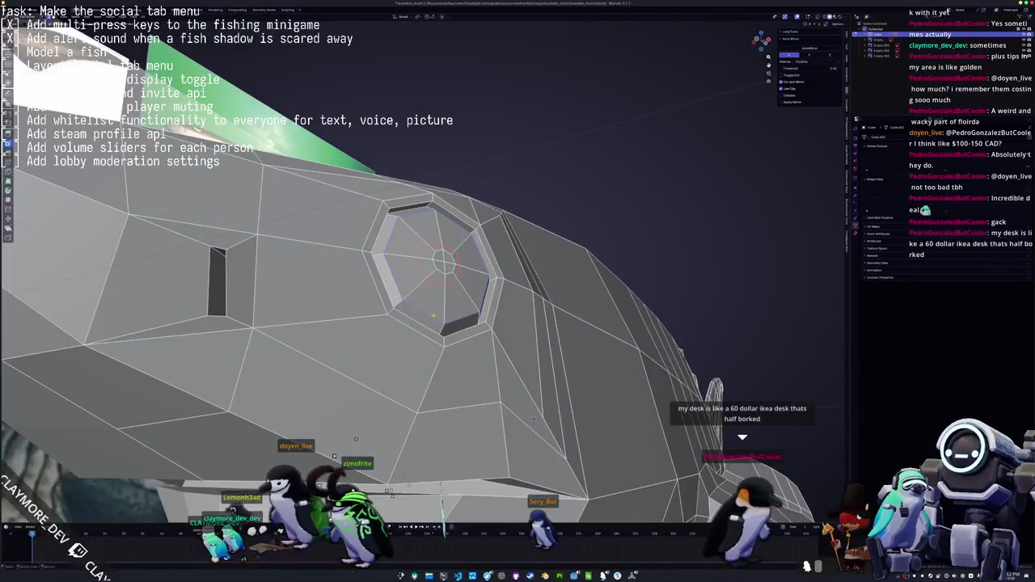
middle_drag(534, 418, 833, 254)
key(Tab)
scroll(396, 345, down, 10)
middle_drag(395, 345, 377, 397)
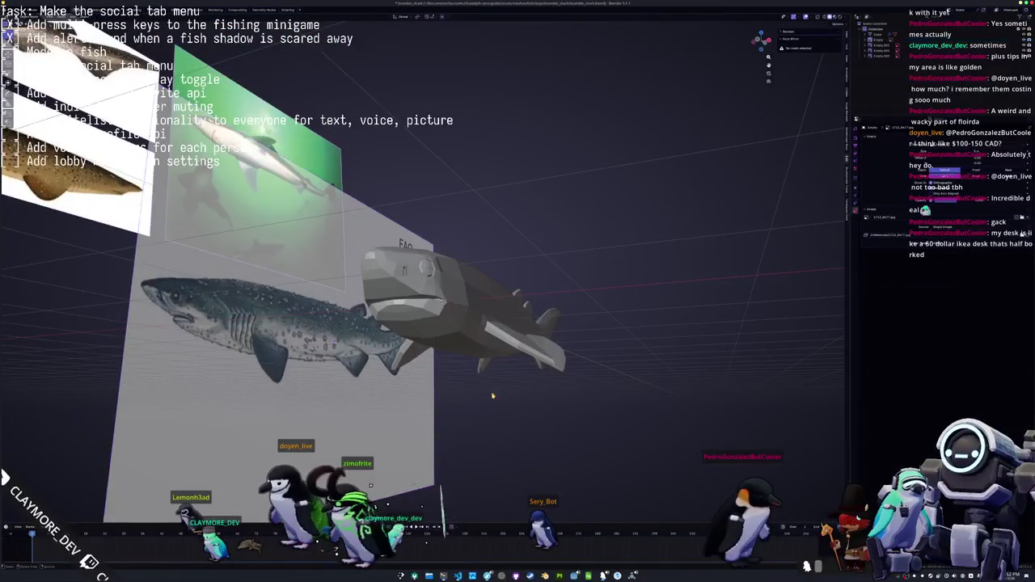
middle_drag(499, 397, 293, 514)
key(Tab)
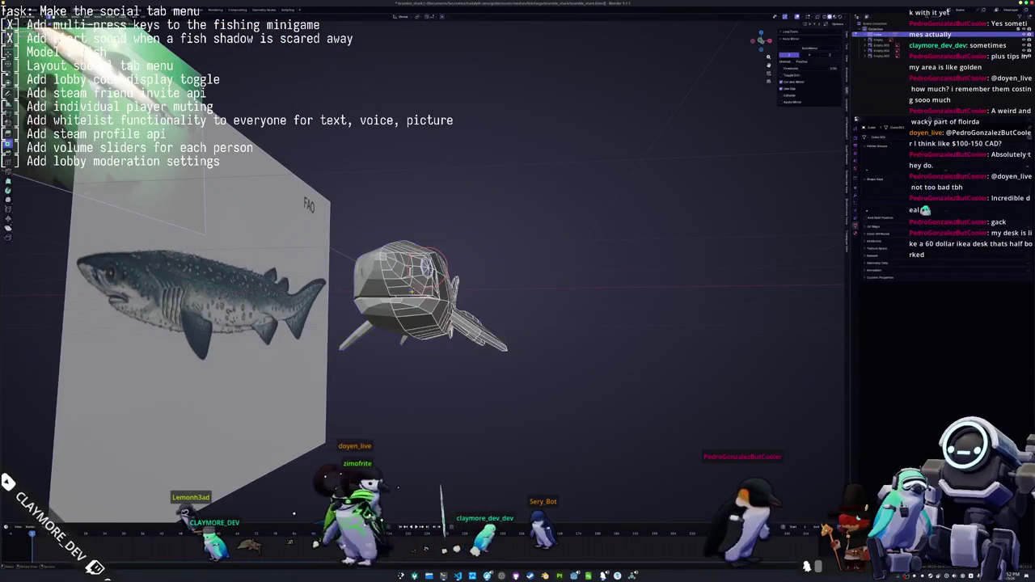
scroll(293, 514, up, 3)
scroll(299, 512, up, 2)
mouse_move(396, 316)
middle_down()
mouse_move(384, 377)
mouse_move(479, 392)
middle_up()
key(c)
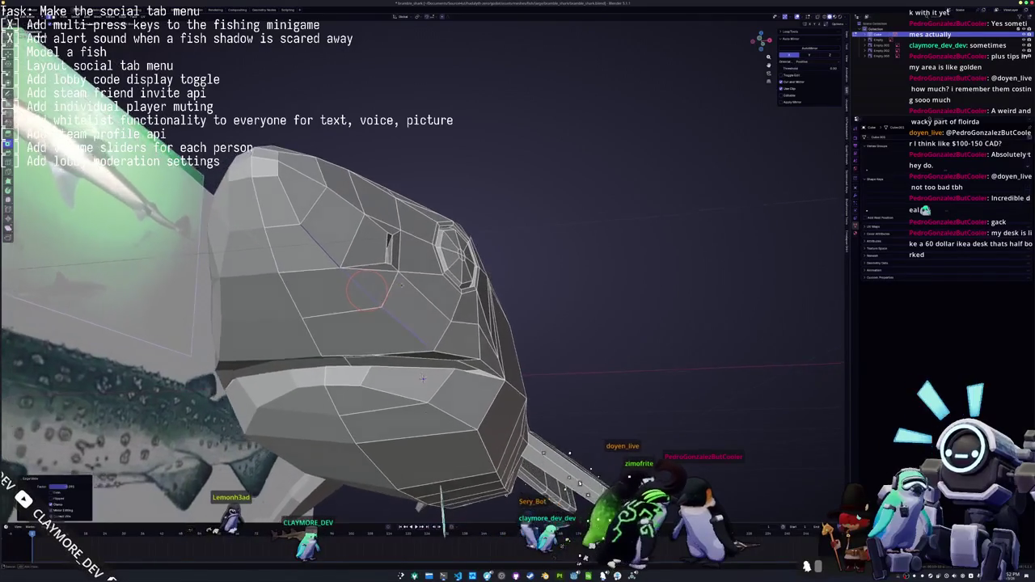
middle_drag(480, 393, 461, 356)
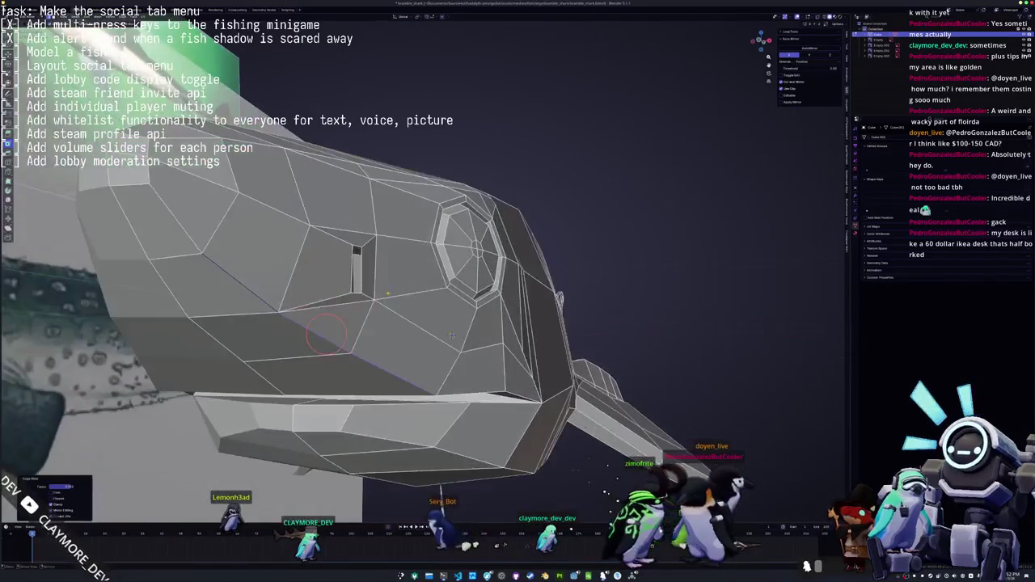
Frame the gill slit on the shark's head and turn X-ray off
scroll(456, 348, up, 3)
middle_drag(325, 271, 327, 262)
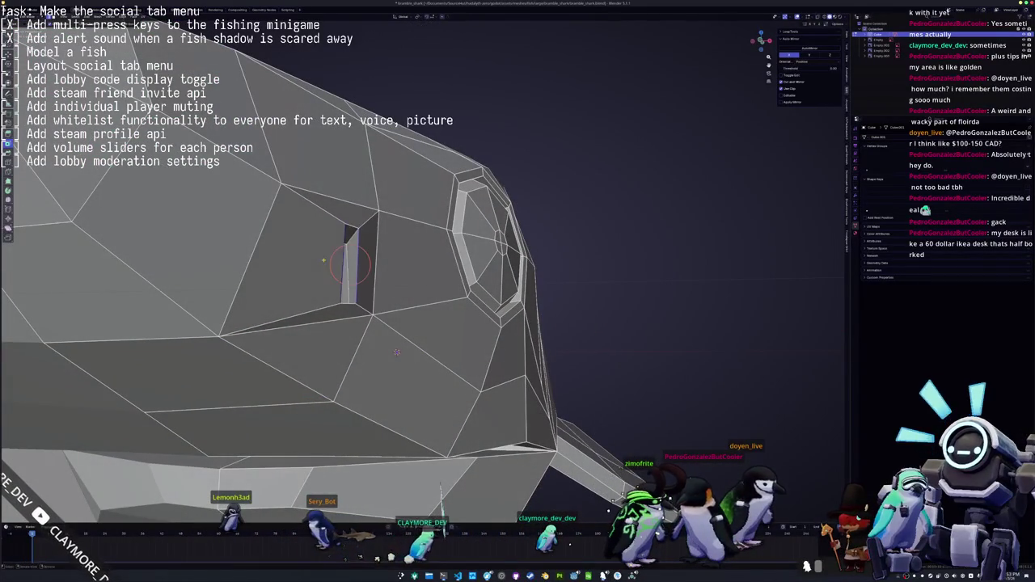
mouse_move(396, 351)
middle_down()
mouse_move(421, 349)
mouse_move(348, 280)
mouse_move(412, 250)
mouse_move(555, 274)
mouse_move(617, 331)
middle_up()
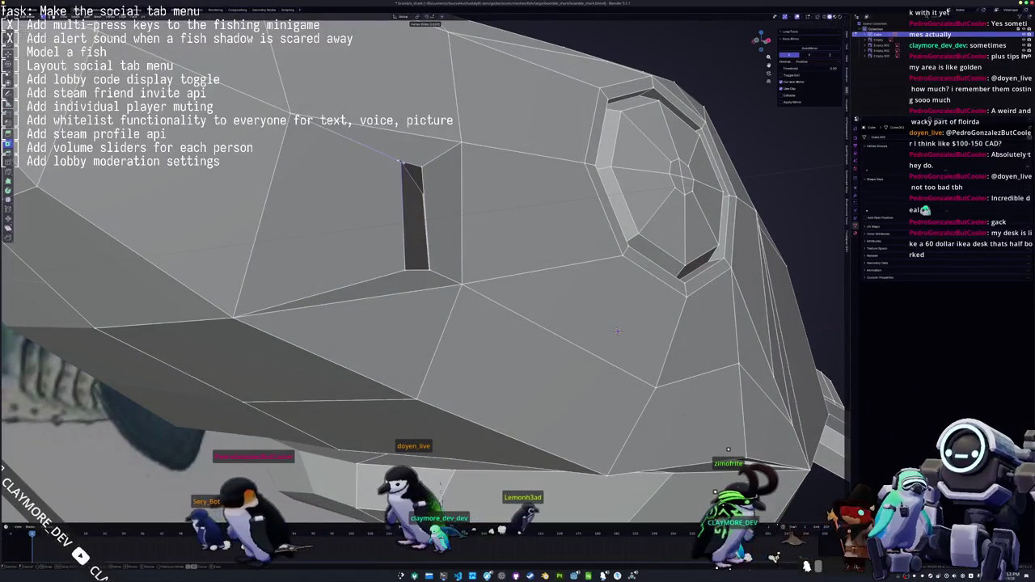
scroll(617, 331, down, 1)
scroll(599, 323, down, 1)
scroll(567, 315, down, 3)
scroll(526, 301, down, 2)
key(alt+z)
scroll(427, 259, up, 5)
scroll(427, 259, up, 3)
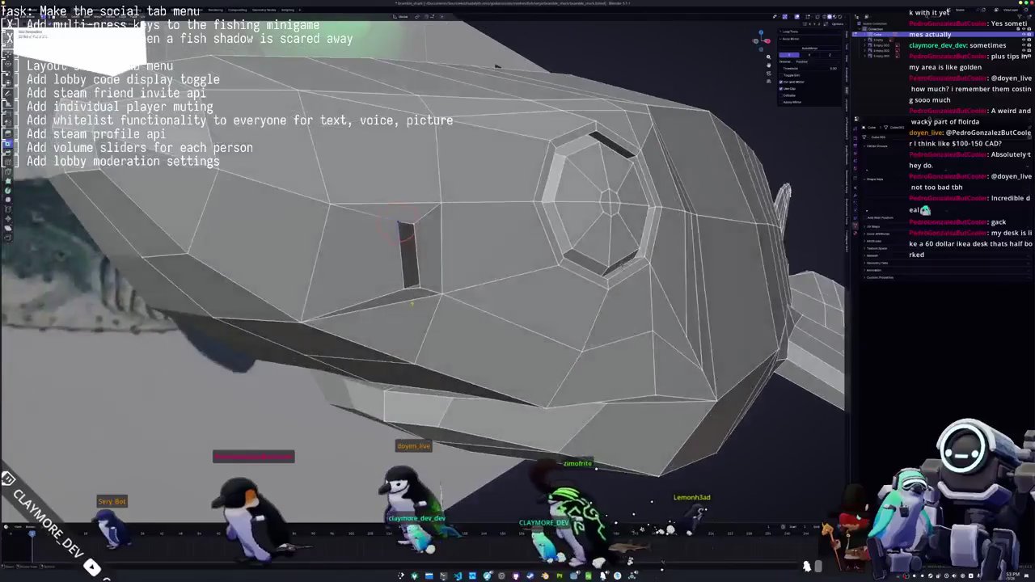
Slide the vertex beside the gill slit along its edge, then return to Object Mode
middle_drag(444, 296, 447, 296)
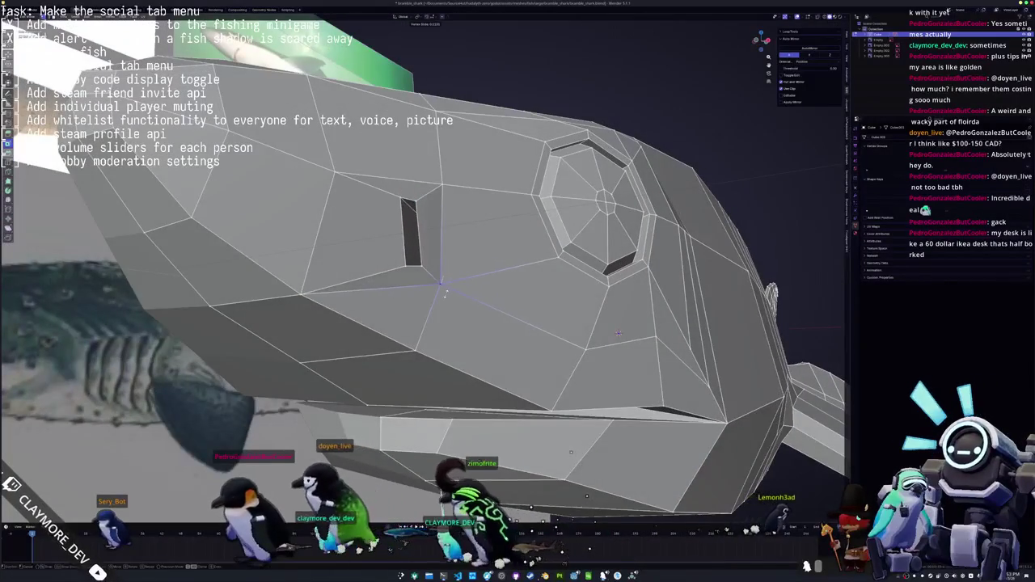
click(447, 295)
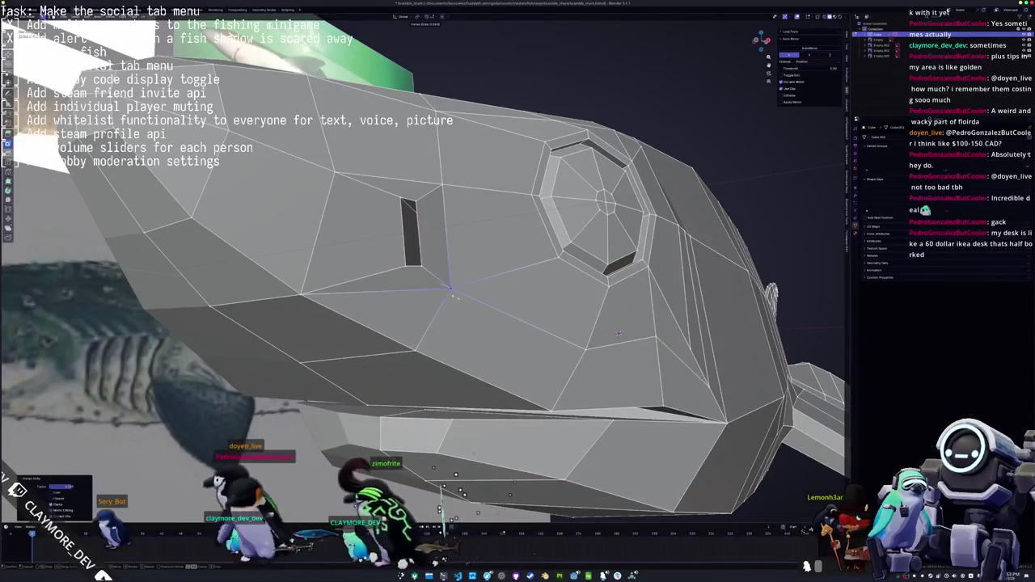
middle_drag(451, 290, 443, 271)
key(Tab)
scroll(443, 270, down, 4)
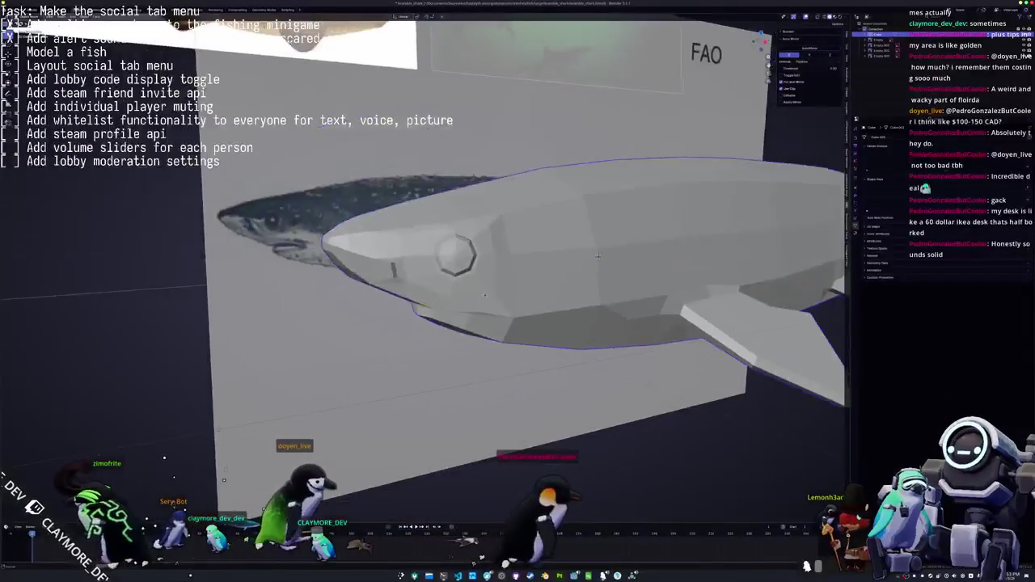
In edge select mode, mark the eye outline as a UV seam
key(Tab)
scroll(485, 271, up, 2)
scroll(566, 267, up, 2)
scroll(682, 264, up, 2)
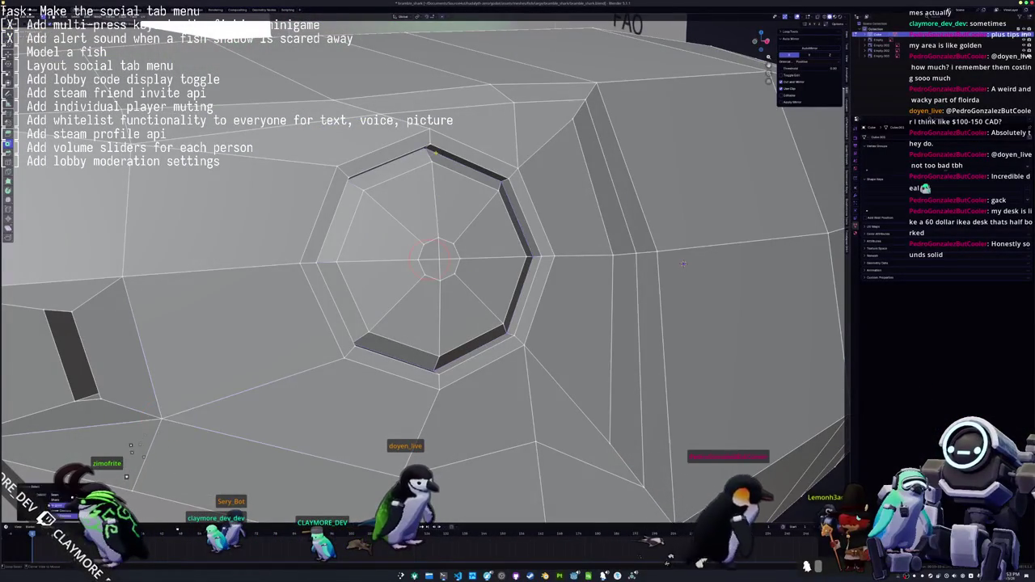
right_click(433, 155)
key(Escape)
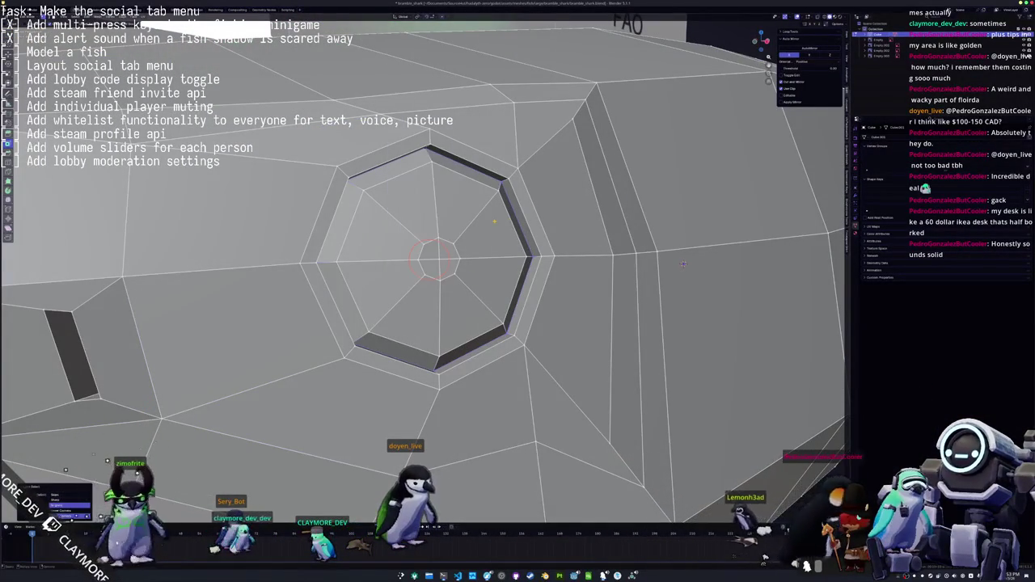
key(2)
right_click(478, 212)
click(468, 330)
Apply Shade Smooth to the shark in Object Mode
scroll(485, 291, down, 2)
scroll(485, 291, down, 2)
key(Tab)
right_click(499, 307)
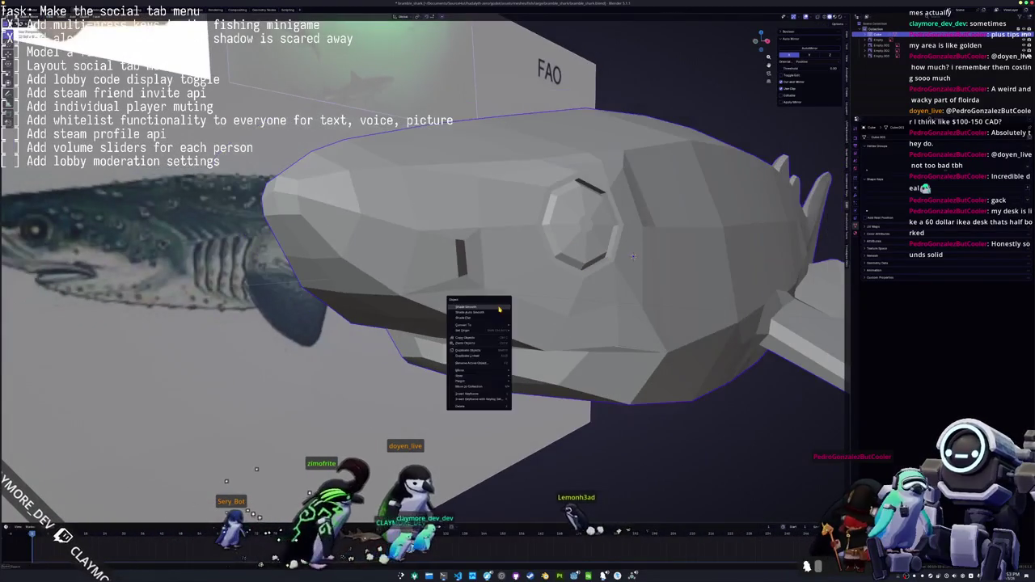
click(497, 309)
Mark the gill slit outline as a UV seam
scroll(496, 309, up, 3)
middle_drag(497, 309, 525, 267)
key(Tab)
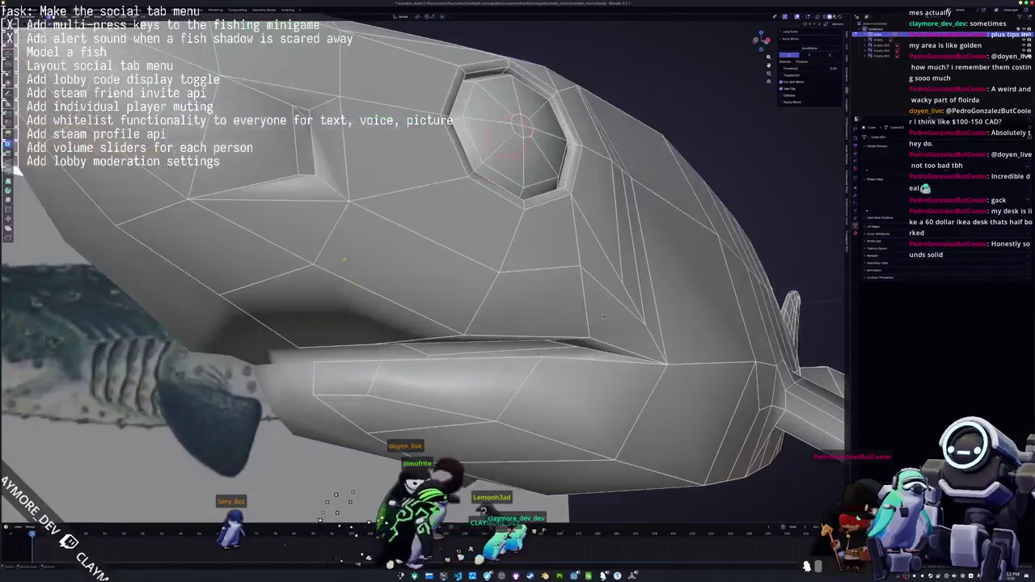
scroll(526, 267, up, 2)
middle_drag(637, 325, 587, 272)
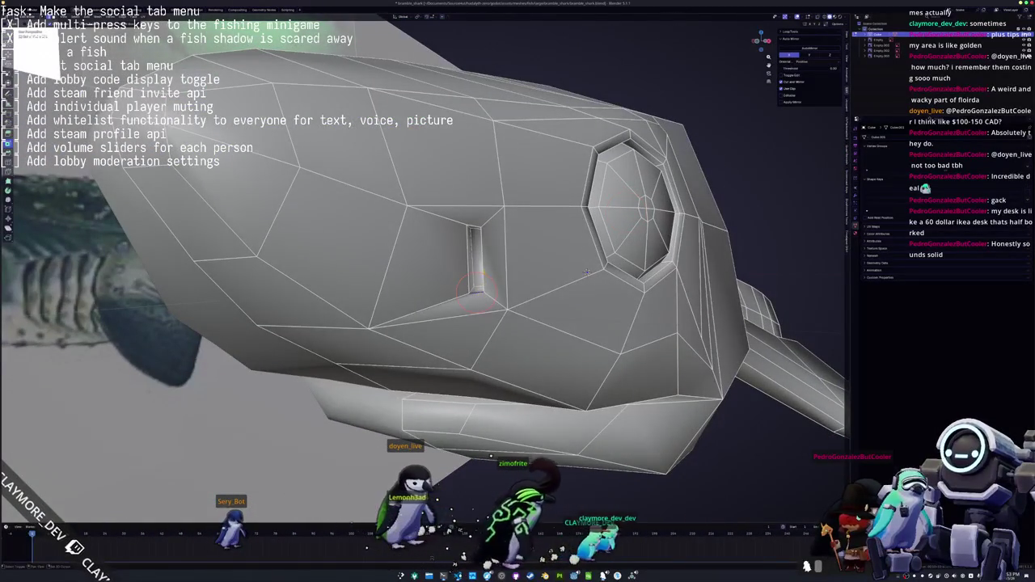
right_click(474, 243)
click(473, 242)
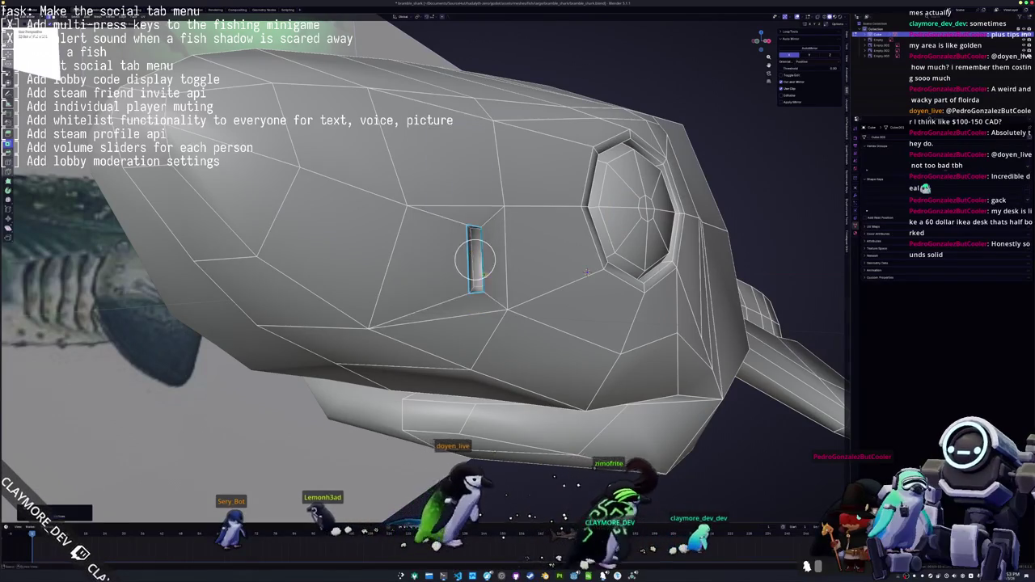
Mark another selected edge outline on the head as a UV seam
key(Tab)
scroll(614, 273, down, 3)
scroll(614, 274, down, 2)
mouse_move(615, 273)
middle_down()
mouse_move(593, 286)
mouse_move(595, 312)
middle_up()
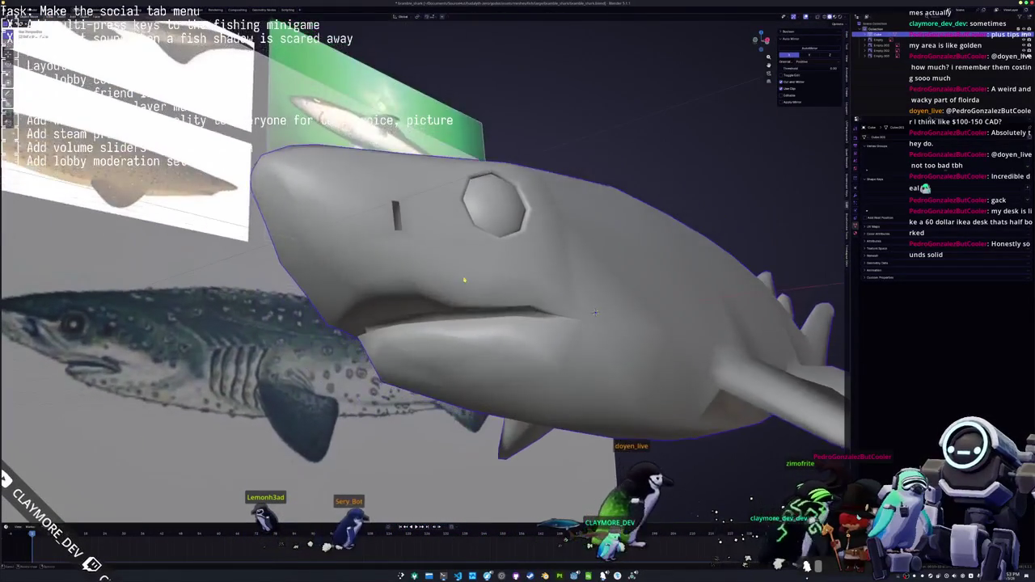
key(Tab)
right_click(397, 206)
click(401, 207)
Briefly re-enter Edit Mode to review the seams, then return to Object Mode
key(Tab)
scroll(431, 228, up, 2)
scroll(431, 227, up, 2)
scroll(431, 227, down, 3)
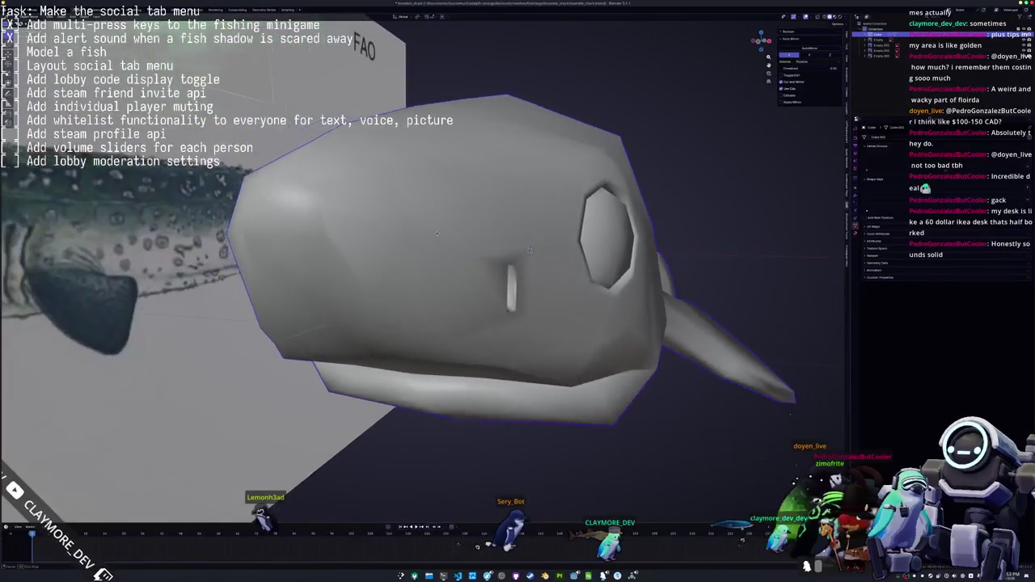
scroll(431, 227, up, 3)
key(Tab)
key(Tab)
mouse_move(431, 227)
middle_down()
mouse_move(445, 249)
mouse_move(453, 219)
mouse_move(588, 319)
mouse_move(578, 300)
middle_up()
key(Tab)
Mark the edge loop along the lower jaw's mouth line as a UV seam and exit Edit Mode
scroll(456, 200, up, 2)
scroll(578, 300, up, 2)
middle_drag(529, 265, 769, 244)
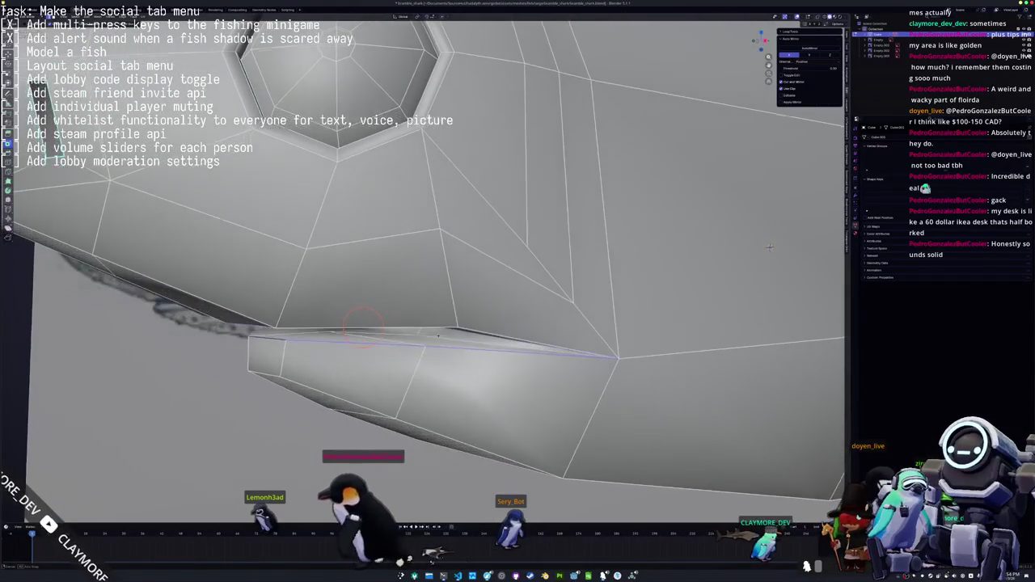
right_click(461, 344)
click(465, 338)
key(Tab)
mouse_move(465, 338)
middle_down()
mouse_move(503, 338)
mouse_move(456, 323)
middle_up()
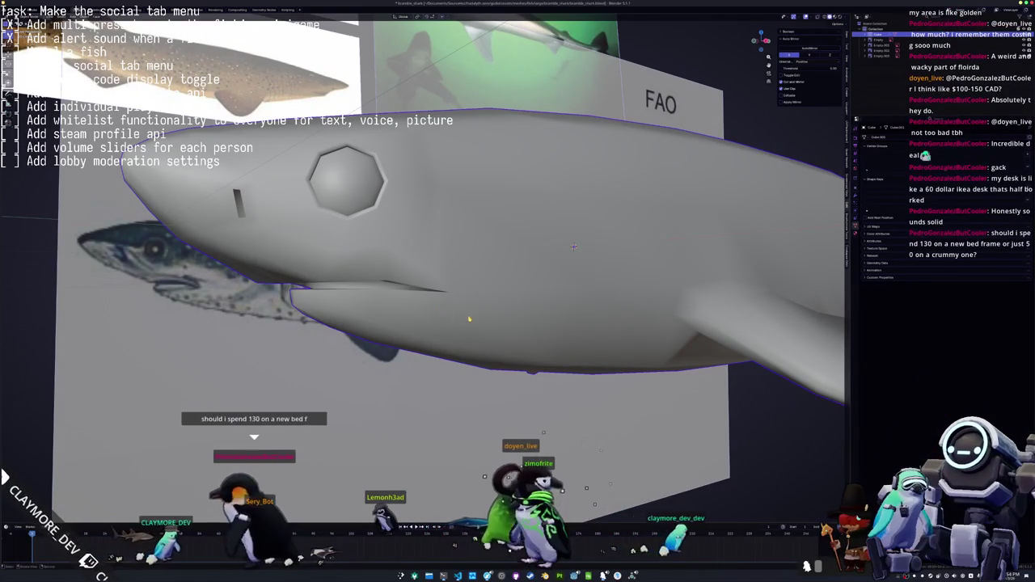
scroll(474, 319, down, 1)
scroll(481, 320, down, 1)
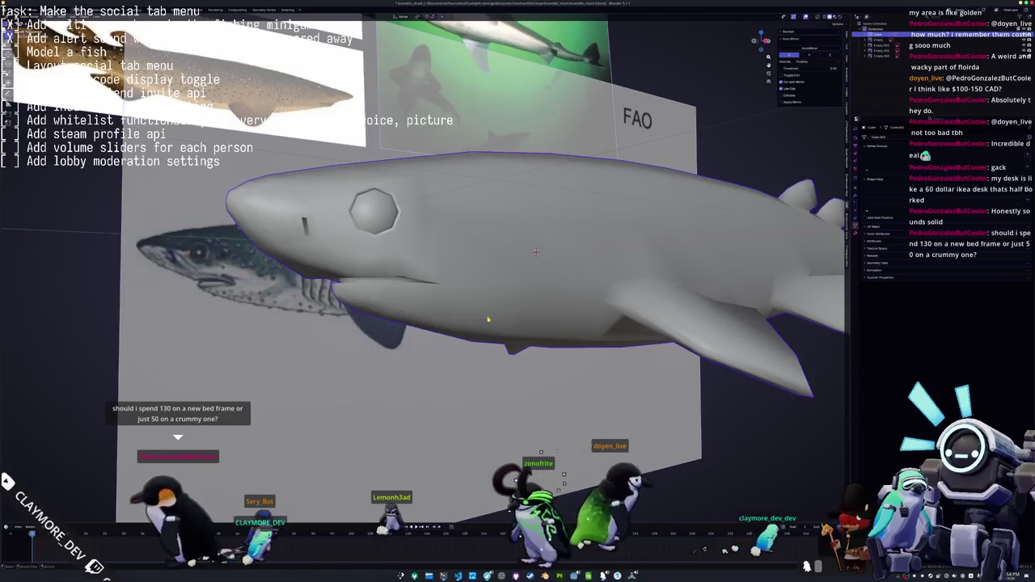
middle_drag(487, 320, 566, 291)
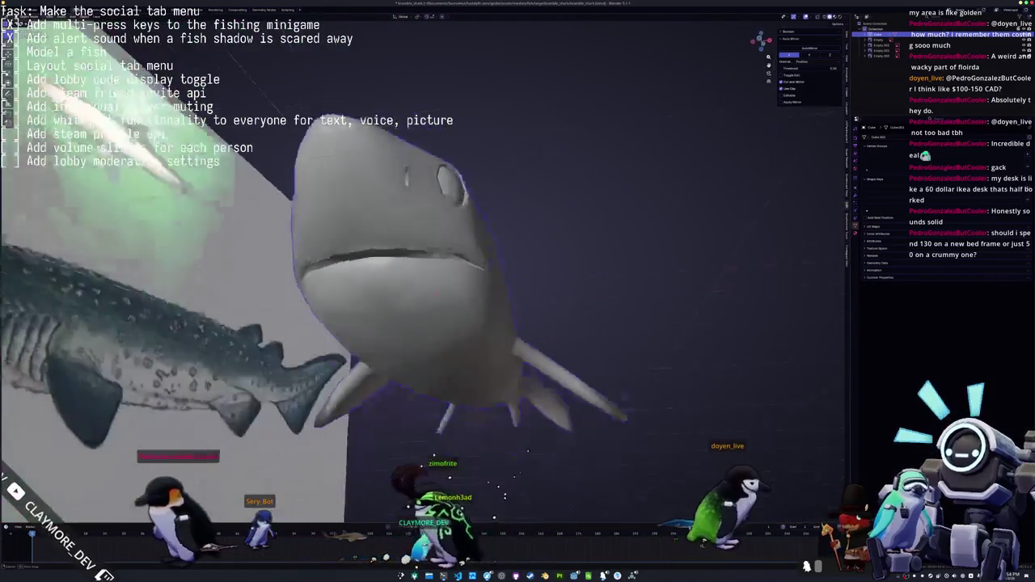
key(Tab)
middle_drag(527, 451, 485, 339)
scroll(479, 328, up, 2)
scroll(480, 327, up, 2)
mouse_move(515, 250)
middle_down()
mouse_move(600, 237)
mouse_move(492, 245)
middle_up()
scroll(600, 237, up, 2)
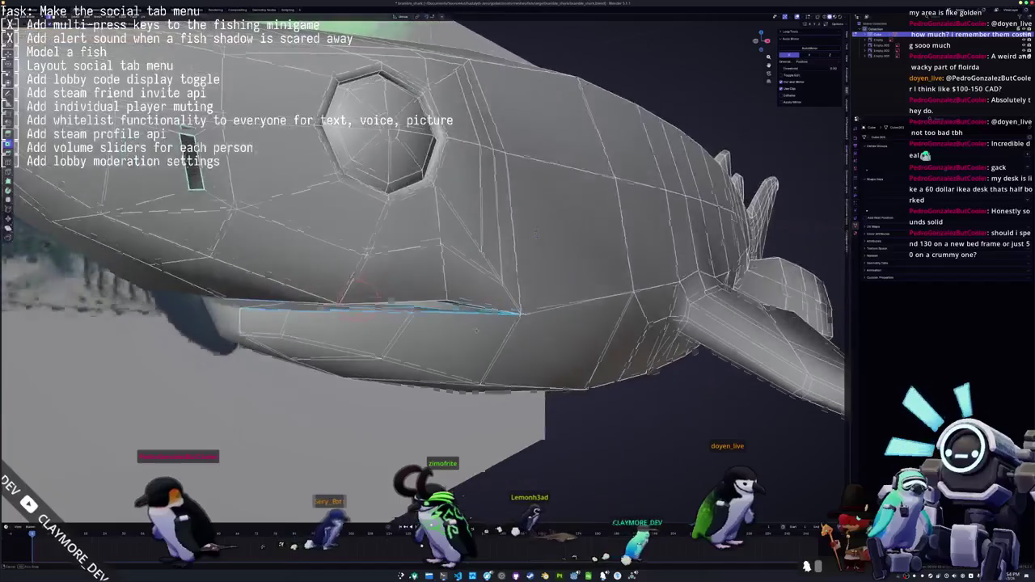
key(KP_3)
scroll(448, 259, up, 2)
scroll(448, 259, up, 2)
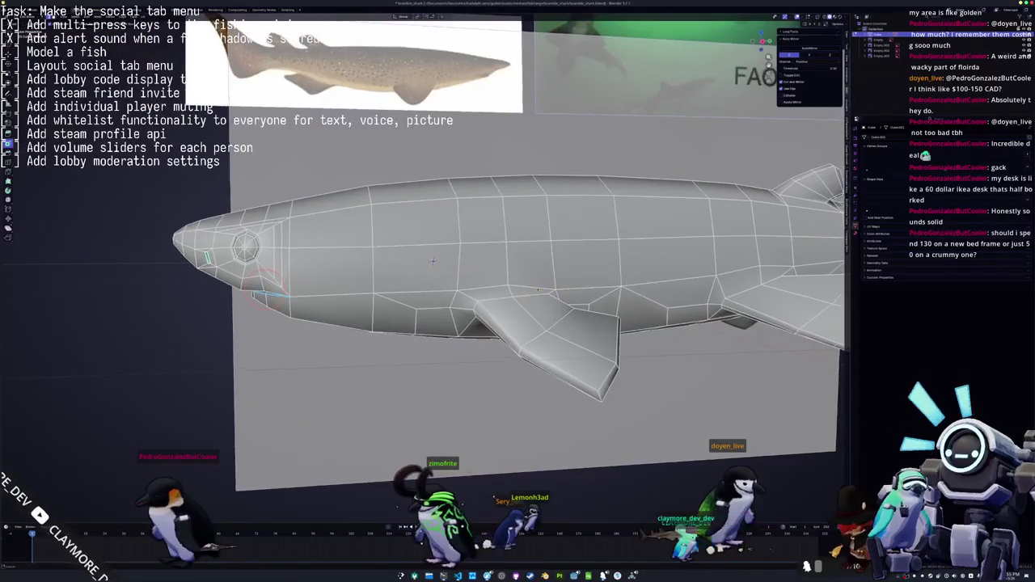
mouse_move(448, 260)
shift+middle_down()
mouse_move(252, 276)
mouse_move(437, 339)
mouse_move(403, 324)
shift+middle_up()
scroll(252, 276, down, 1)
scroll(251, 276, down, 1)
key(Tab)
scroll(271, 276, down, 1)
key(Tab)
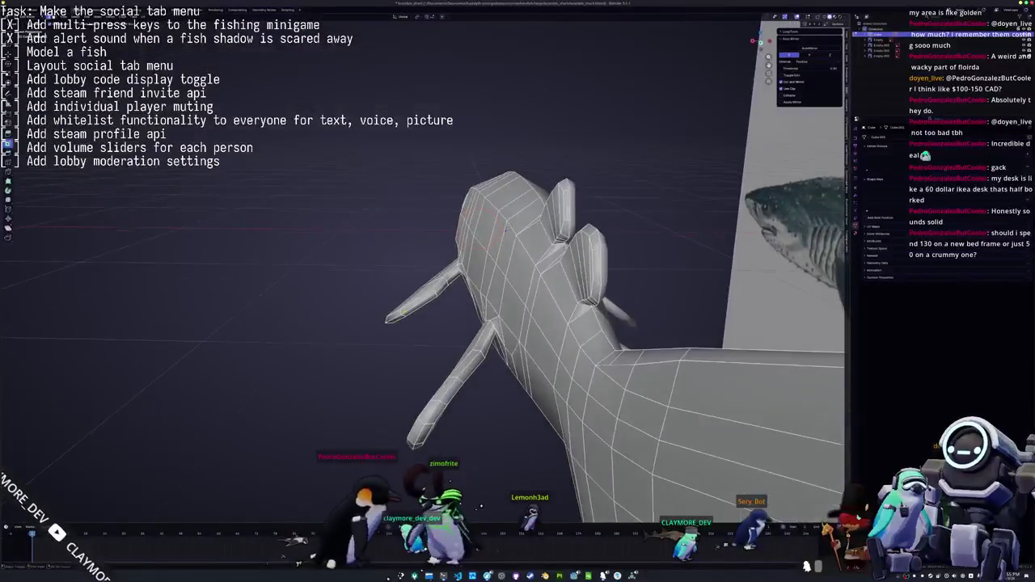
Inspect the tail and pectoral fins from several angles and re-enter Edit Mode
middle_drag(509, 201, 518, 215)
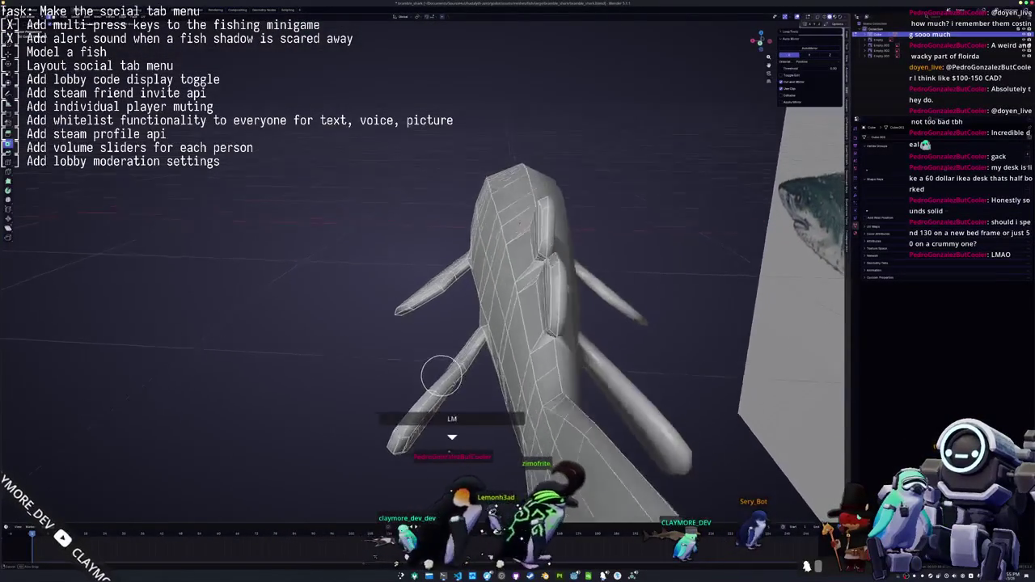
middle_drag(453, 377, 457, 333)
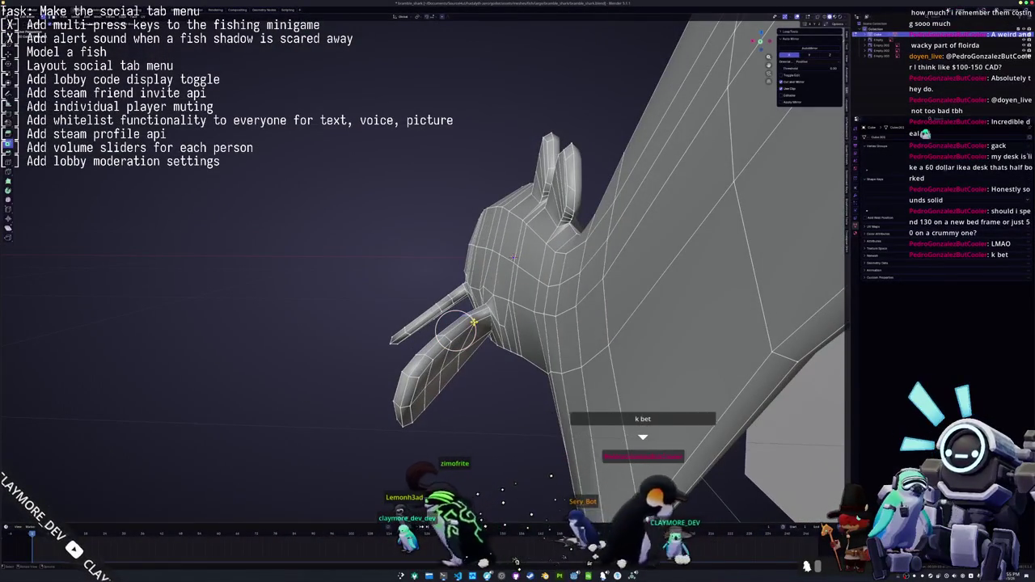
middle_drag(512, 257, 508, 195)
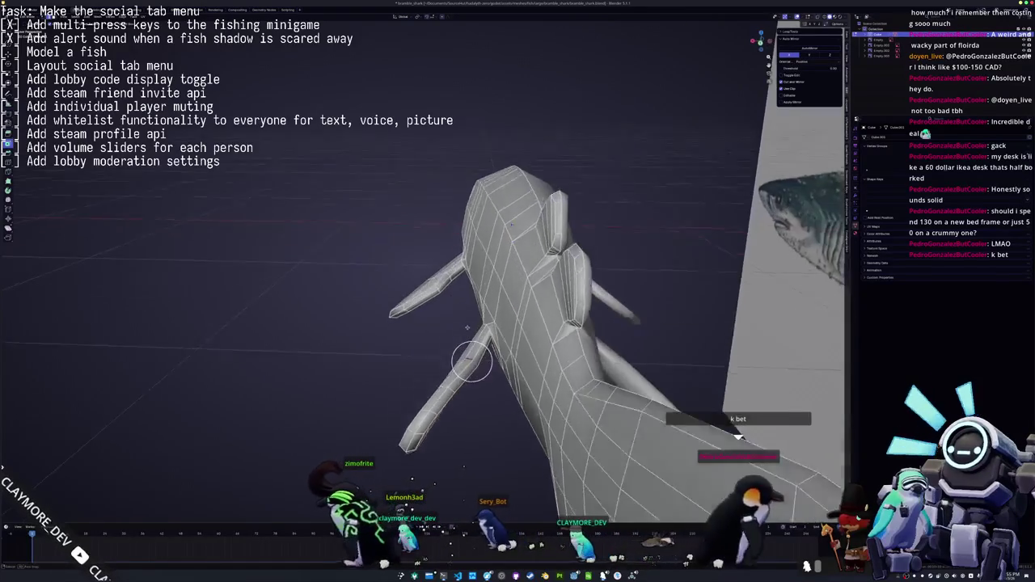
key(Tab)
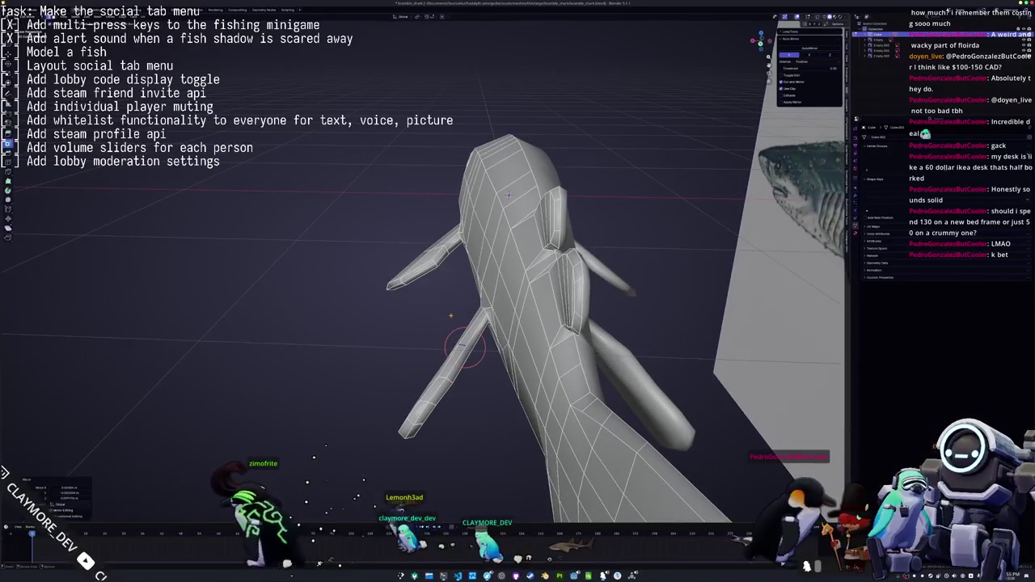
mouse_move(455, 319)
middle_down()
mouse_move(415, 369)
mouse_move(506, 349)
middle_up()
key(Tab)
Move the selected fin vertex along the global X axis
key(g)
mouse_move(448, 285)
middle_down()
mouse_move(466, 241)
mouse_move(431, 394)
mouse_move(284, 401)
middle_up()
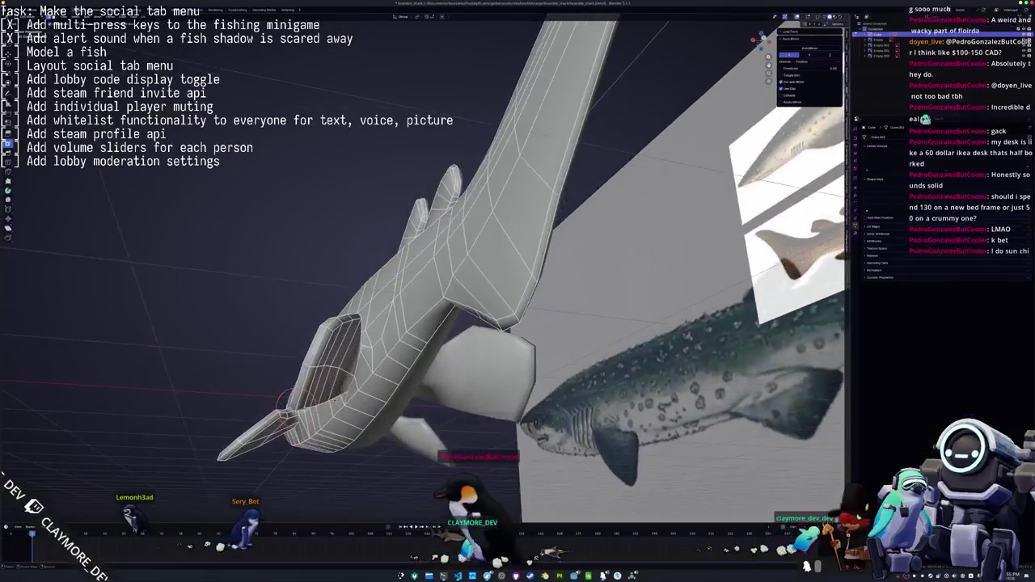
scroll(284, 400, up, 5)
middle_drag(284, 400, 453, 207)
key(x)
click(459, 265)
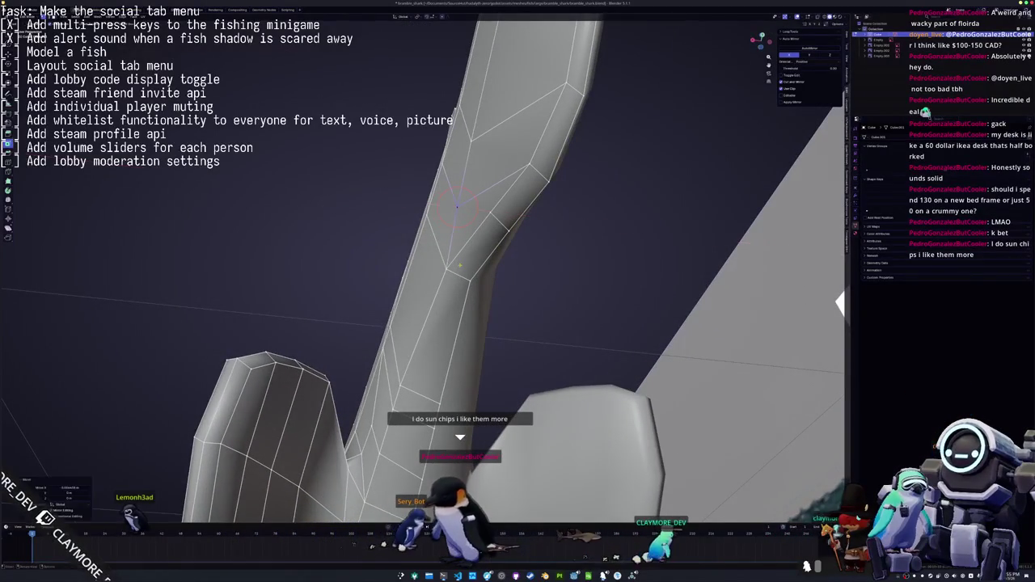
scroll(490, 213, down, 4)
mouse_move(491, 213)
middle_down()
mouse_move(482, 386)
mouse_move(432, 402)
mouse_move(427, 193)
middle_up()
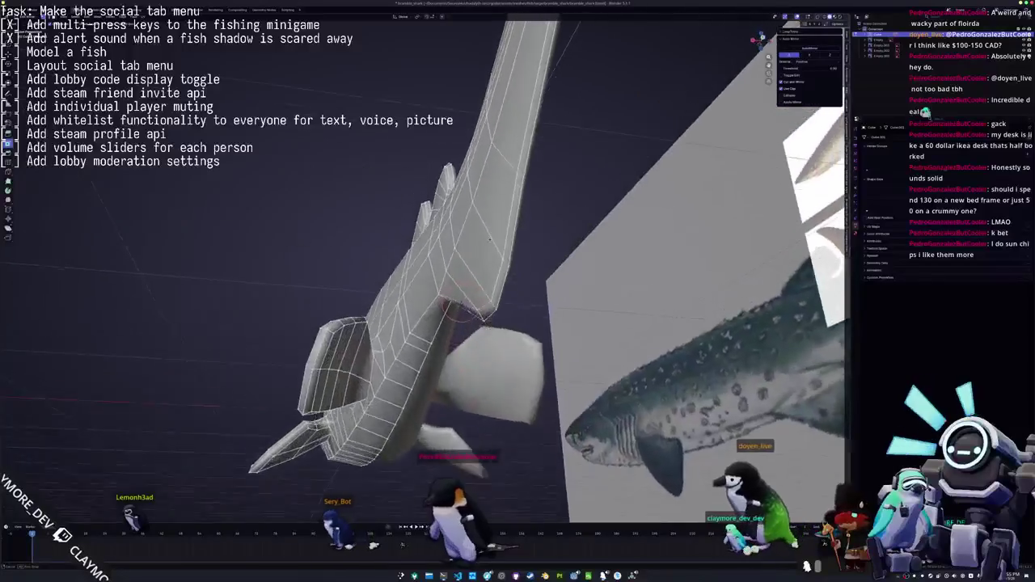
Mark the chosen fin-root edge as sharp
middle_drag(480, 214, 482, 479)
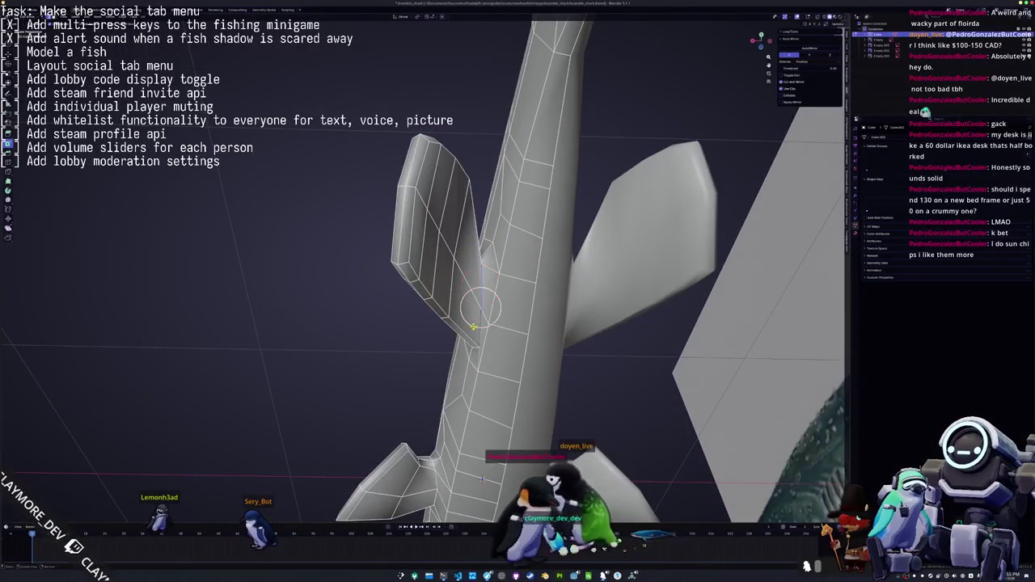
middle_drag(481, 479, 494, 332)
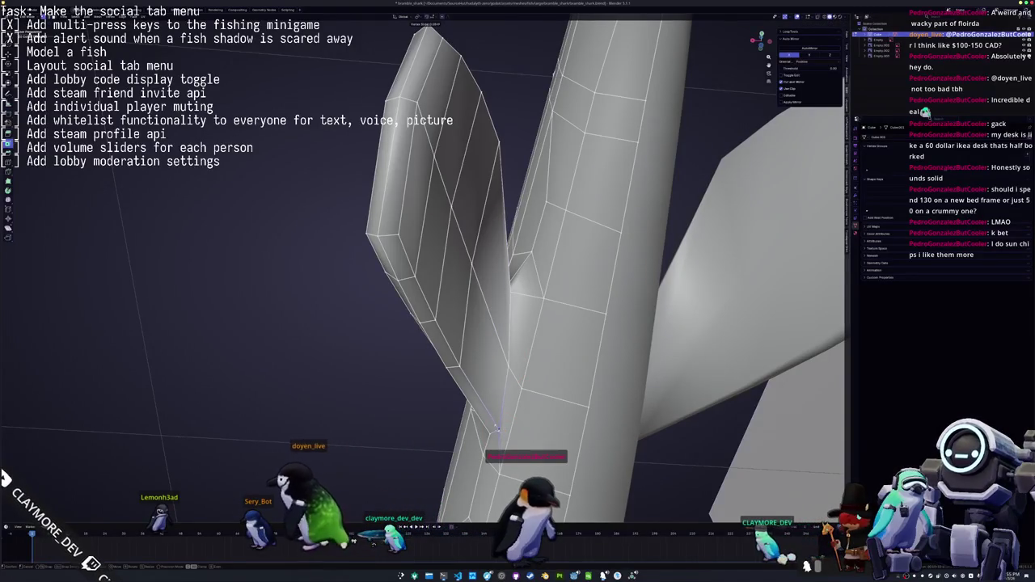
middle_drag(496, 393, 631, 357)
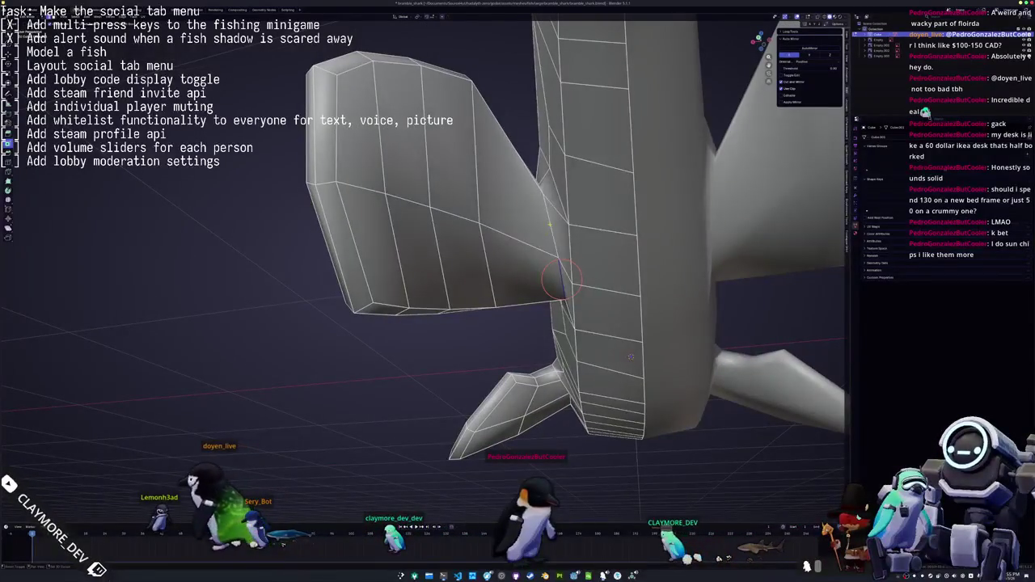
right_click(549, 229)
click(549, 229)
Adjust the Edge Bevel Weight on the fin edge
middle_drag(548, 229, 551, 199)
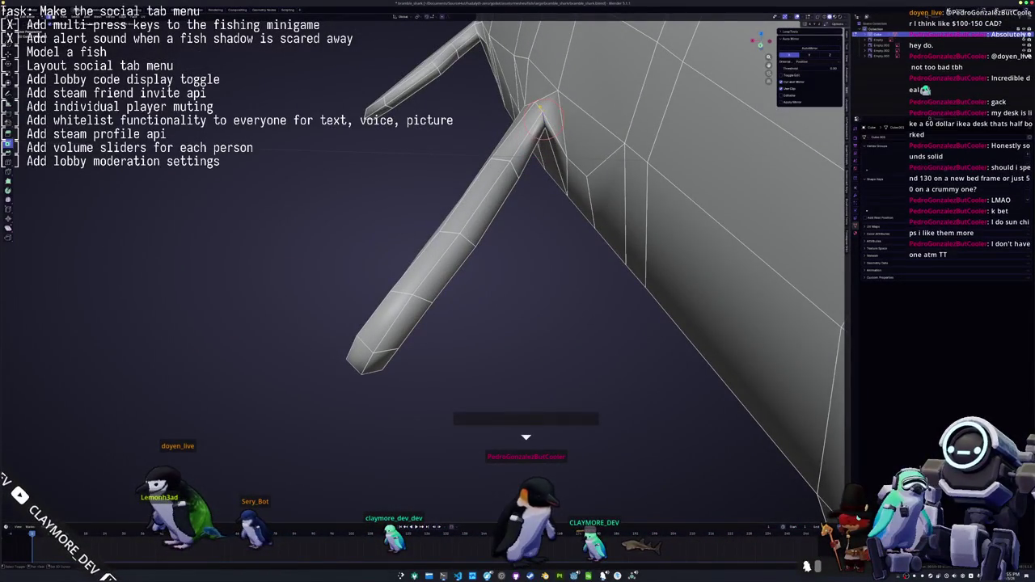
right_click(539, 106)
click(540, 106)
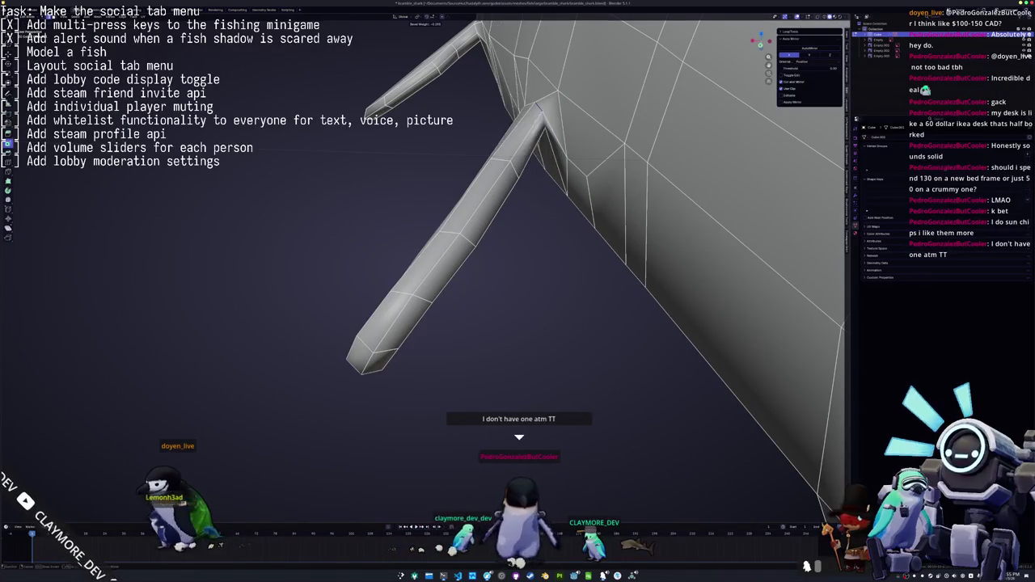
click(537, 106)
right_click(539, 109)
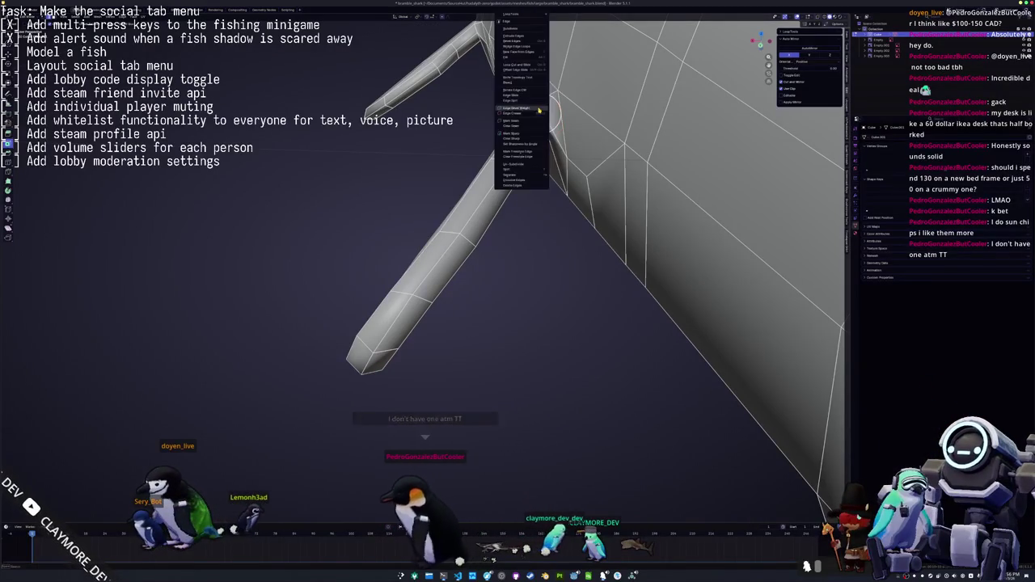
Dismiss the edge menu and orbit around the shark fin, briefly leaving and re-entering Edit Mode
click(527, 135)
middle_drag(526, 135, 525, 246)
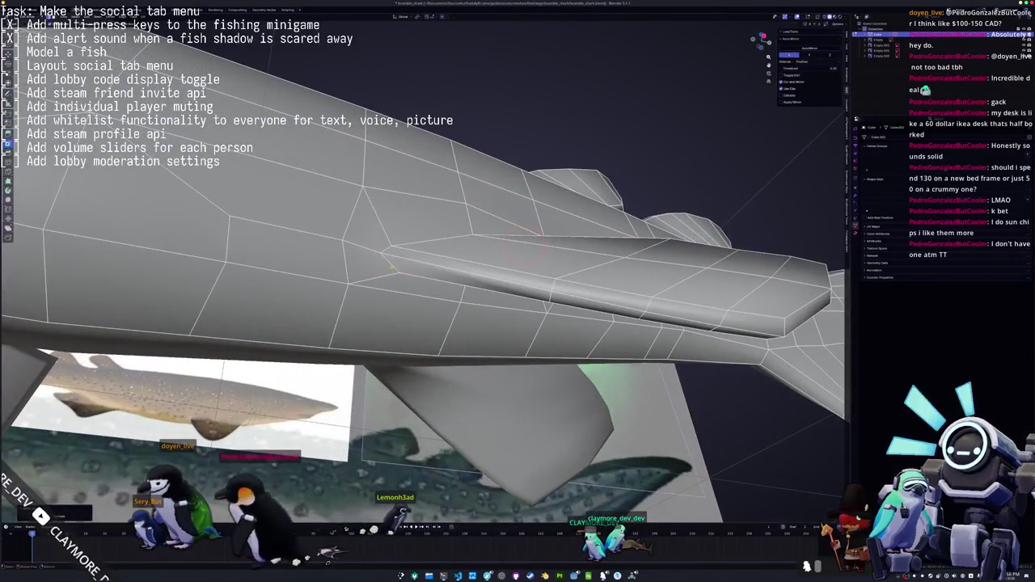
click(390, 262)
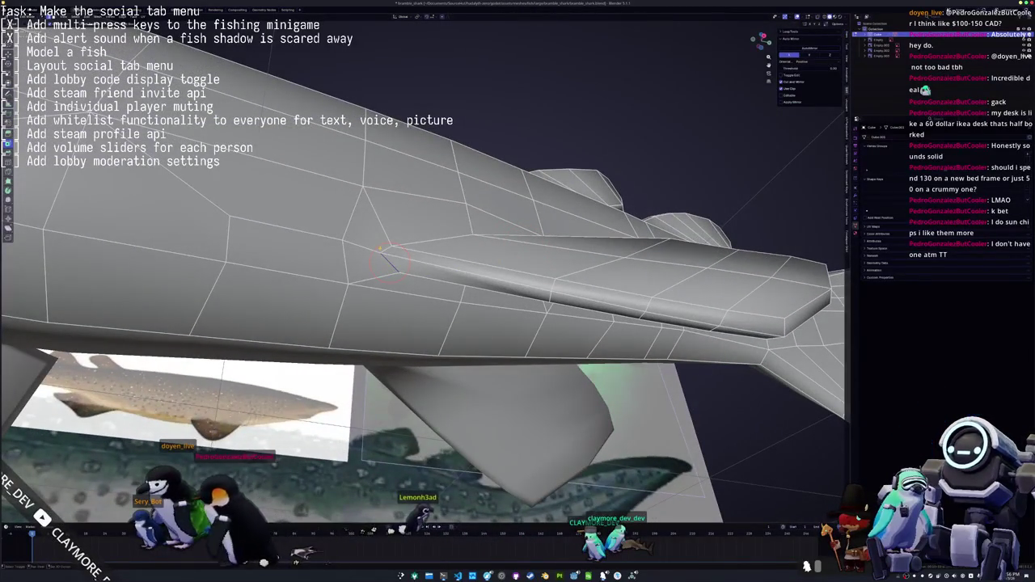
key(Tab)
scroll(439, 253, down, 5)
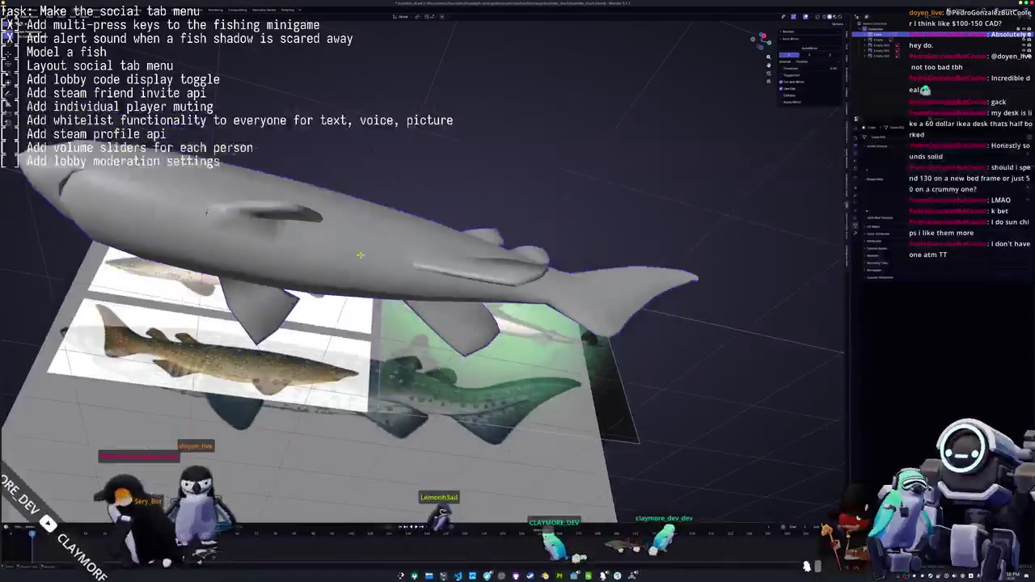
scroll(439, 253, up, 3)
key(Tab)
scroll(319, 180, up, 2)
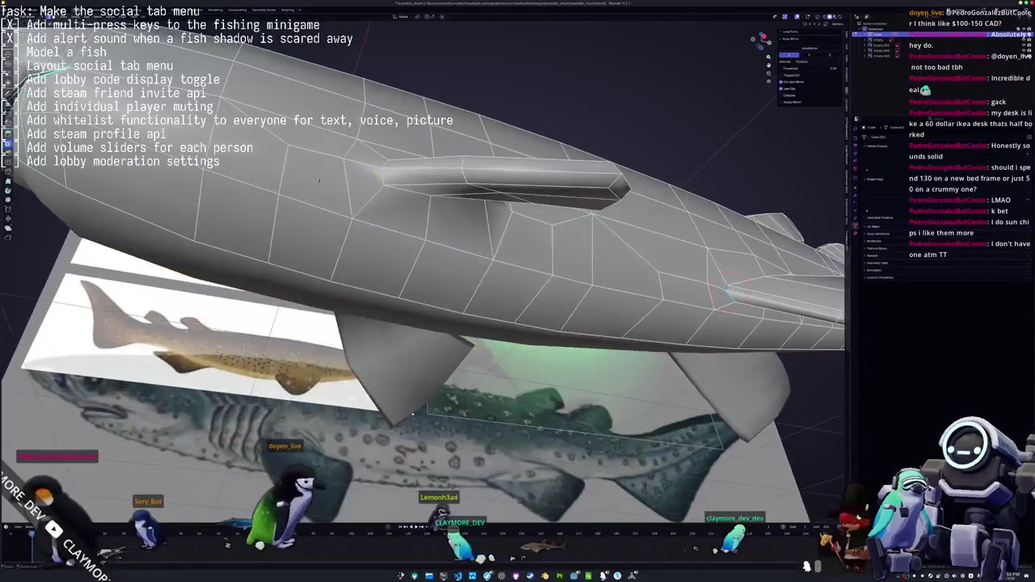
Orbit for close-ups of the fin and the shark's underside, then return to Object Mode
middle_drag(419, 195, 325, 241)
right_click(376, 226)
middle_drag(376, 227, 453, 186)
middle_drag(437, 235, 453, 247)
right_click(312, 187)
scroll(312, 187, down, 5)
key(Tab)
mouse_move(311, 188)
middle_down()
mouse_move(481, 244)
mouse_move(615, 223)
mouse_move(501, 267)
mouse_move(497, 243)
mouse_move(493, 308)
mouse_move(477, 308)
mouse_move(555, 341)
middle_up()
Zoom out to the whole shark beside its reference image and finish in Object Mode
key(Tab)
scroll(639, 217, up, 4)
scroll(651, 215, up, 2)
scroll(466, 291, up, 2)
key(Tab)
scroll(474, 309, up, 3)
scroll(475, 309, up, 2)
scroll(475, 308, down, 3)
key(Tab)
middle_drag(433, 263, 479, 310)
key(Tab)
scroll(475, 308, down, 5)
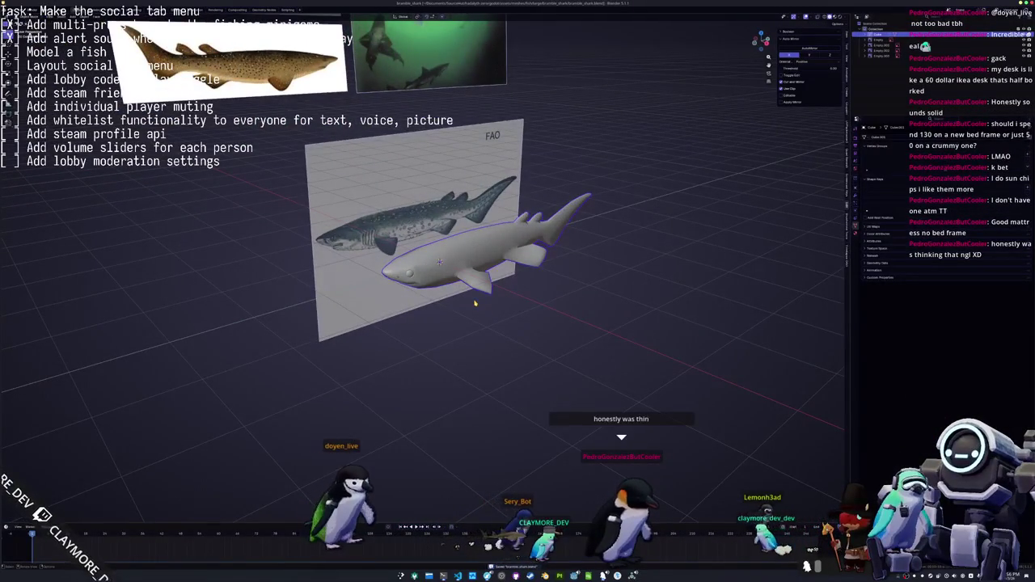
In Edit Mode's side view, add edge loops across the body behind the head
scroll(474, 303, up, 2)
key(Tab)
key(KP_3)
scroll(479, 281, up, 3)
scroll(479, 280, up, 2)
scroll(479, 280, up, 1)
scroll(501, 257, up, 4)
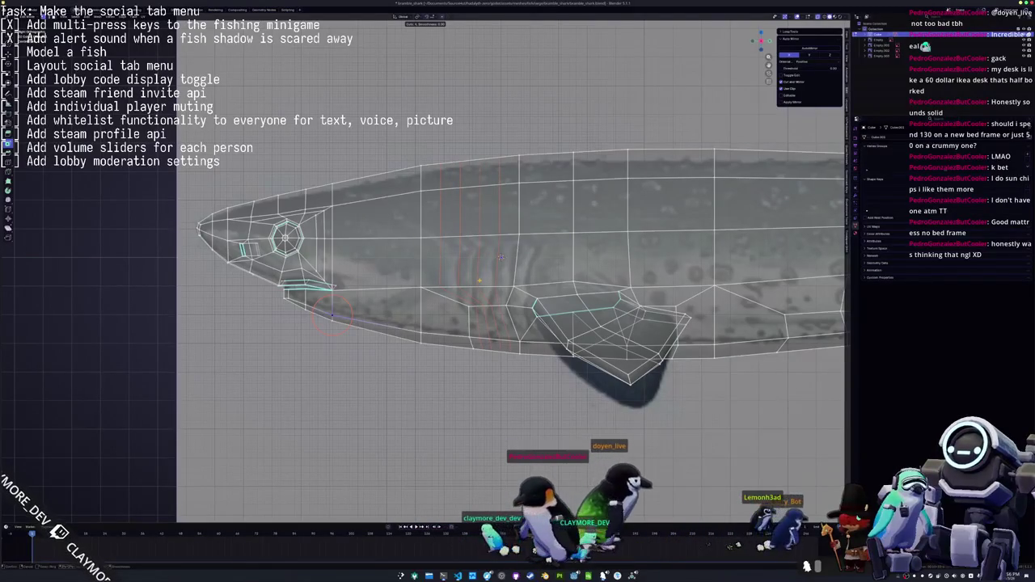
scroll(501, 258, down, 1)
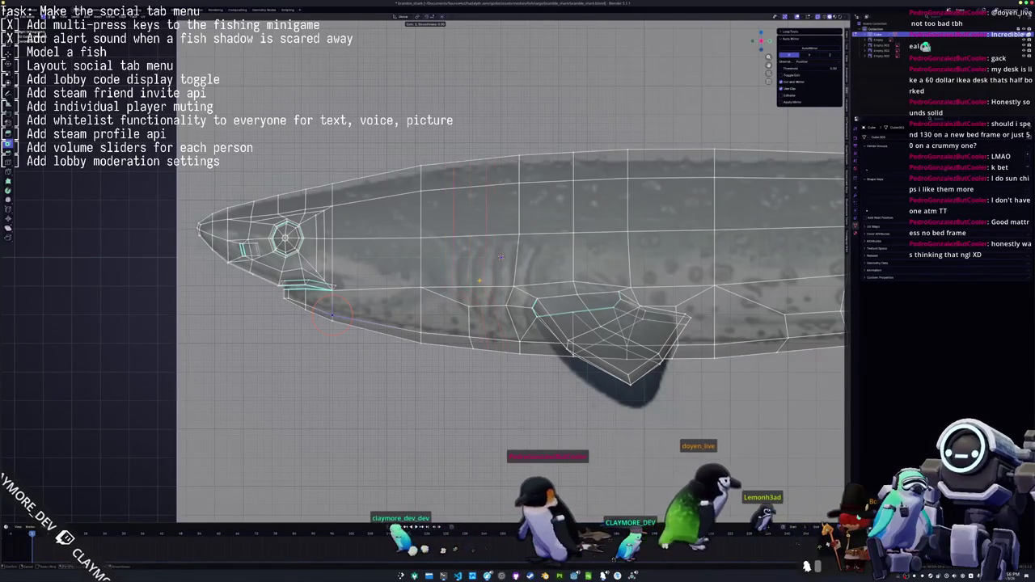
click(502, 257)
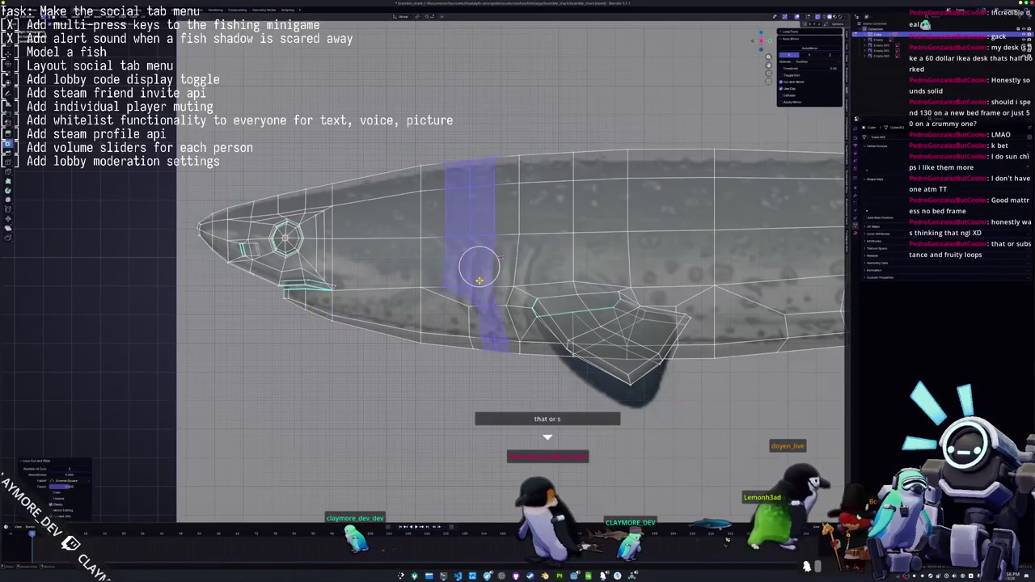
scroll(502, 243, up, 1)
scroll(503, 228, up, 1)
Slide the new vertical loop and a body vertex slightly rearward to follow the reference gills
key(c)
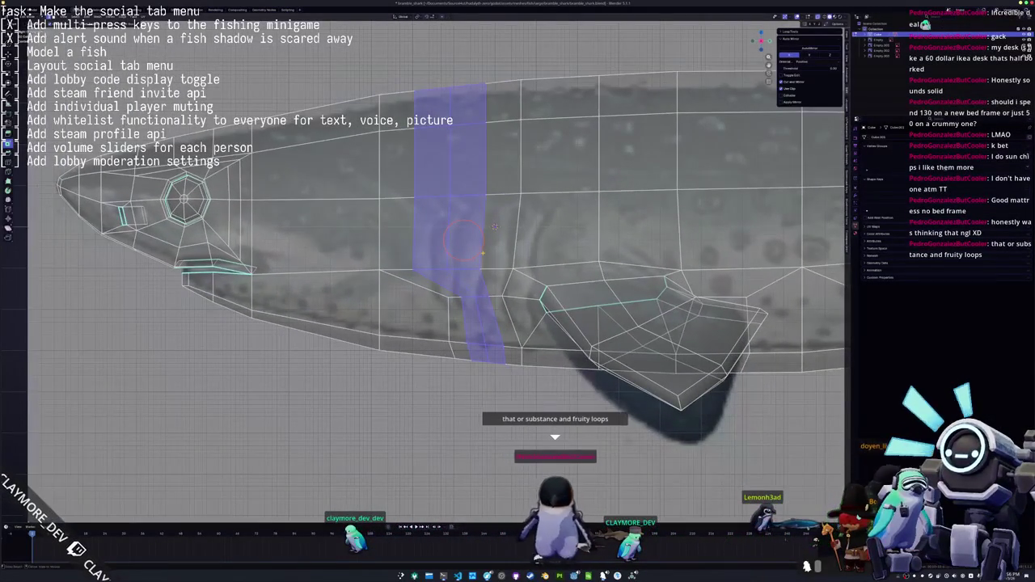
scroll(503, 232, up, 1)
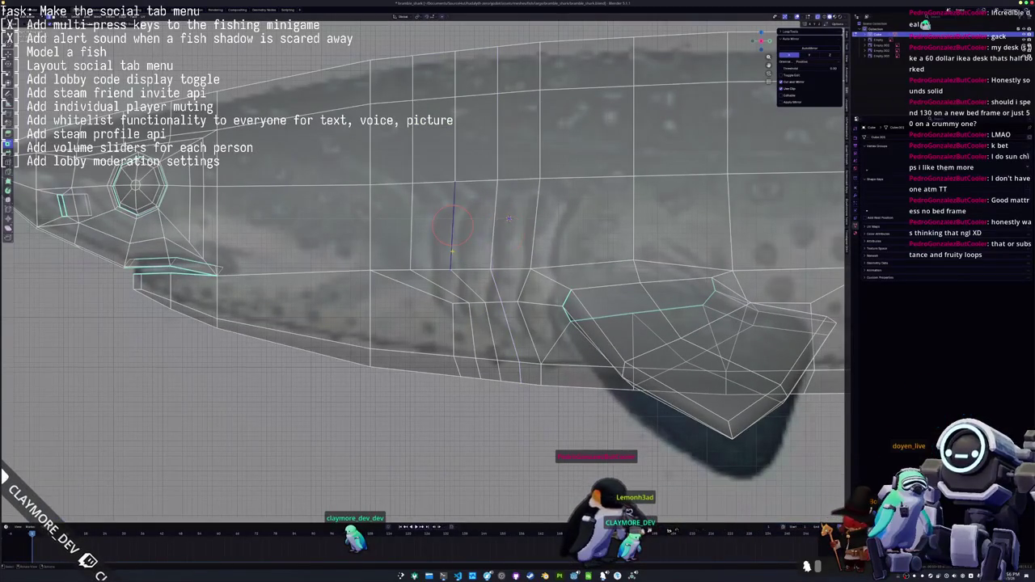
key(g)
key(g)
click(509, 218)
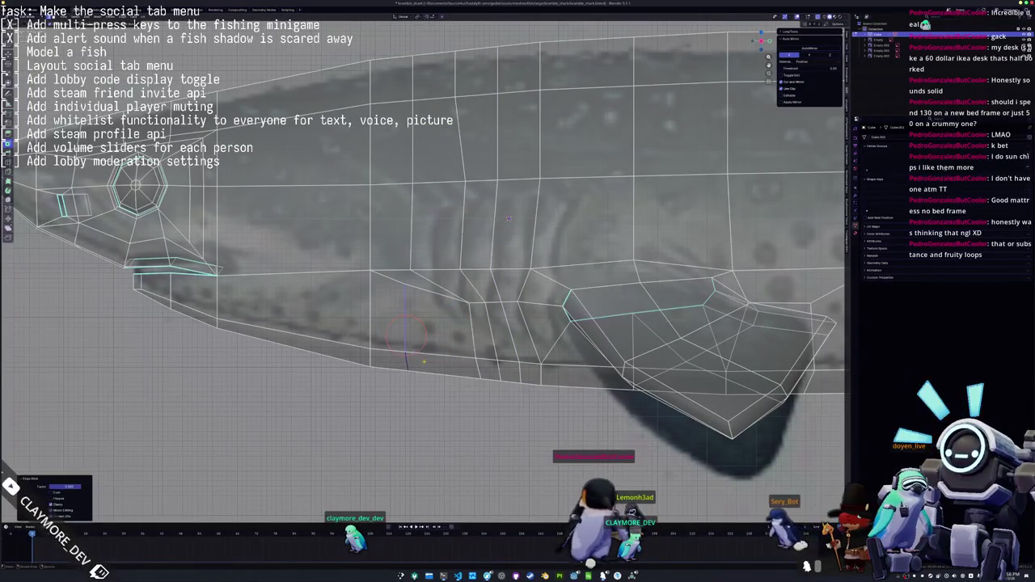
key(shift+v)
click(406, 301)
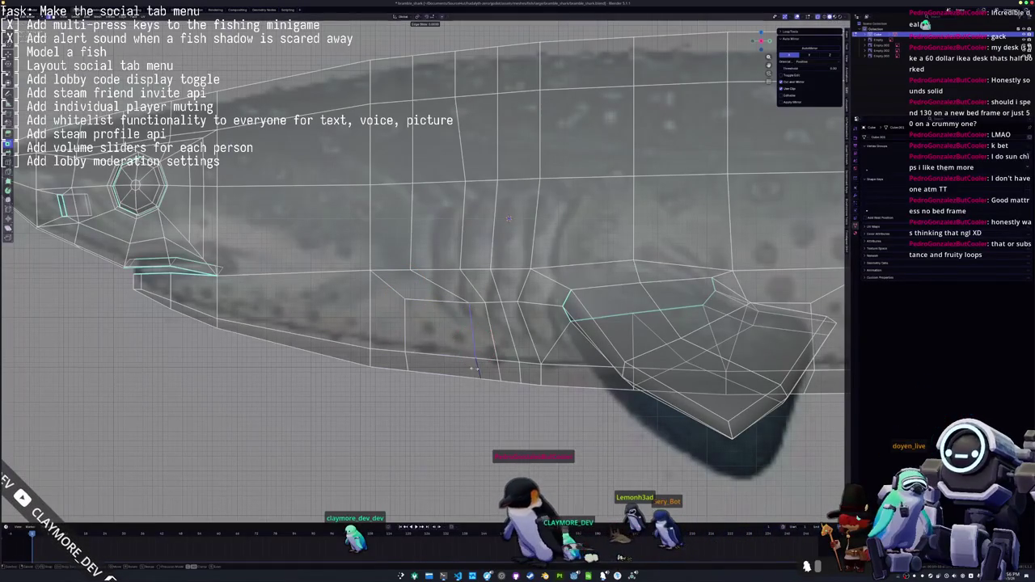
click(451, 370)
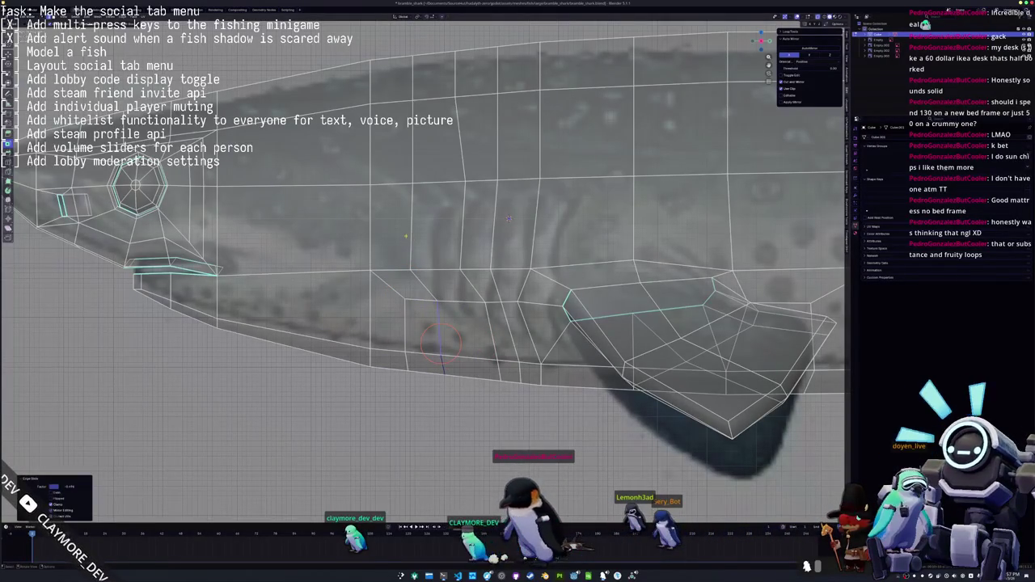
key(g)
key(g)
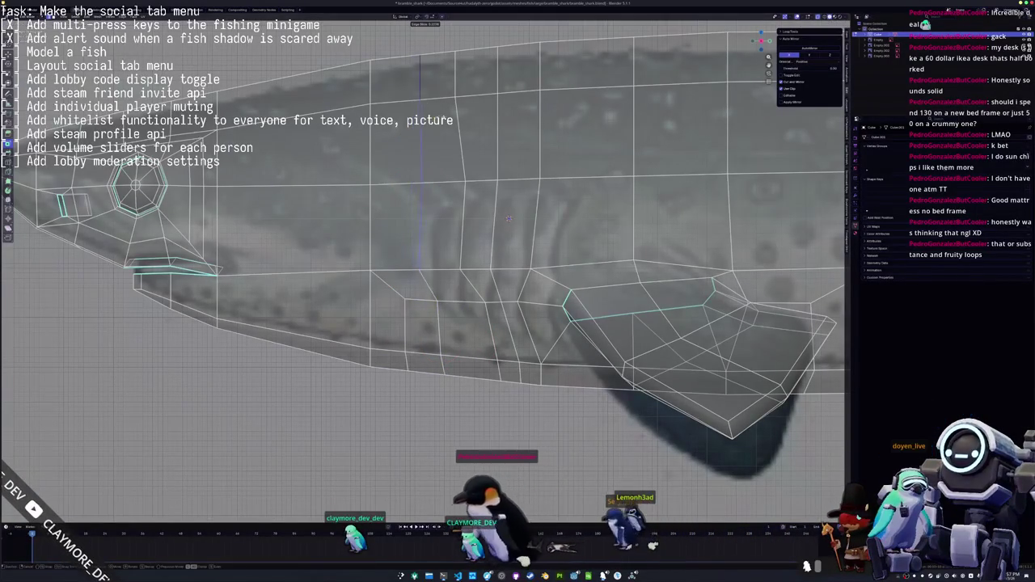
click(499, 368)
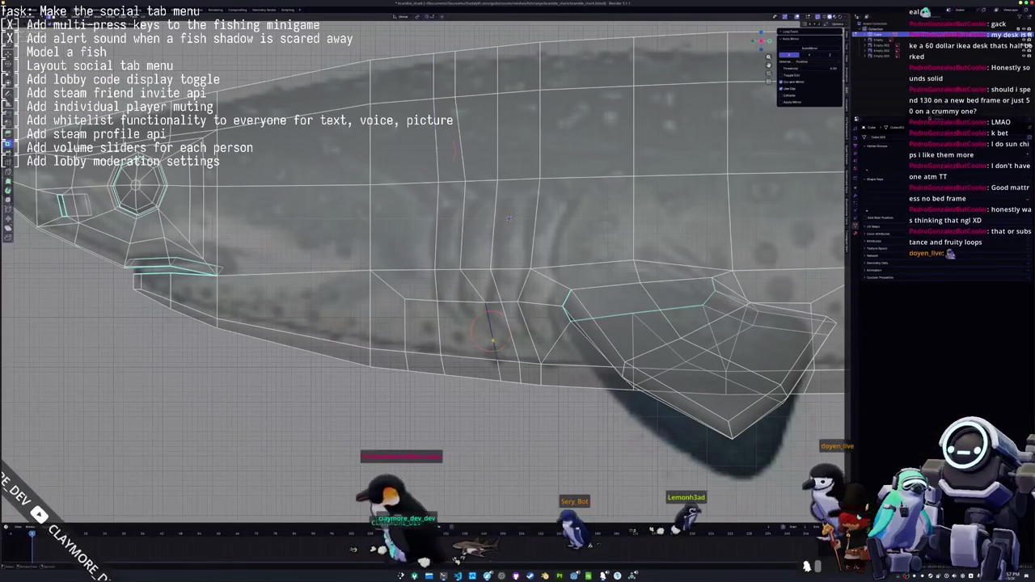
shift+right_click(480, 371)
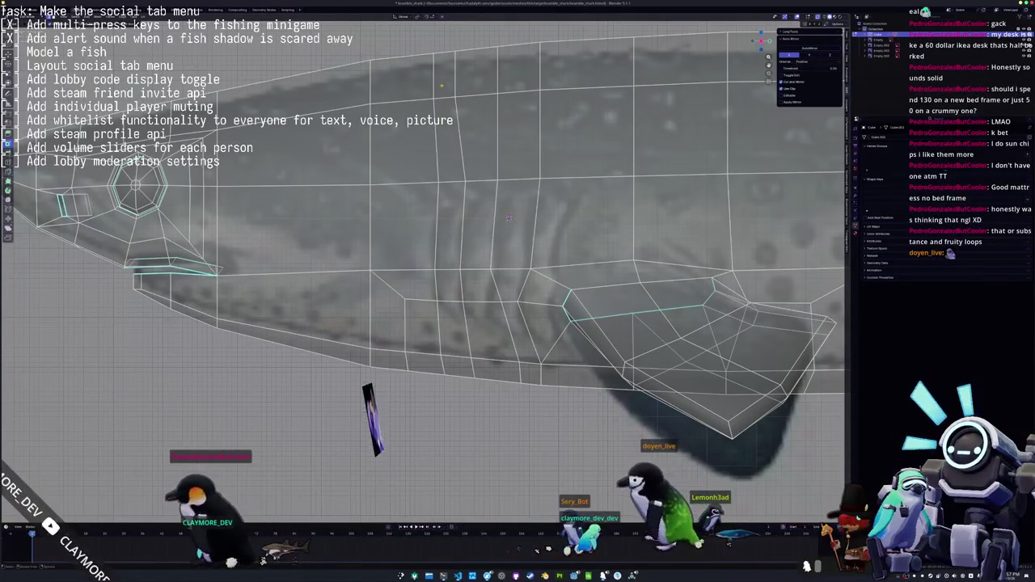
Slide an upper edge, then place the 3D cursor on the lower body edge near the belly
key(ctrl+r)
click(485, 71)
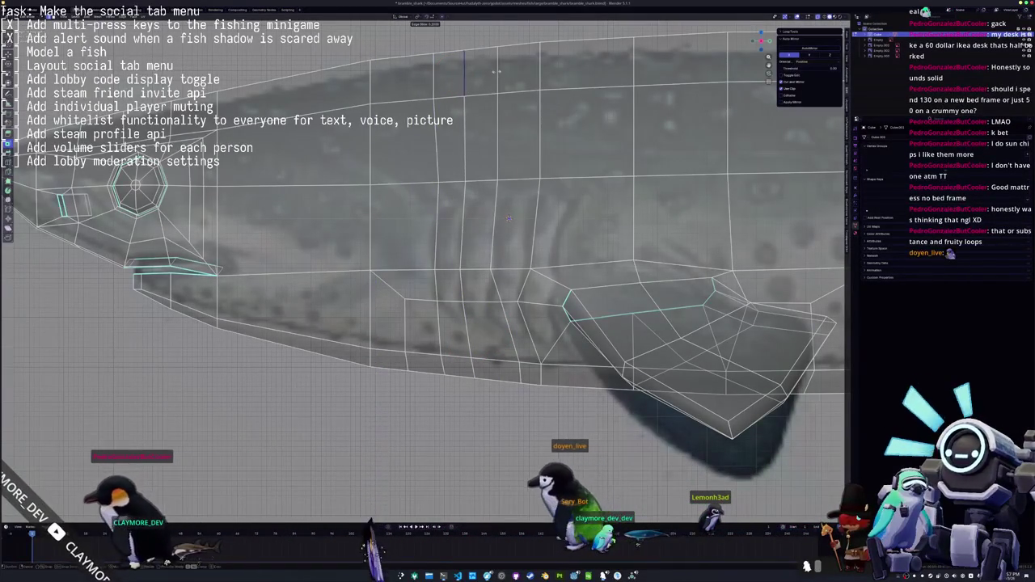
click(497, 72)
shift+right_click(436, 73)
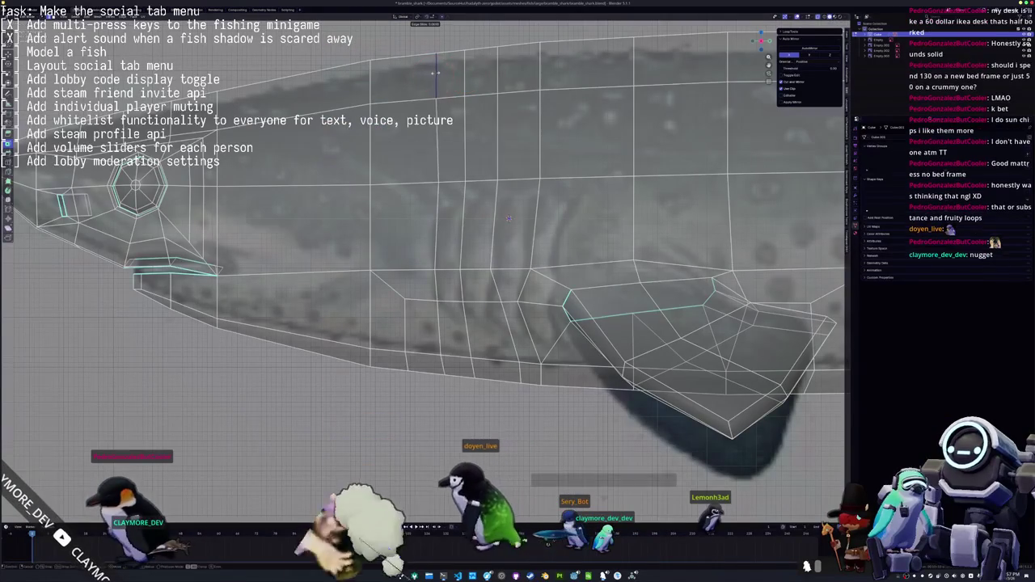
shift+middle_drag(520, 373, 470, 351)
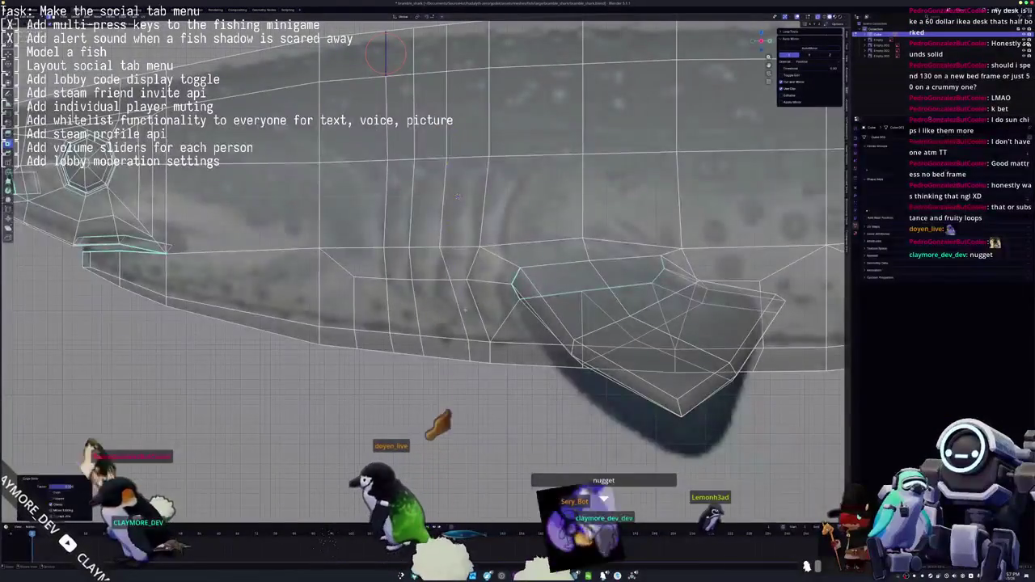
shift+right_click(450, 353)
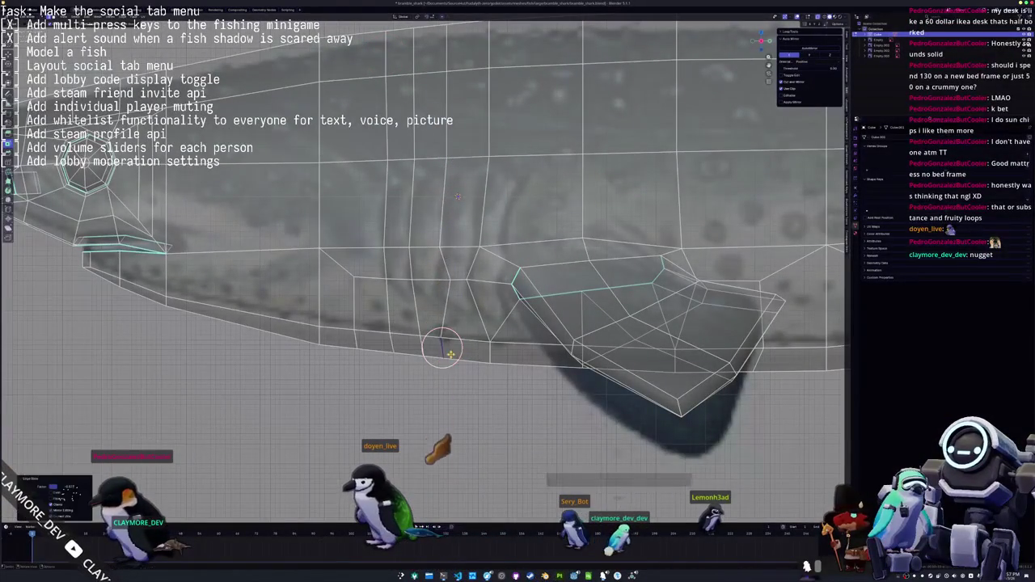
key(g)
key(g)
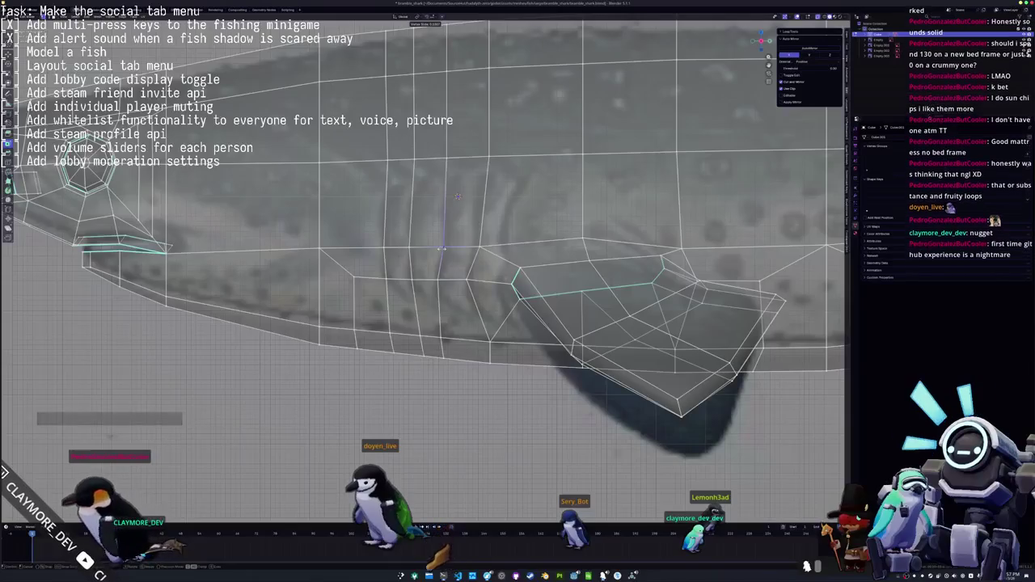
Confirm the belly edge slide, then slide a gill vertex and the vertical gill edge slightly left
click(438, 248)
shift+middle_drag(440, 242, 434, 229)
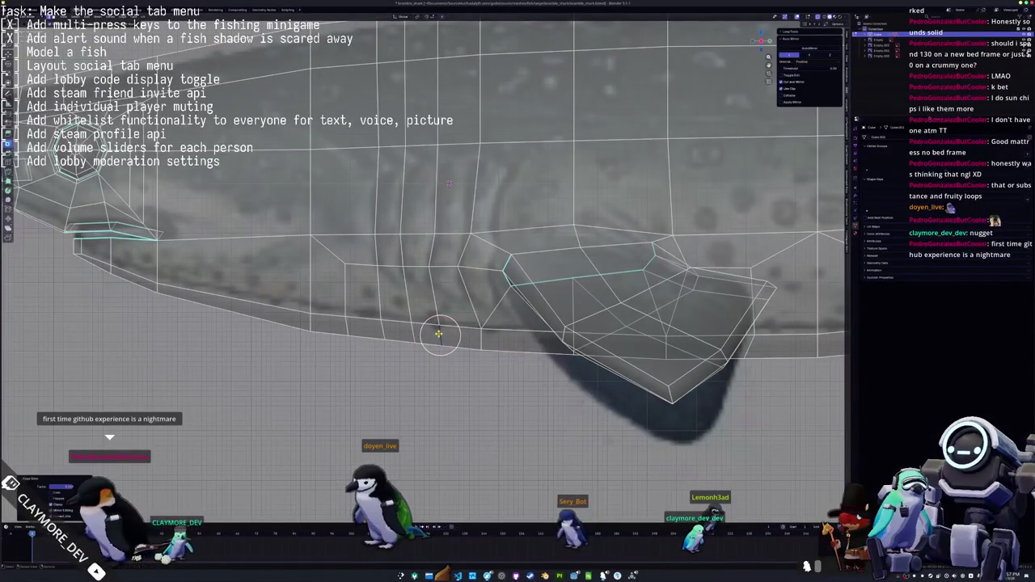
shift+middle_drag(480, 275, 471, 303)
key(g)
key(g)
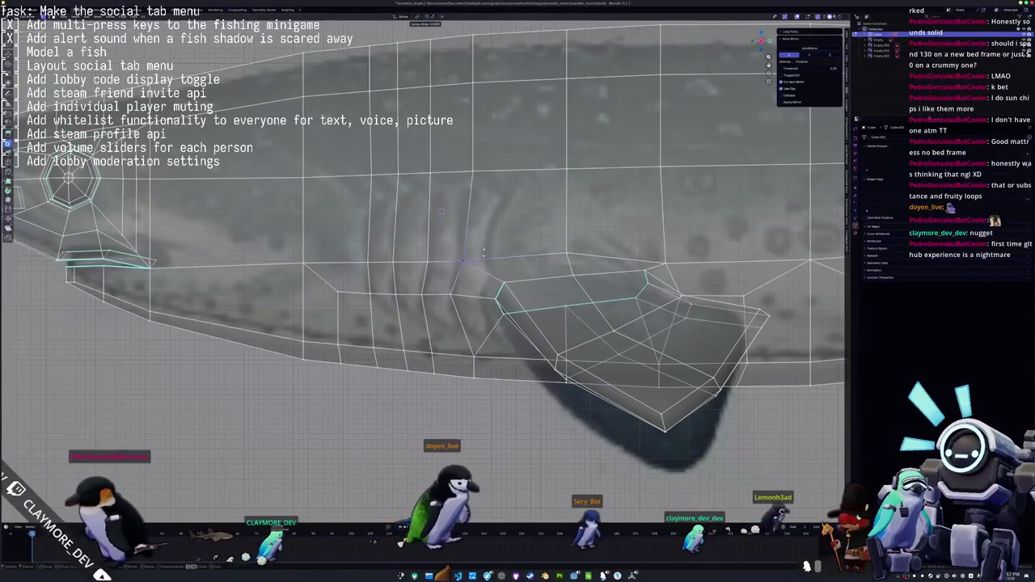
click(481, 252)
shift+middle_drag(473, 133, 470, 164)
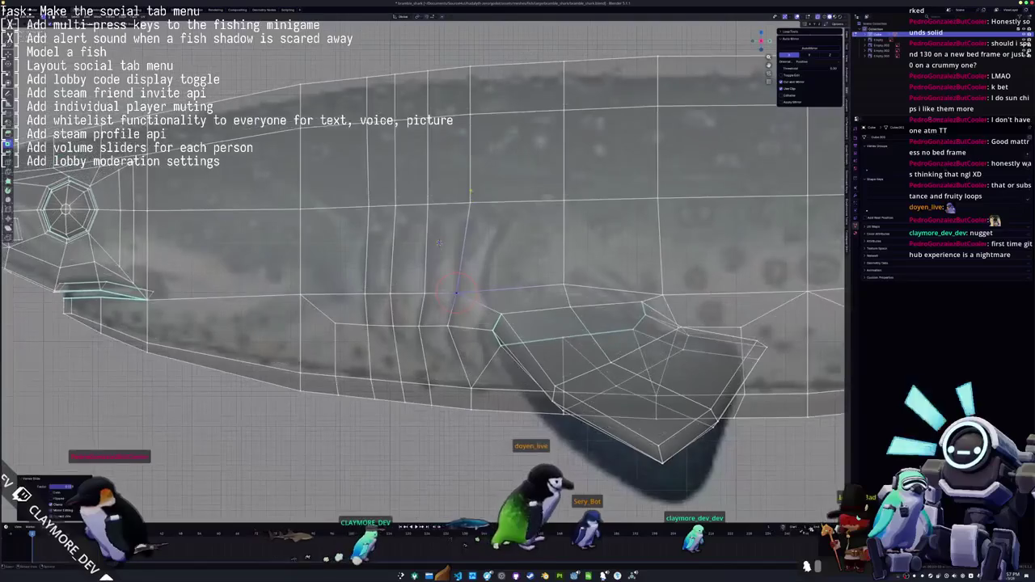
key(g)
key(g)
click(467, 158)
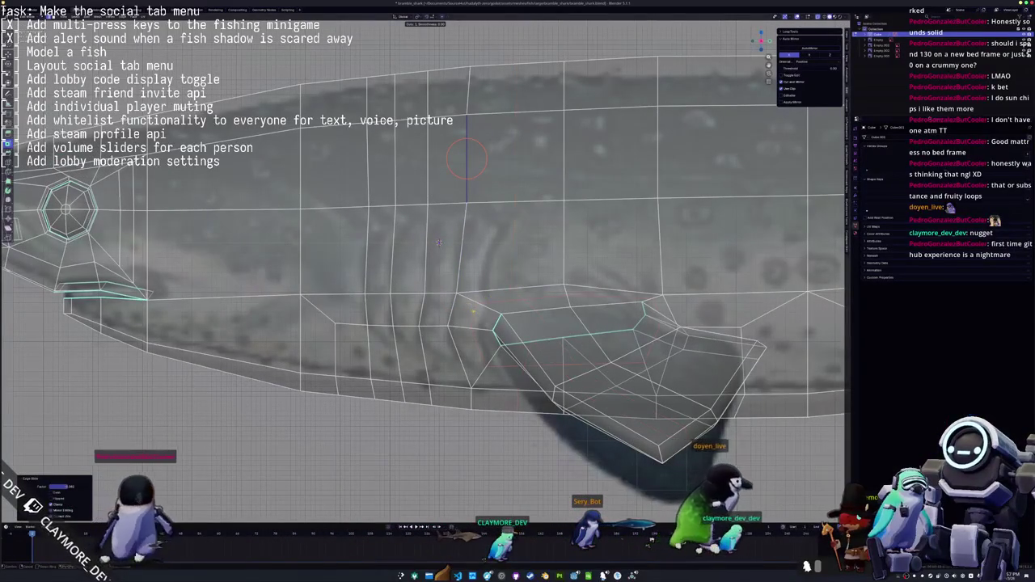
Slide the lower vertex near the pectoral fin along its edge to line up with the gill slits
key(g)
key(g)
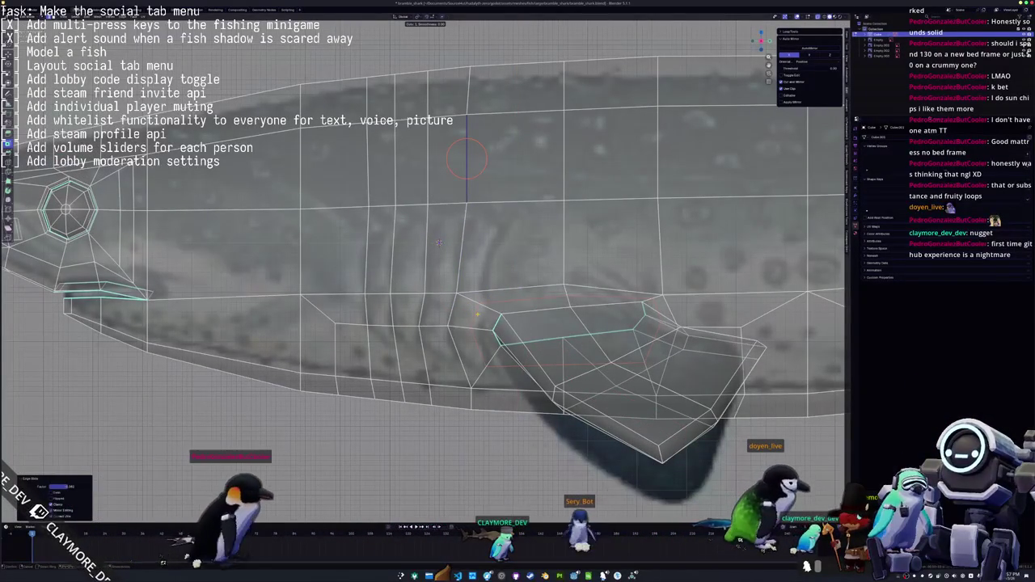
right_click(466, 157)
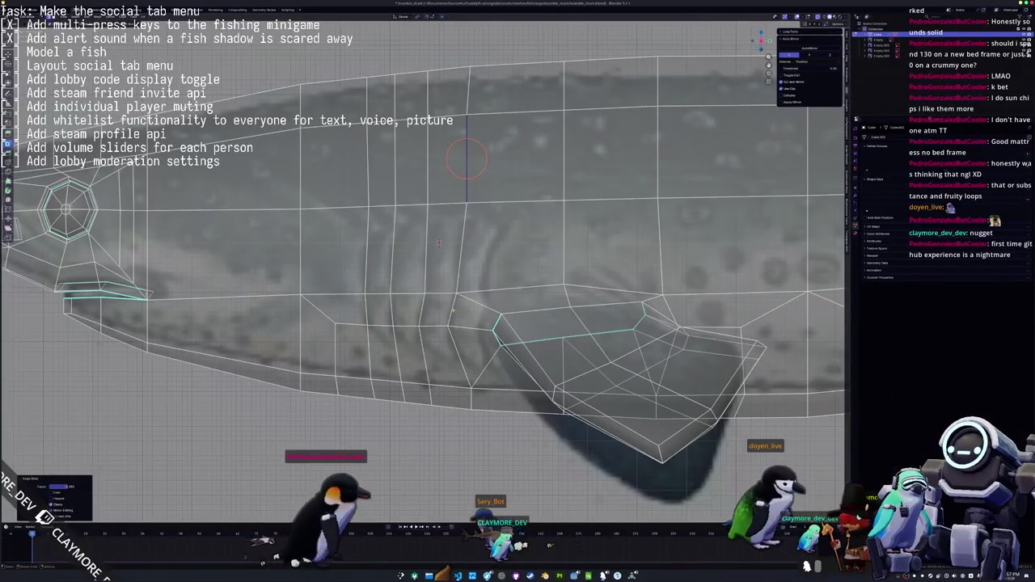
click(459, 332)
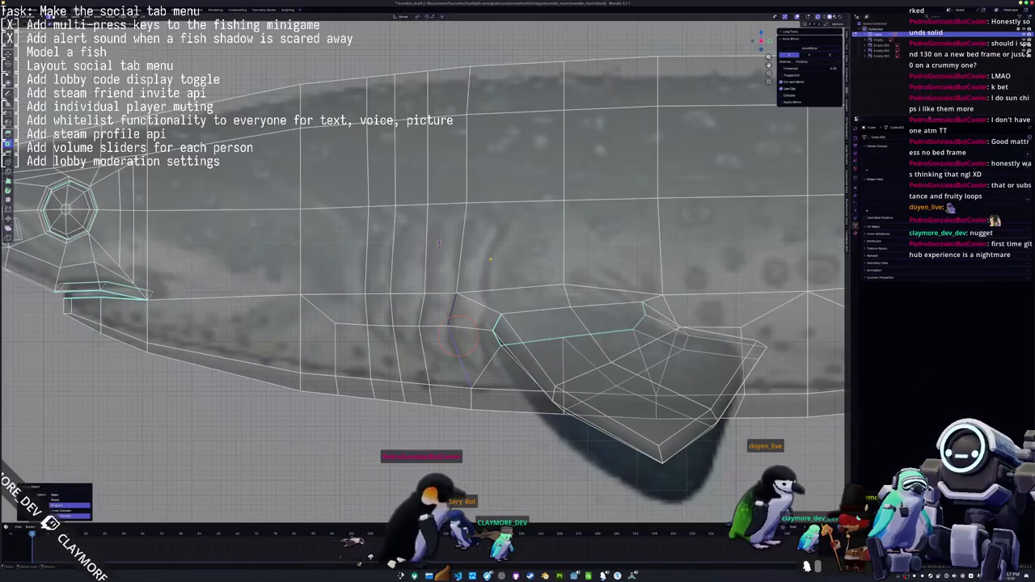
key(g)
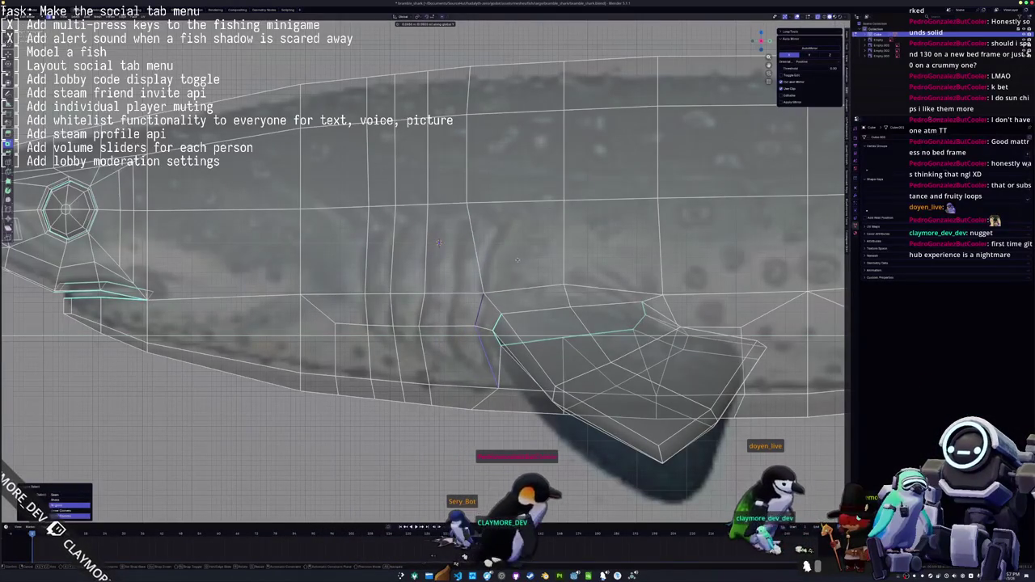
key(g)
click(438, 241)
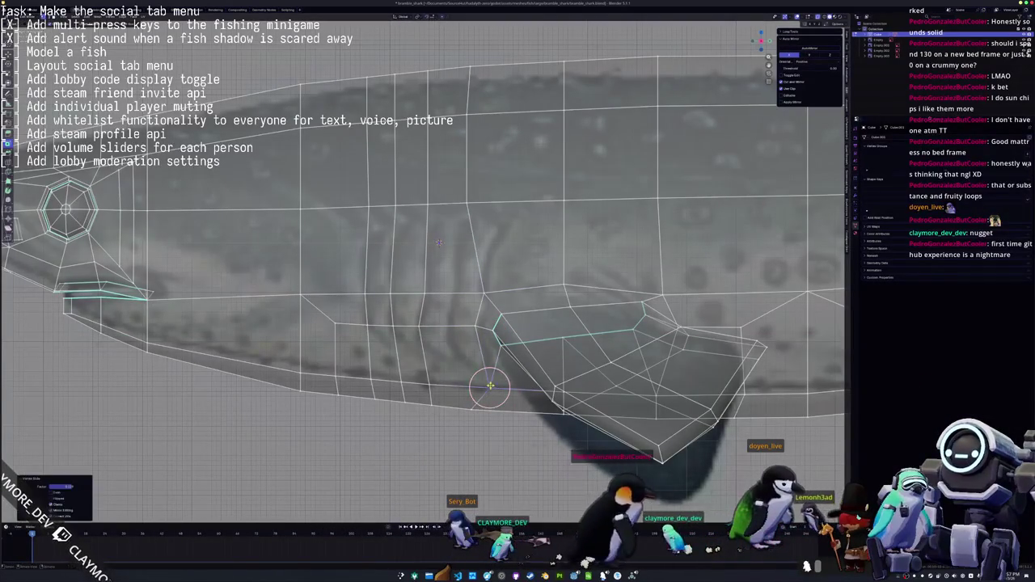
key(g)
click(438, 241)
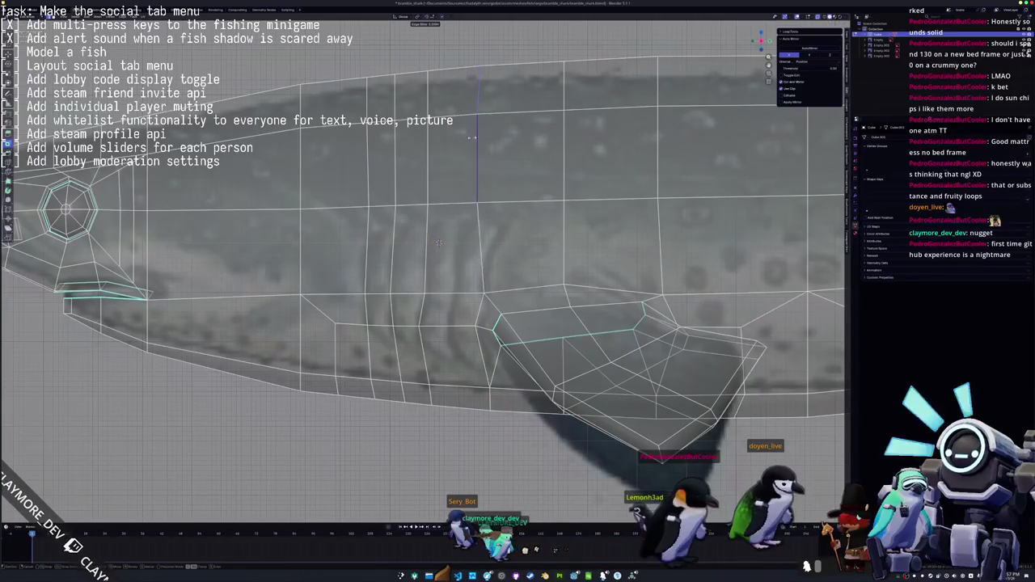
click(483, 137)
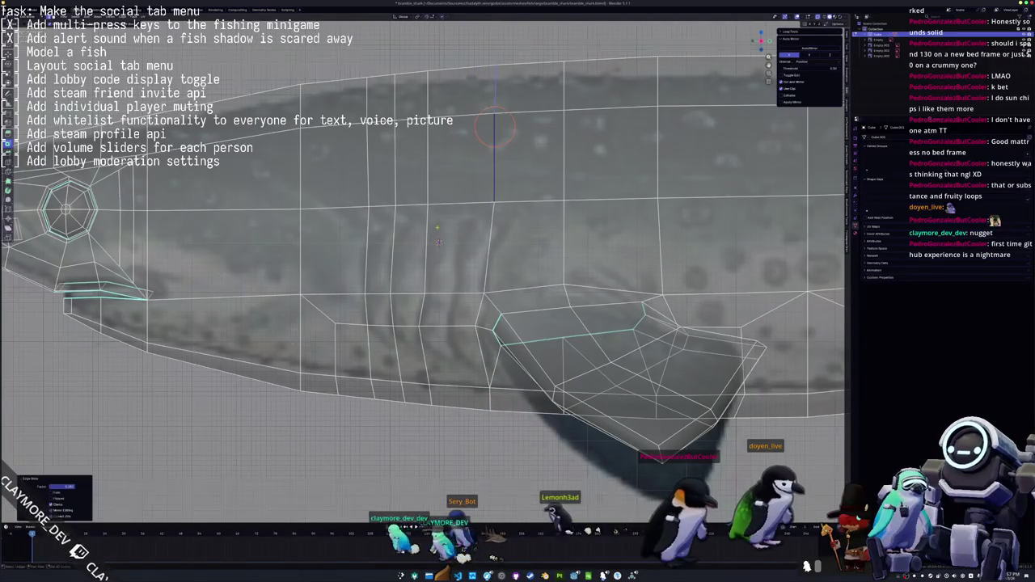
Circle-select the vertical loop behind the gills and slide it and the fin-side edge into place
key(c)
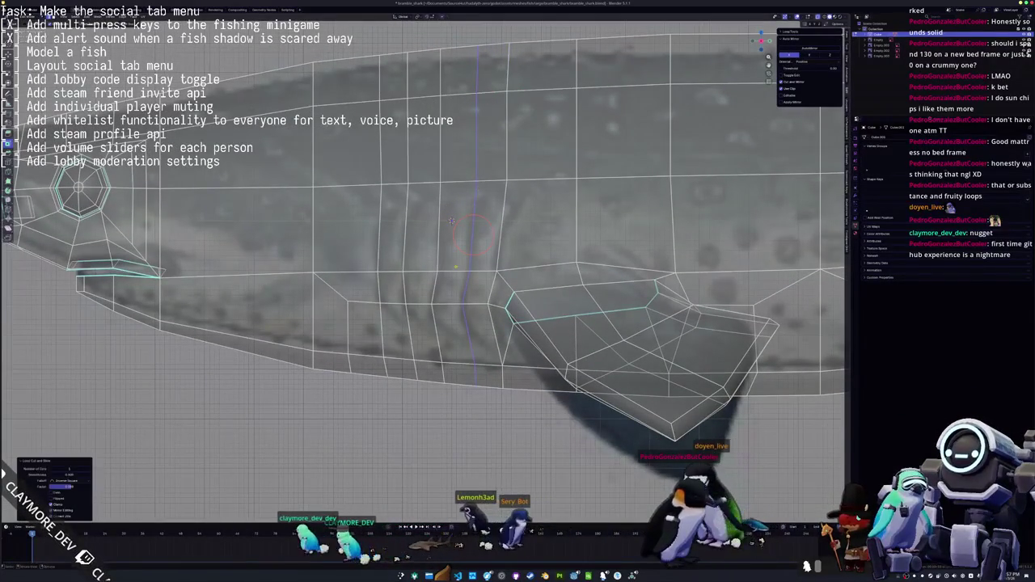
mouse_move(474, 231)
mouse_down()
mouse_move(477, 91)
mouse_move(477, 107)
mouse_up()
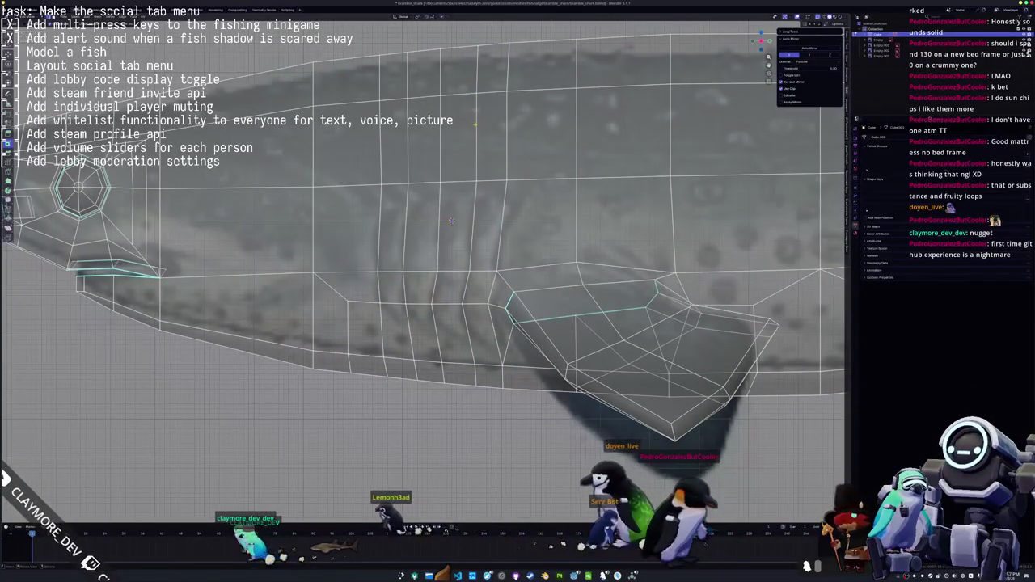
shift+middle_drag(450, 220, 465, 236)
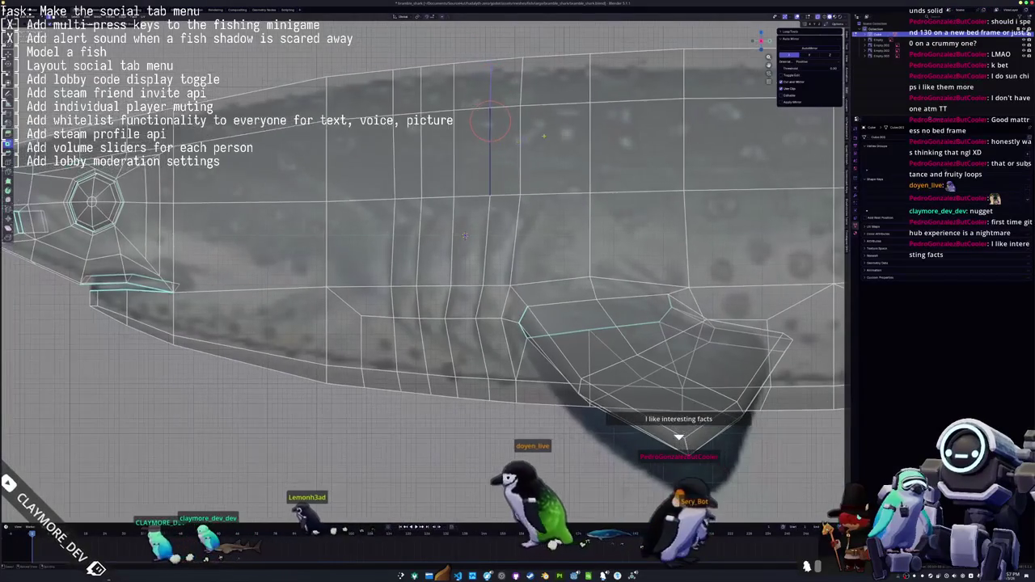
click(465, 236)
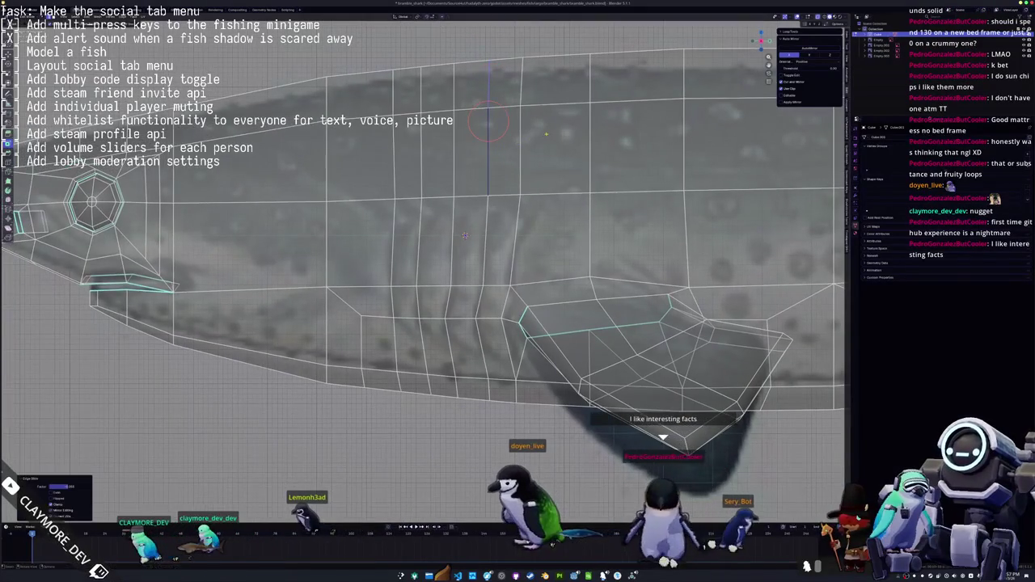
key(g)
key(g)
click(520, 86)
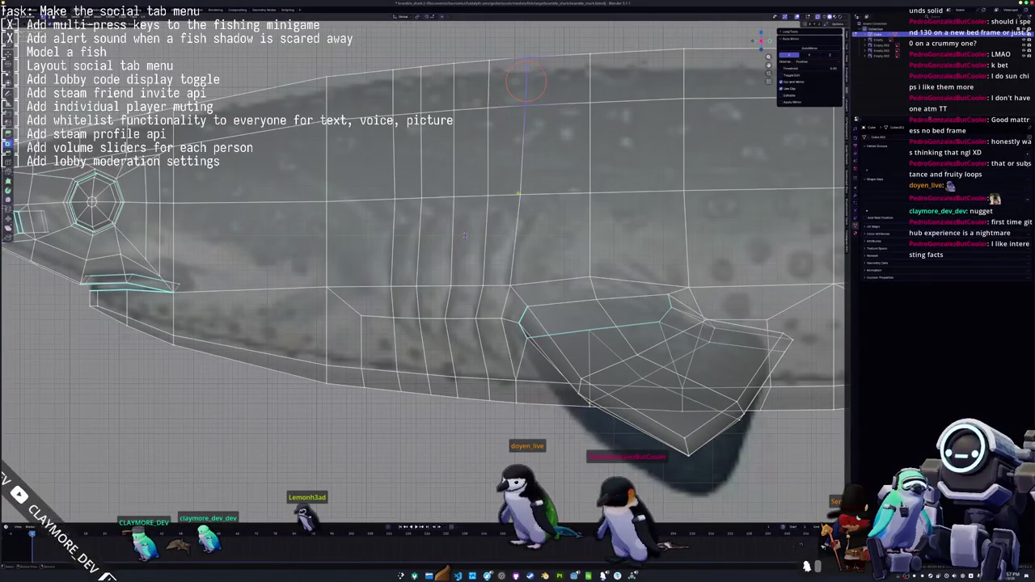
shift+middle_drag(465, 235, 467, 206)
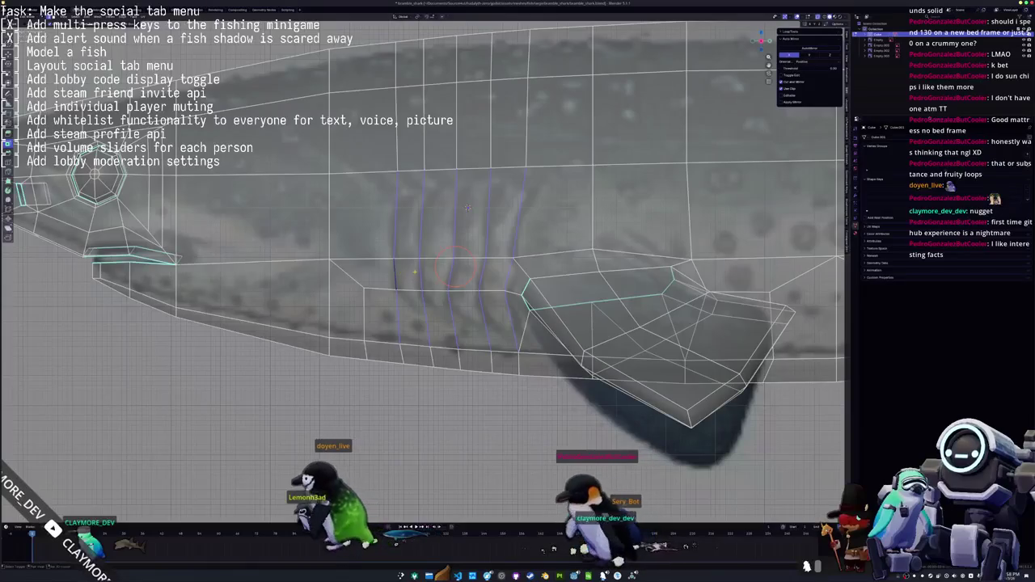
shift+middle_drag(469, 207, 477, 203)
Add several edge loops across the gill area and slide one of their vertices
click(463, 260)
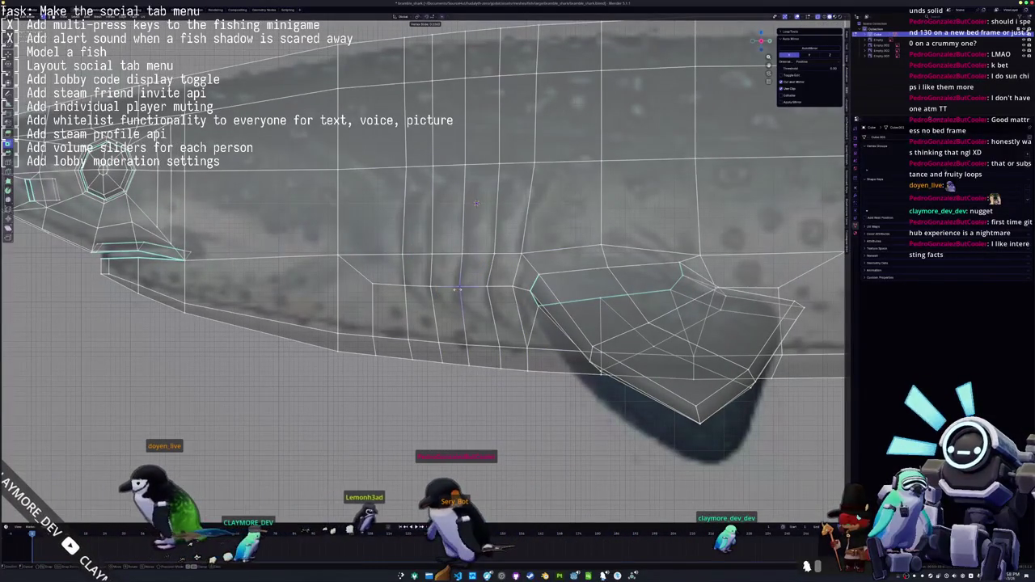
click(475, 202)
scroll(481, 196, up, 2)
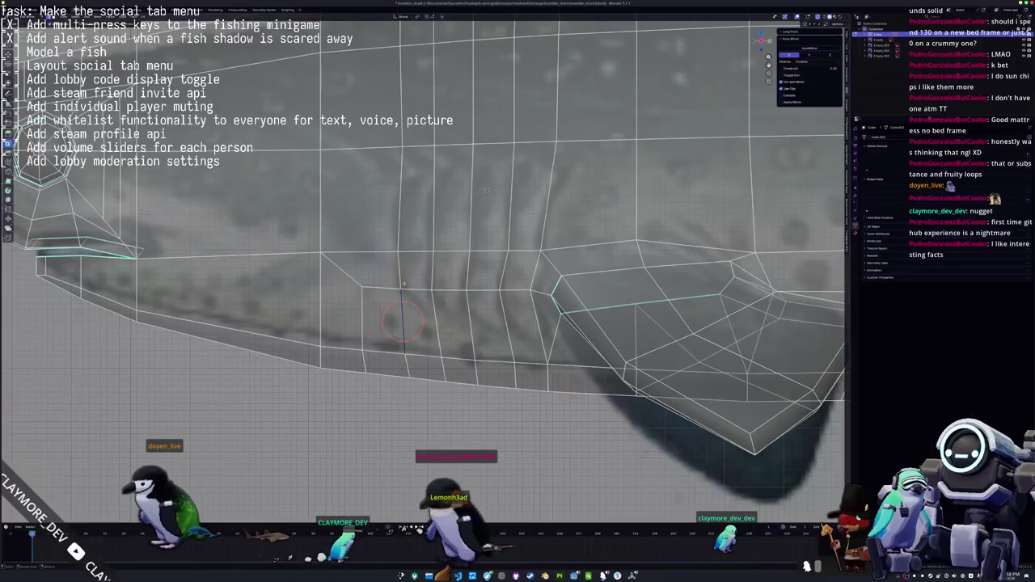
key(shift+v)
click(486, 190)
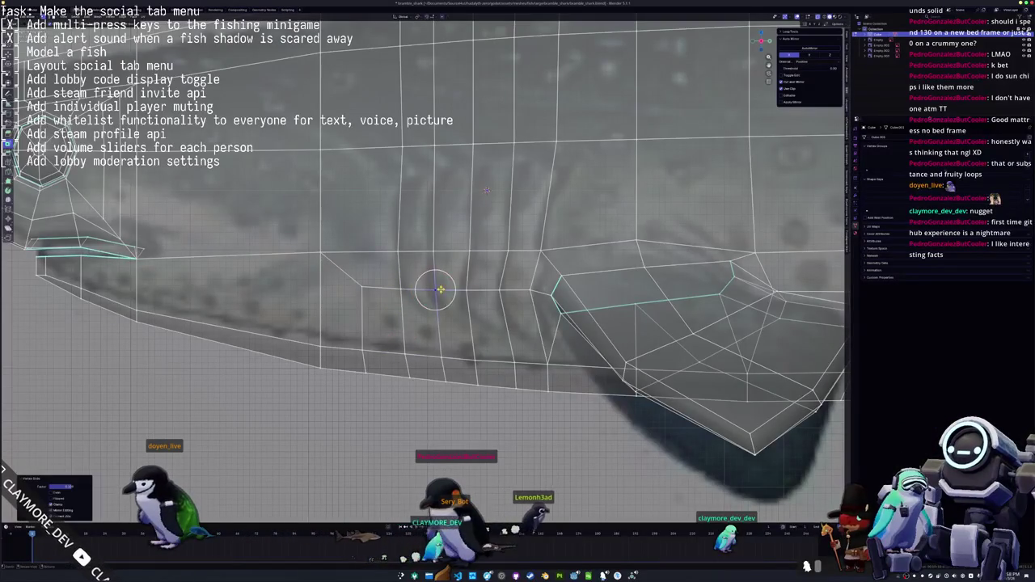
click(399, 289)
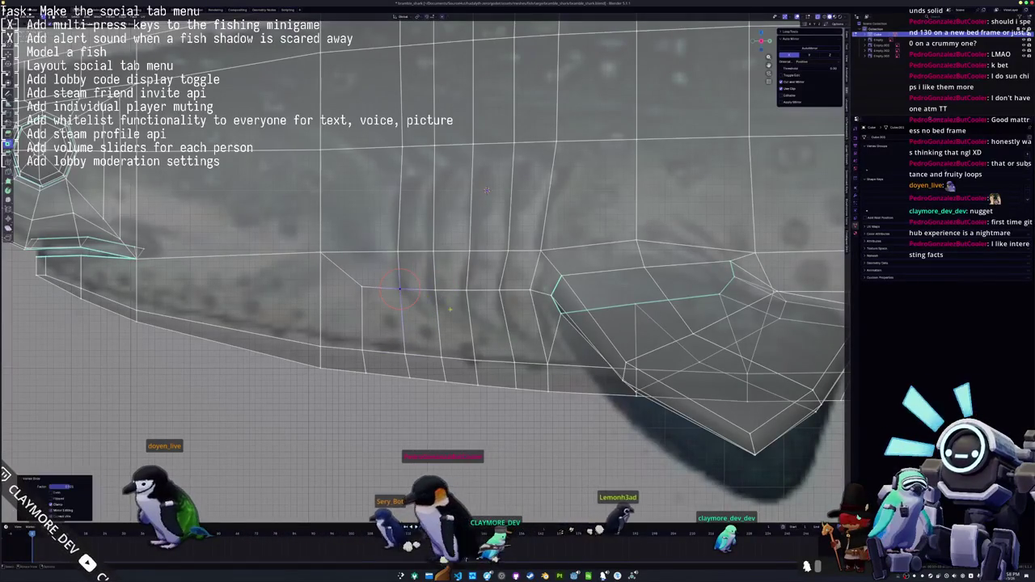
Place the 3D cursor on the fin-side vertex and move the lower gill vertex along Z
shift+right_click(498, 290)
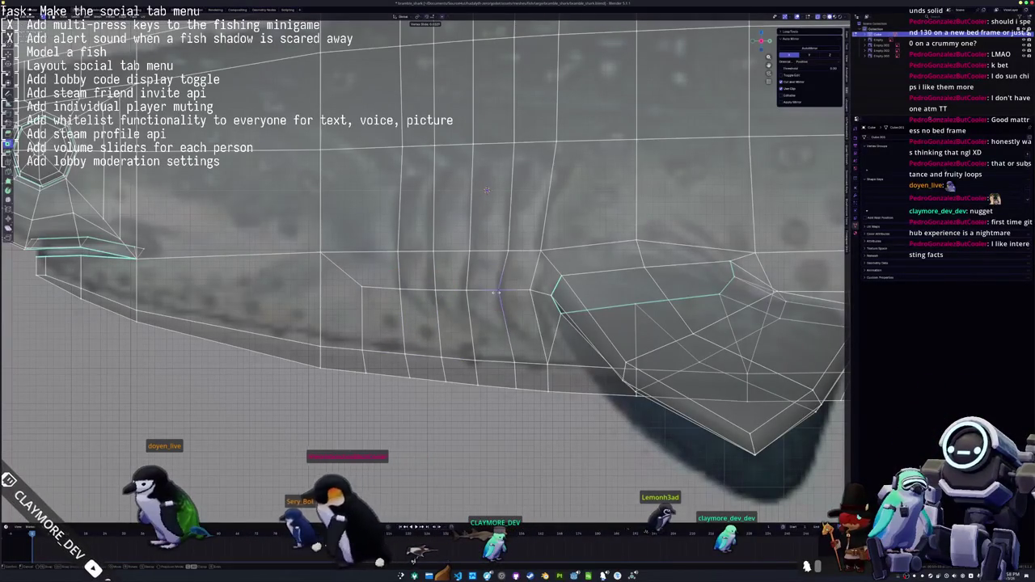
shift+right_click(400, 259)
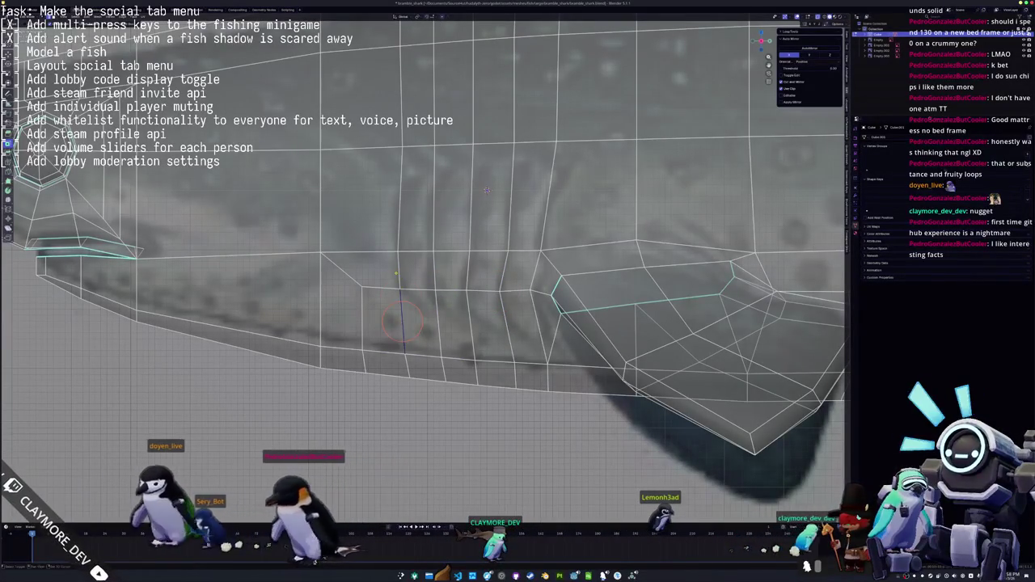
key(g)
key(z)
click(434, 239)
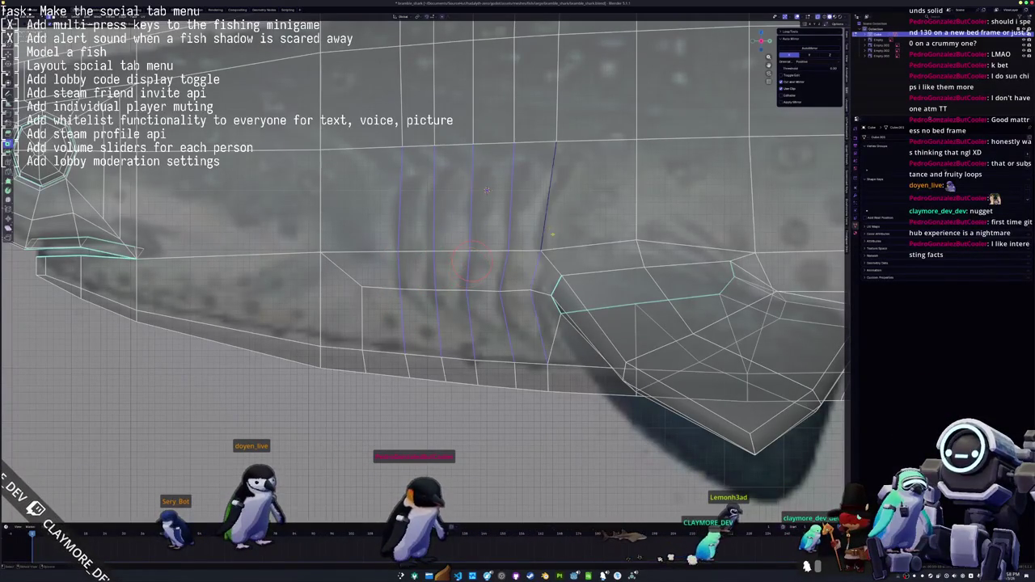
Move the gill edge loop along the X axis and slide it slightly right
middle_drag(486, 190, 471, 202)
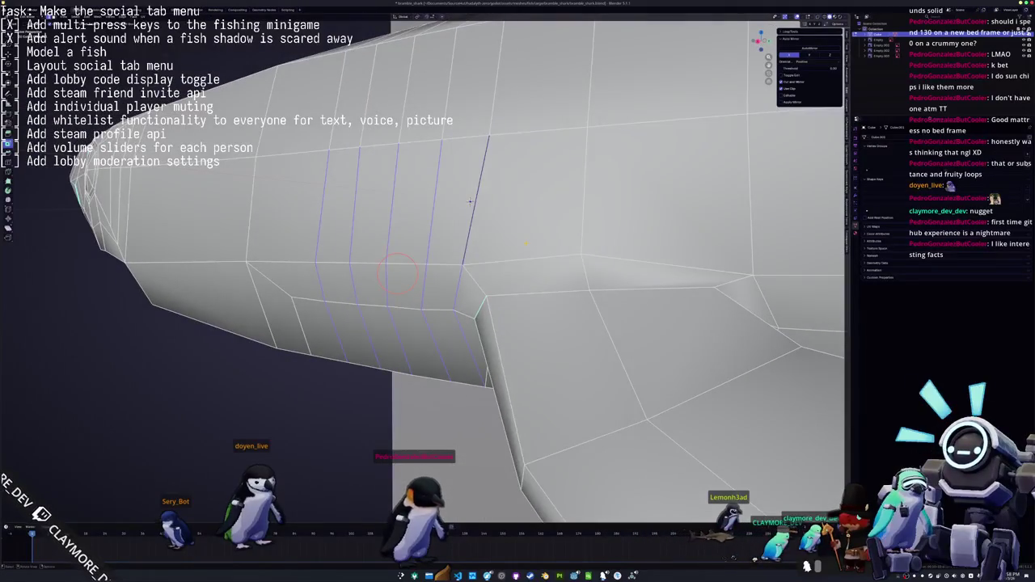
middle_drag(470, 202, 463, 209)
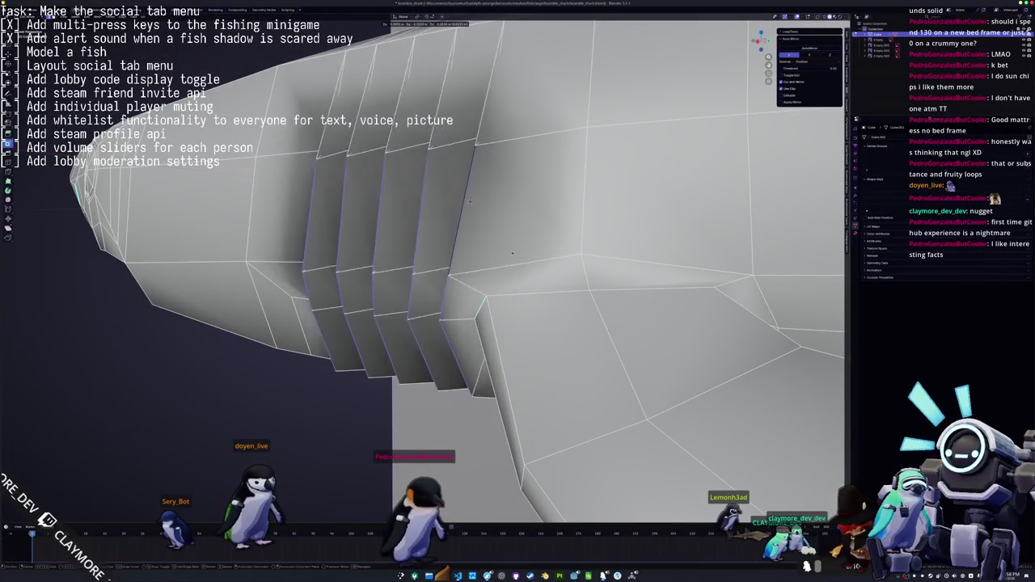
key(g)
key(x)
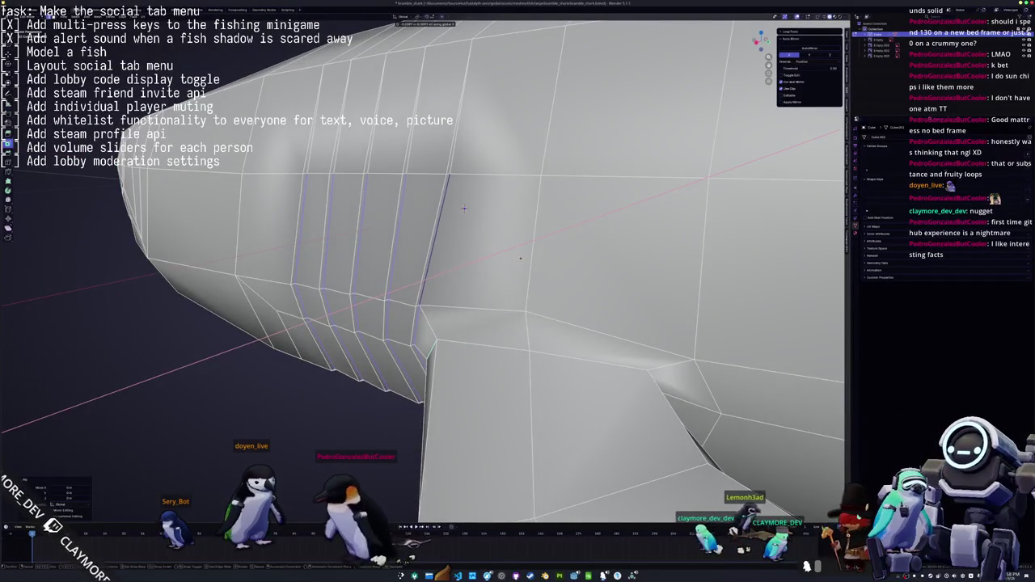
click(463, 209)
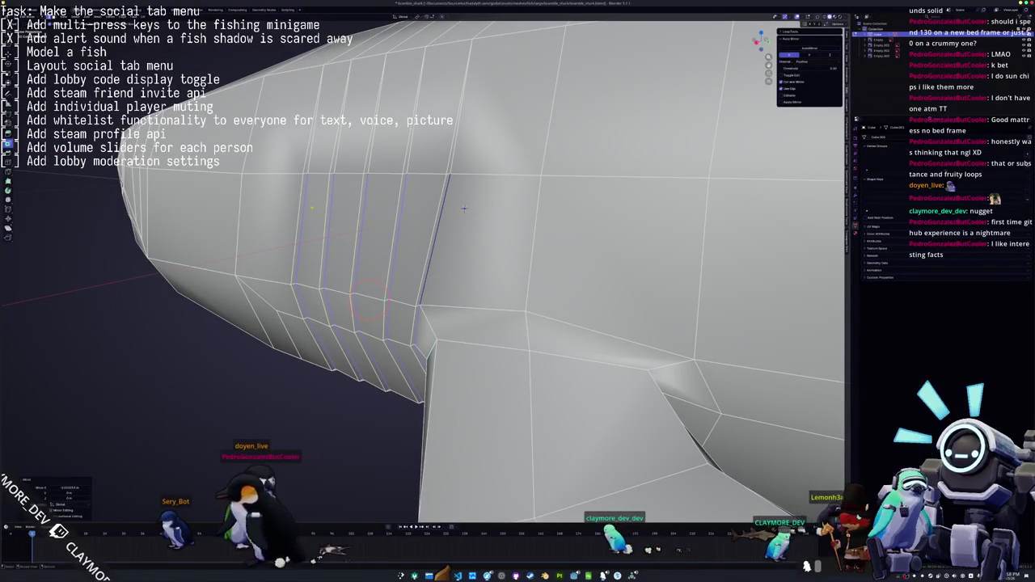
click(304, 172)
key(shift+s)
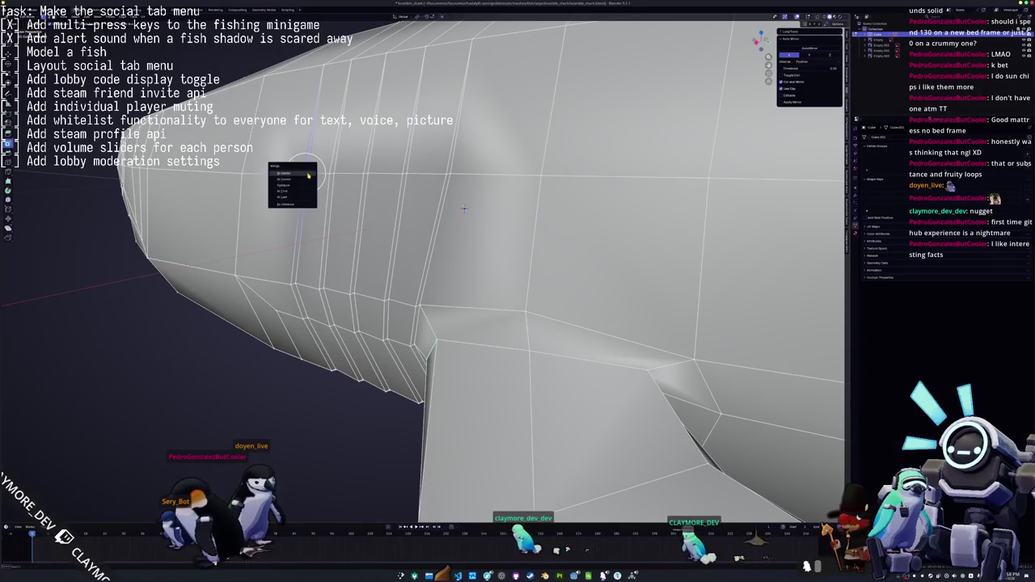
key(ctrl+e)
click(330, 180)
Select the stray vertex on the shark's side and orbit toward the underside of the head
right_click(368, 174)
click(360, 182)
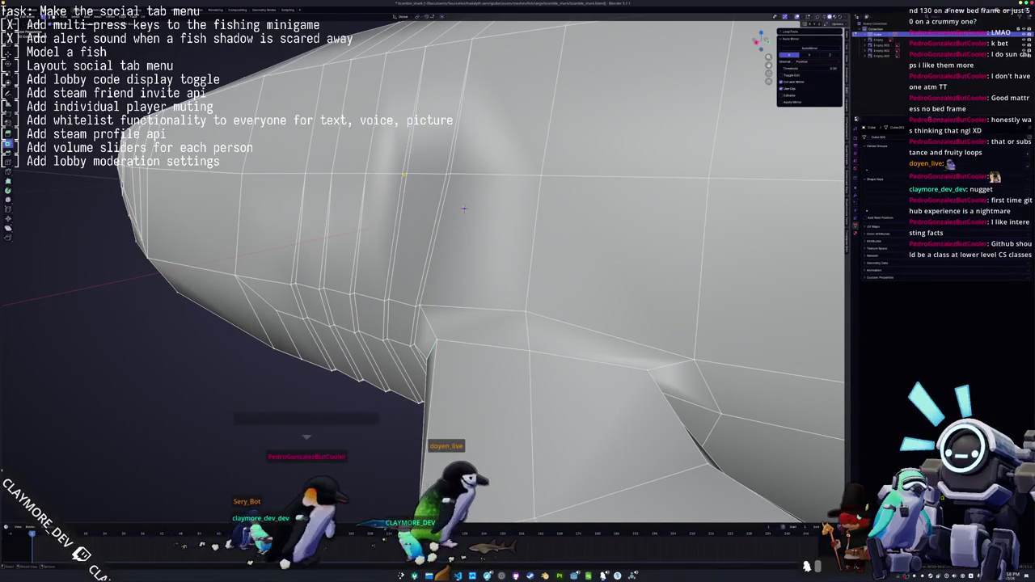
key(g)
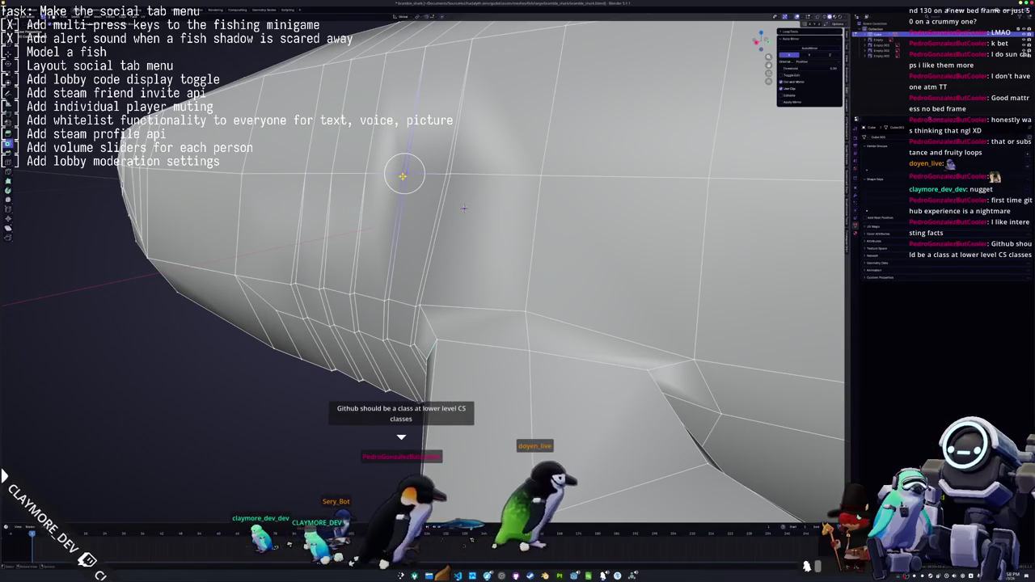
right_click(463, 209)
click(463, 209)
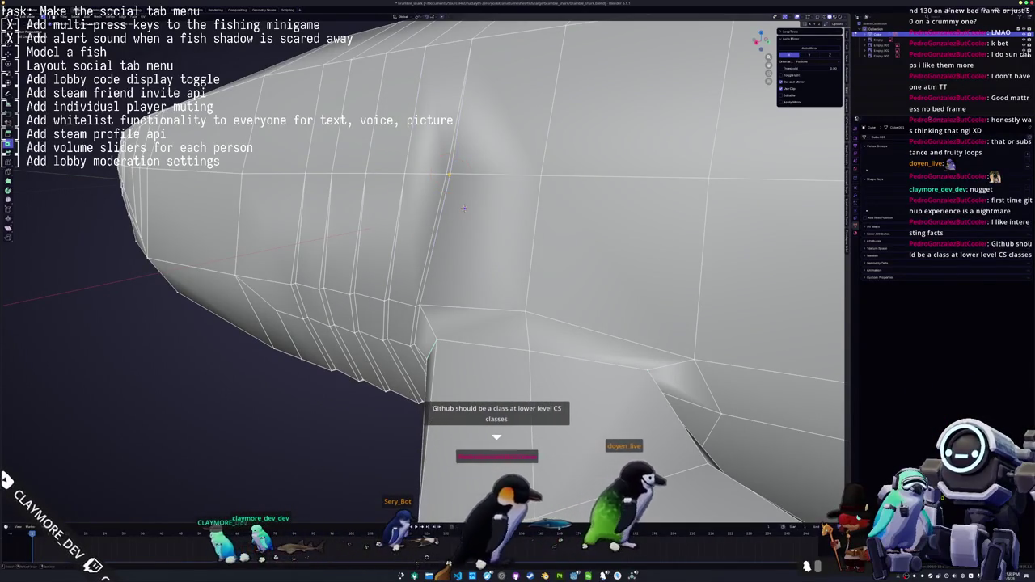
key(g)
right_click(463, 209)
click(463, 209)
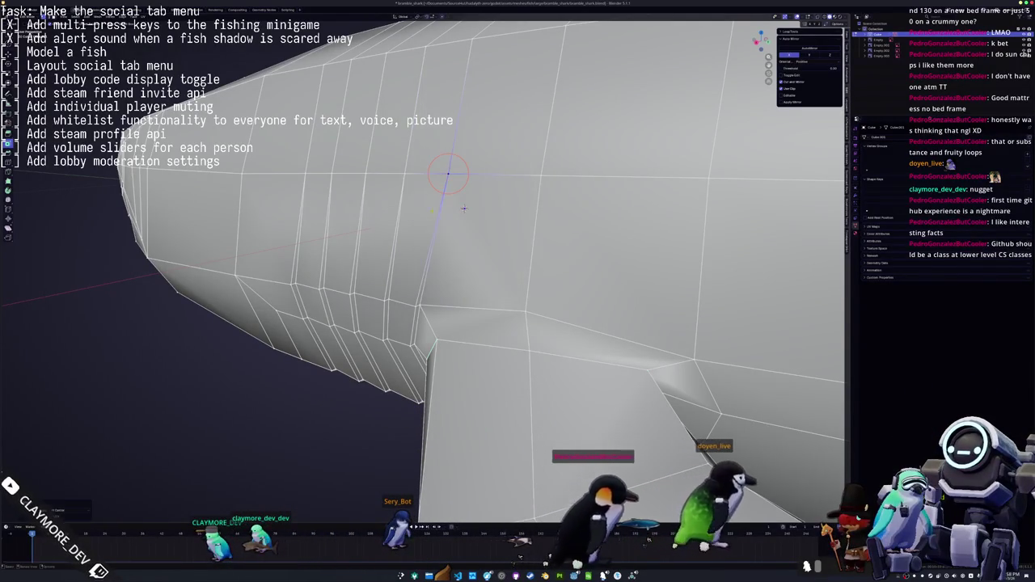
mouse_move(464, 209)
middle_down()
mouse_move(466, 194)
mouse_move(441, 244)
middle_up()
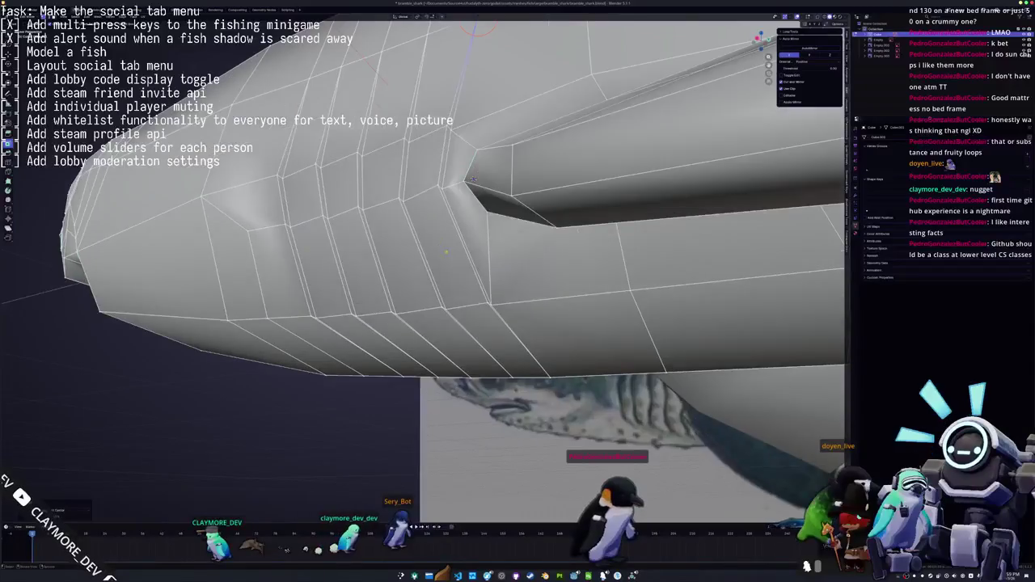
middle_drag(472, 180, 462, 175)
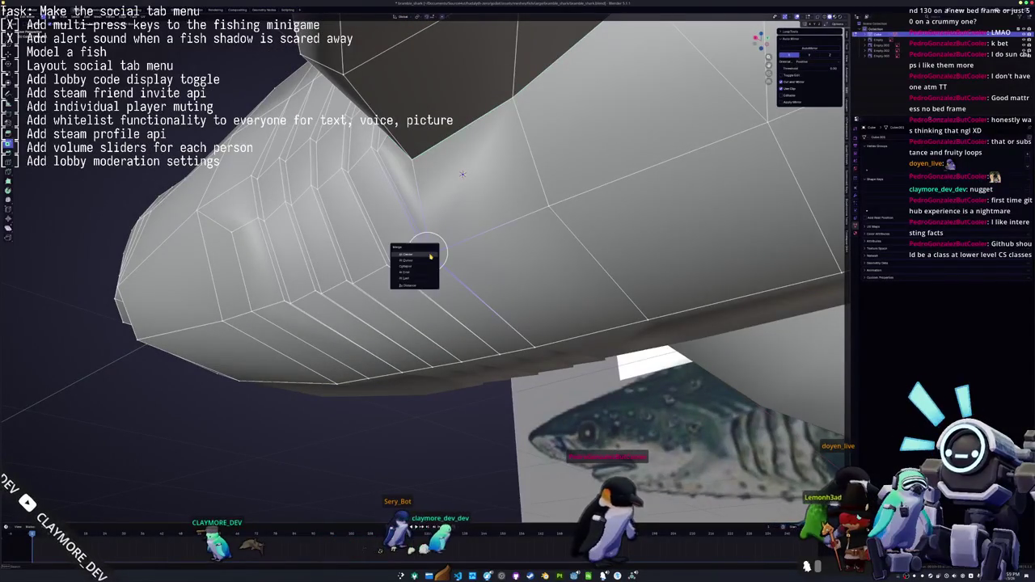
Merge the stray side vertices and then the lower-jaw vertices at center
click(430, 257)
key(m)
click(385, 267)
middle_drag(386, 266, 400, 255)
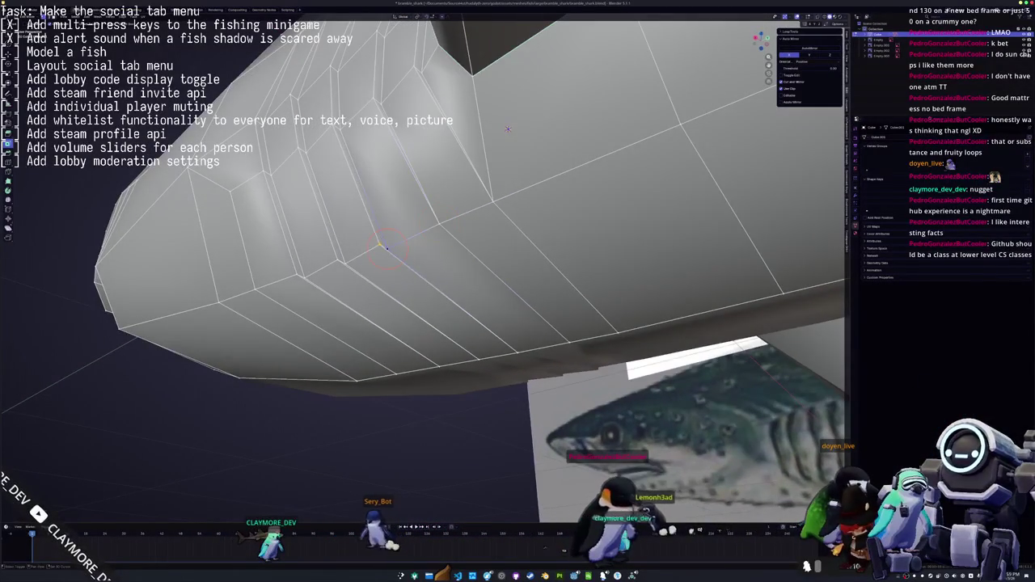
click(379, 245)
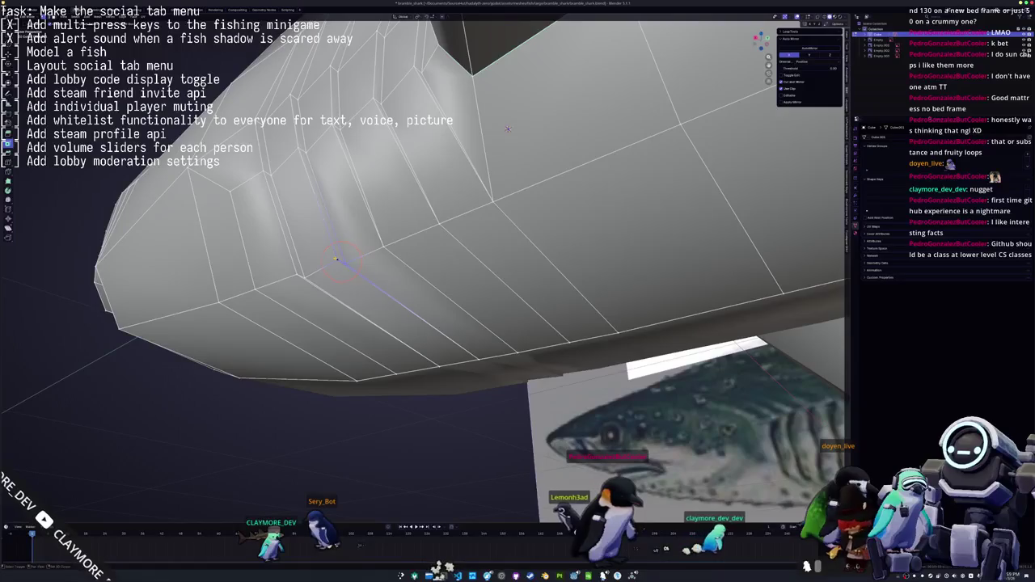
key(m)
click(301, 279)
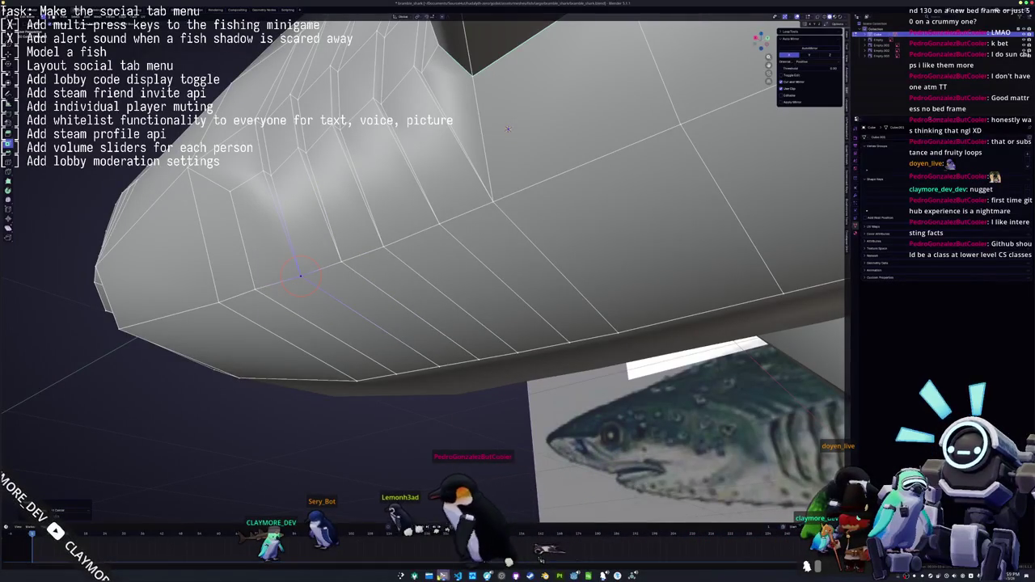
key(ctrl+grave)
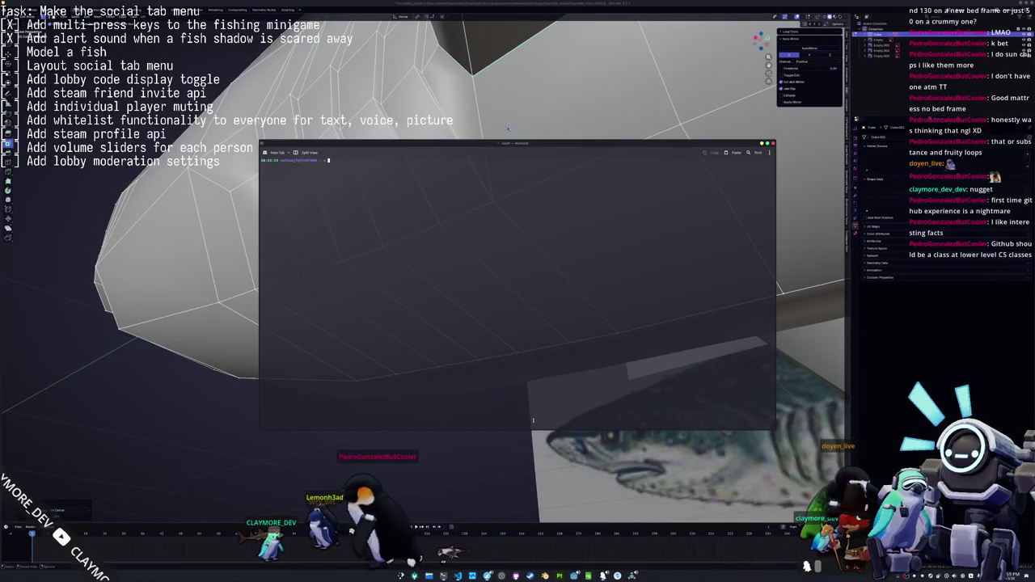
Move into the Documents/Sourcecode project repository and review its commit history with git log
text(cdDocuments/Sourcecode/bad)
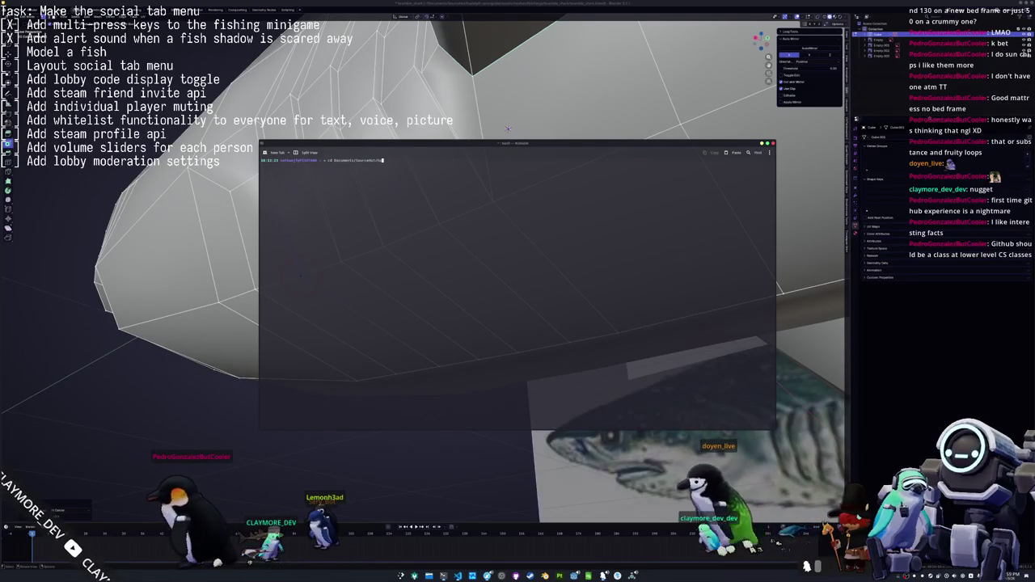
key(Tab)
key(Return)
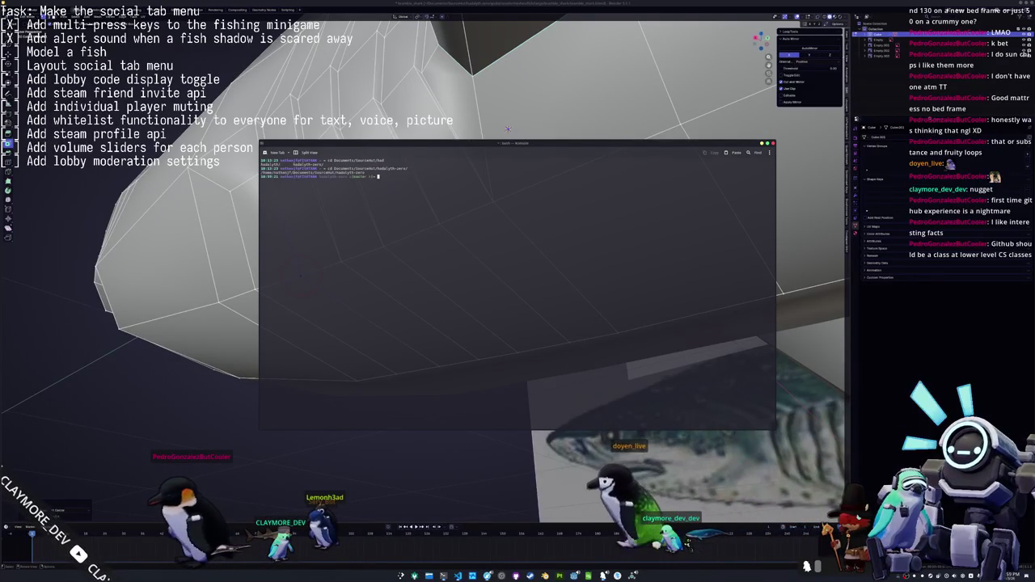
text(clt log)
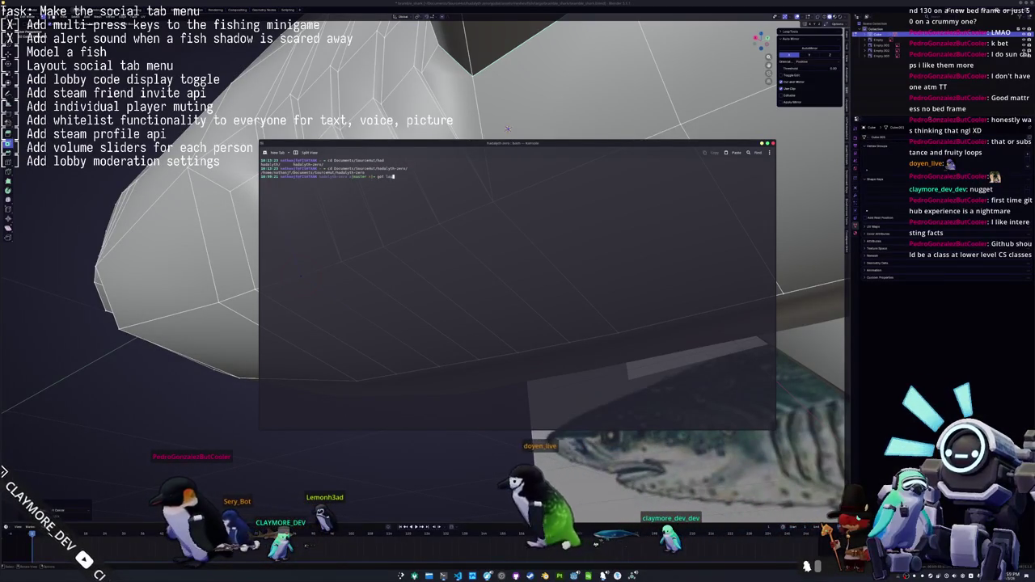
key(Return)
text(git)
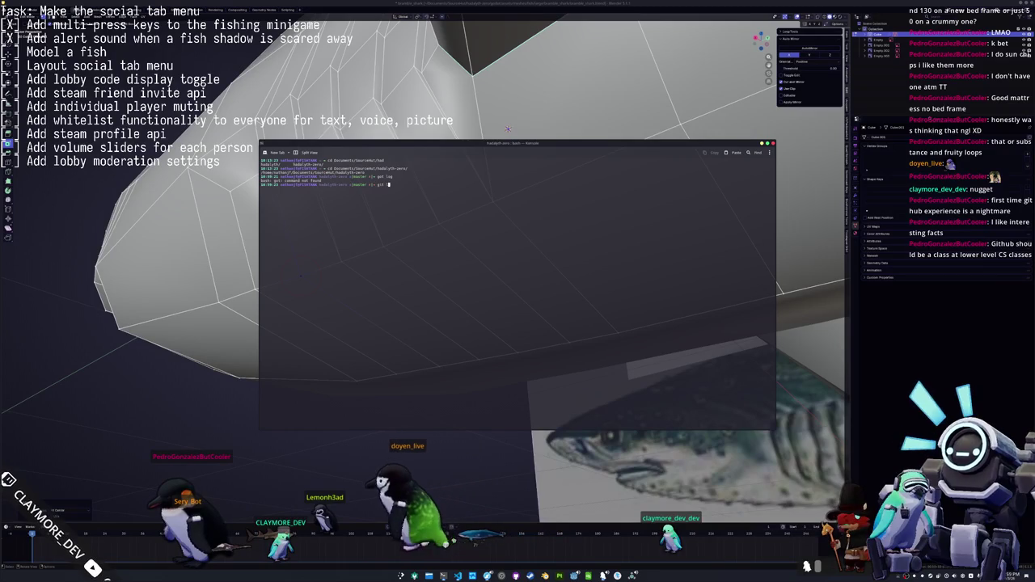
text(og)
key(Return)
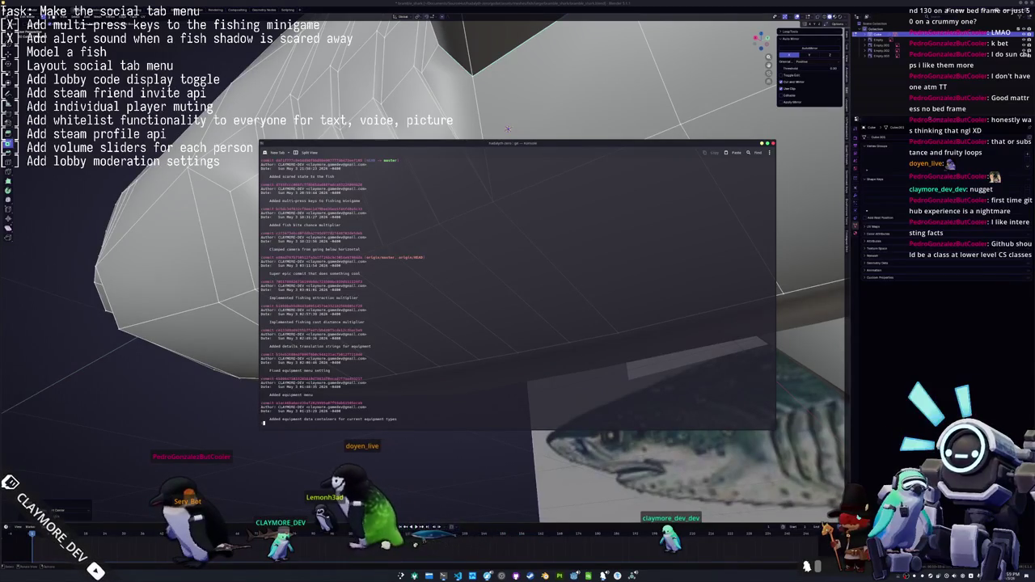
key(ctrl+plus)
key(ctrl+plus)
key(ctrl+plus)
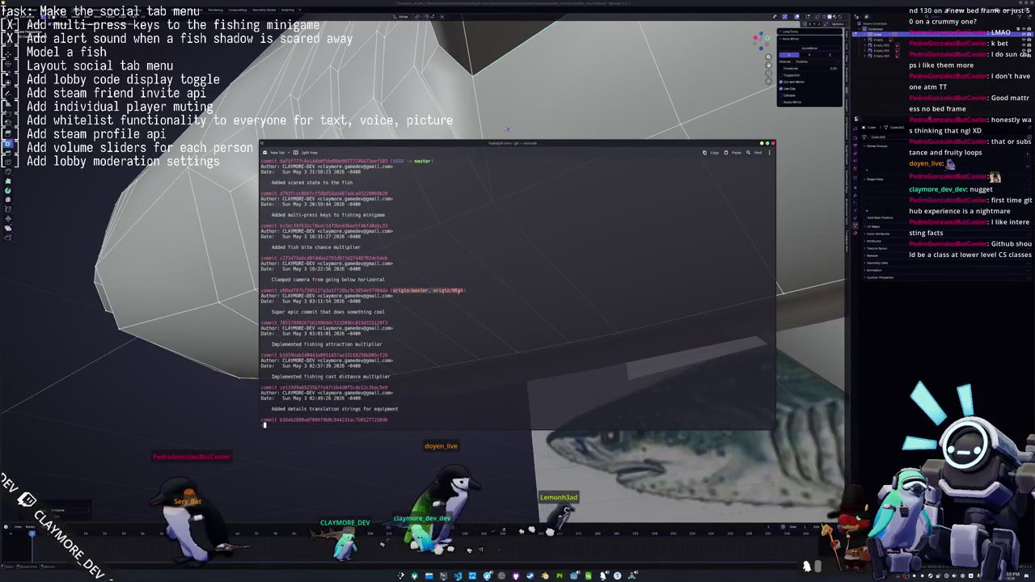
scroll(416, 322, down, 2)
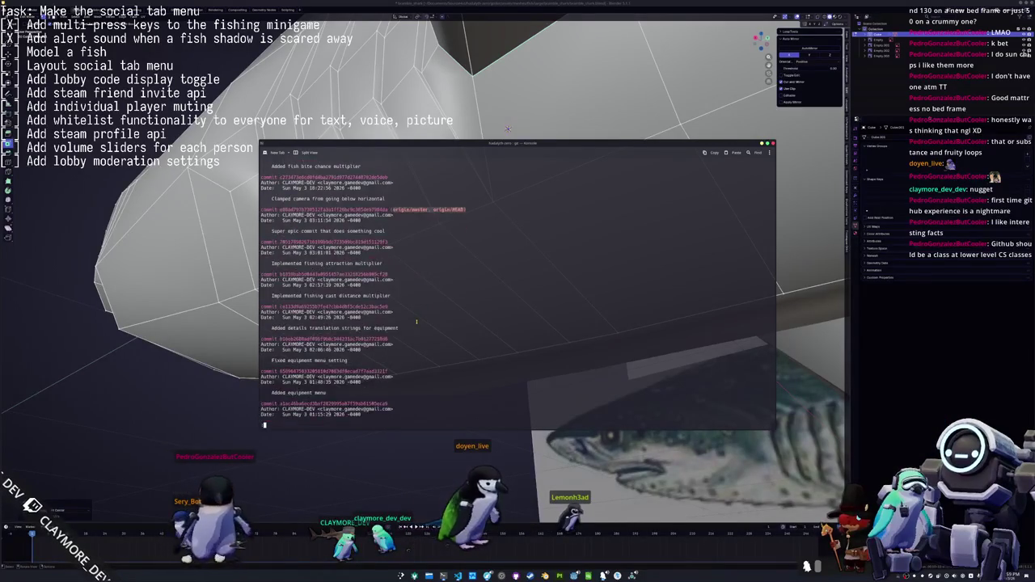
scroll(417, 322, up, 2)
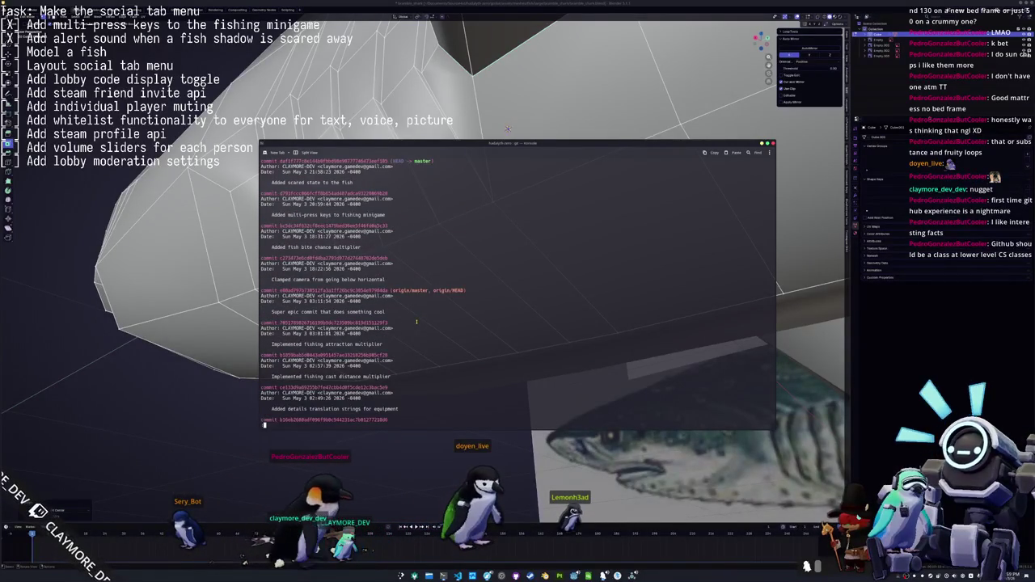
key(q)
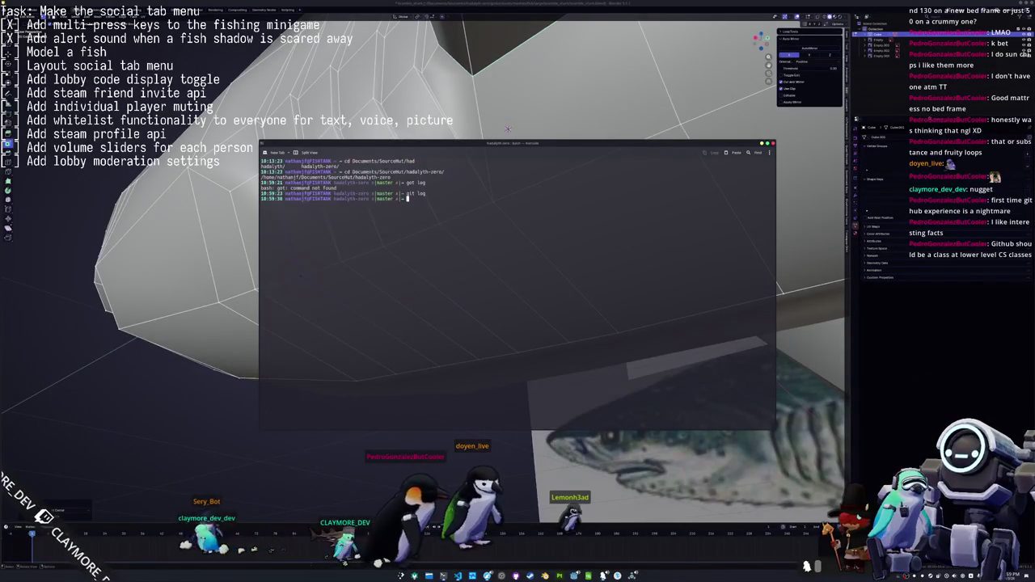
List only the commit subject lines with git log --format=%s
text(git log --format=)
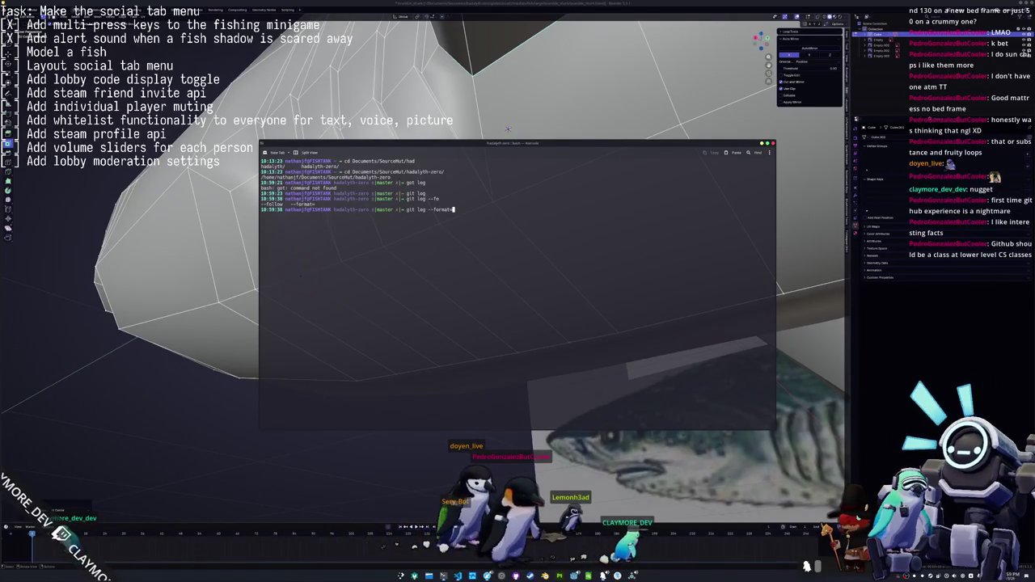
text(%s)
key(Return)
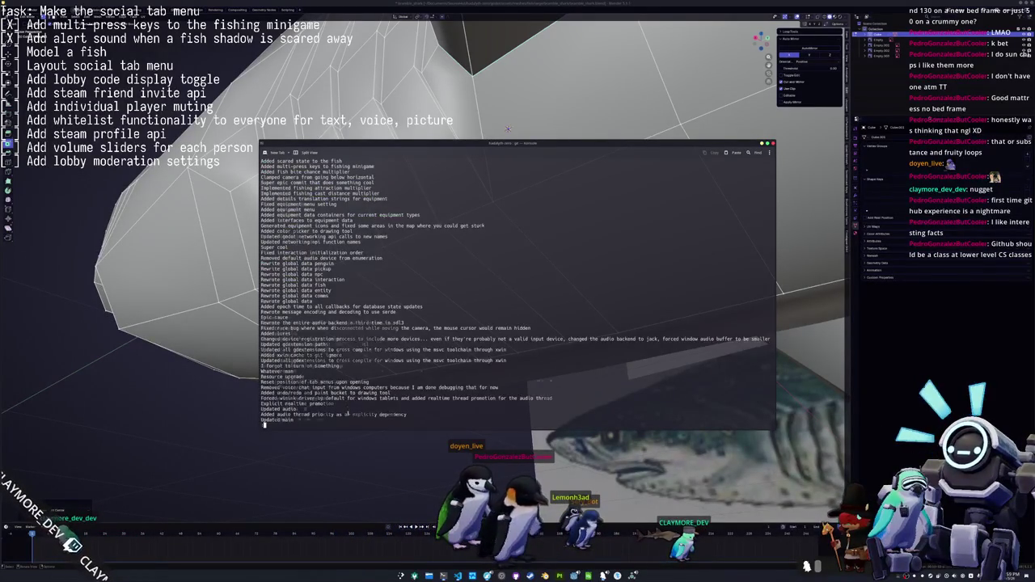
scroll(347, 289, down, 10)
scroll(347, 289, down, 10)
scroll(347, 288, down, 10)
scroll(347, 289, down, 10)
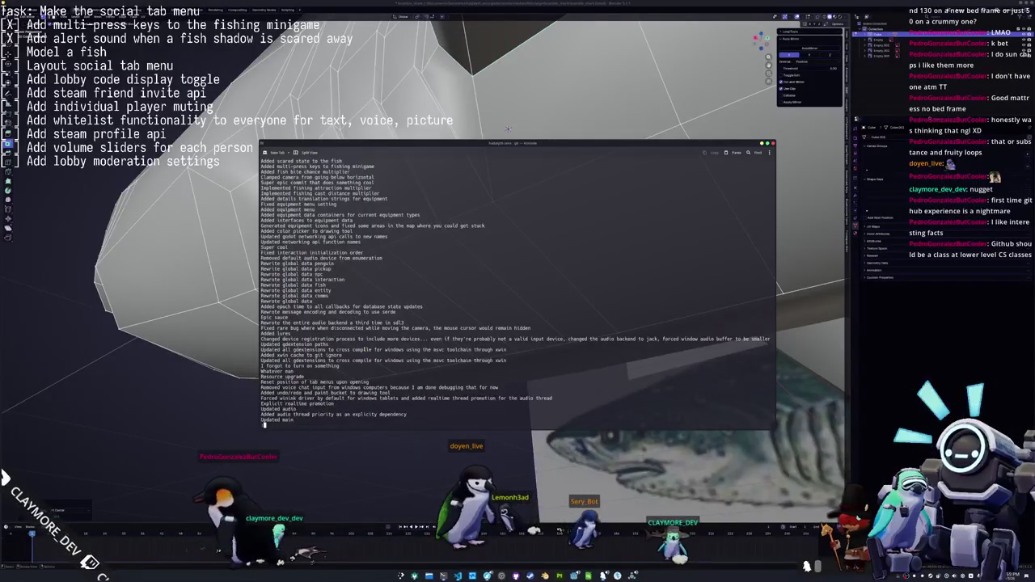
key(q)
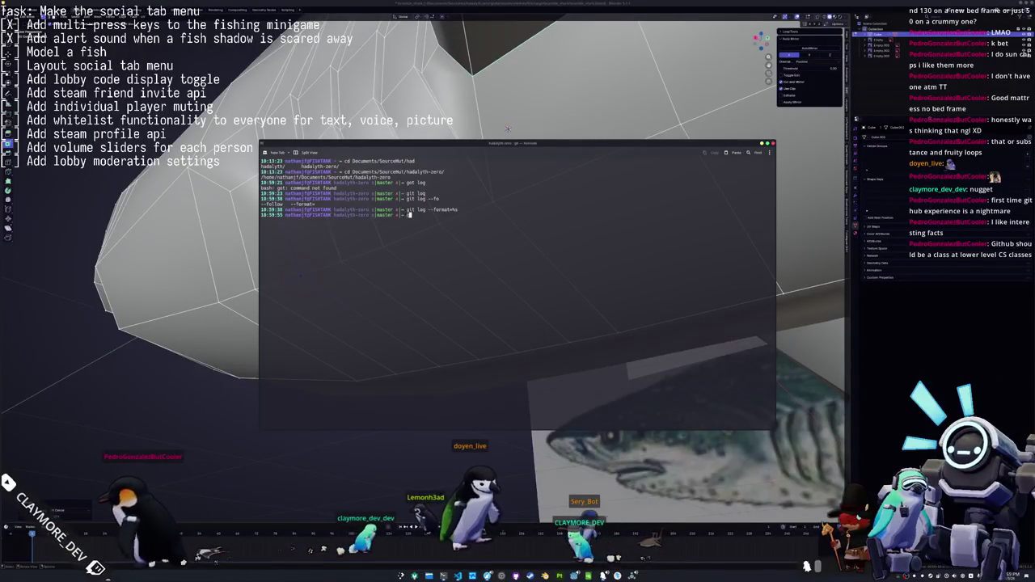
Run git fetch, review the latest commit with git show, then check git status
text(git fetch)
key(Return)
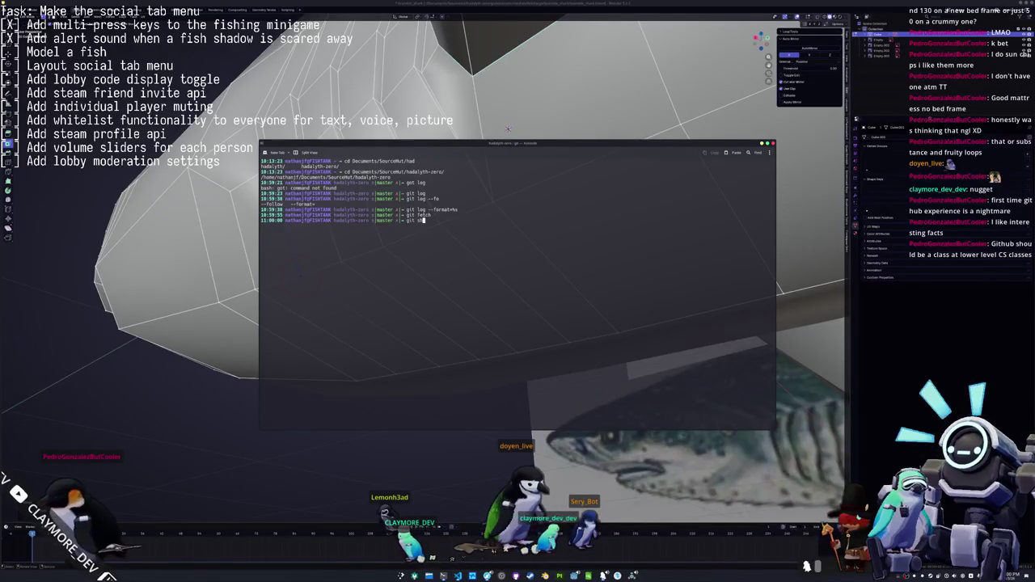
text(ow)
key(Return)
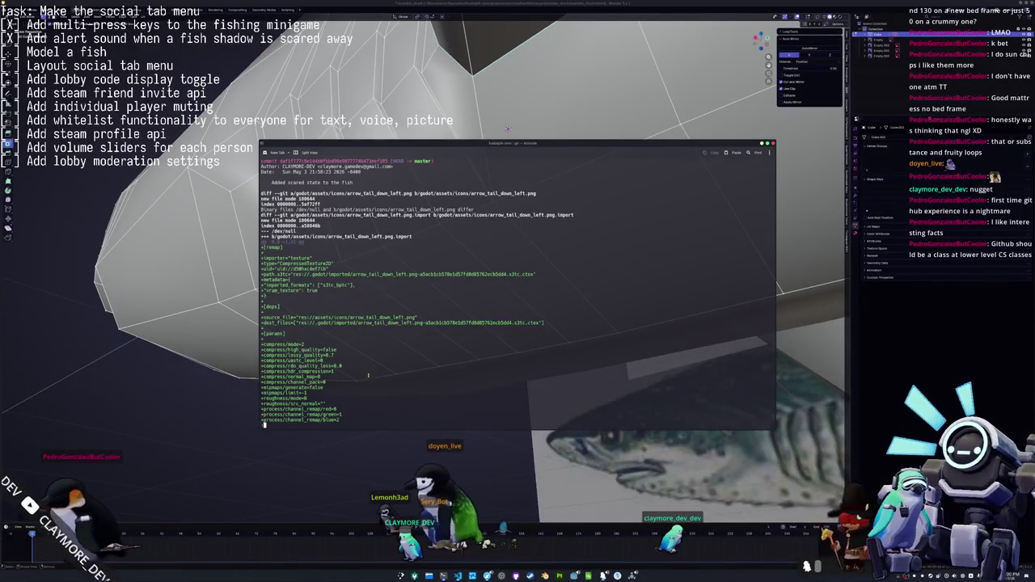
scroll(367, 374, down, 6)
scroll(367, 378, up, 6)
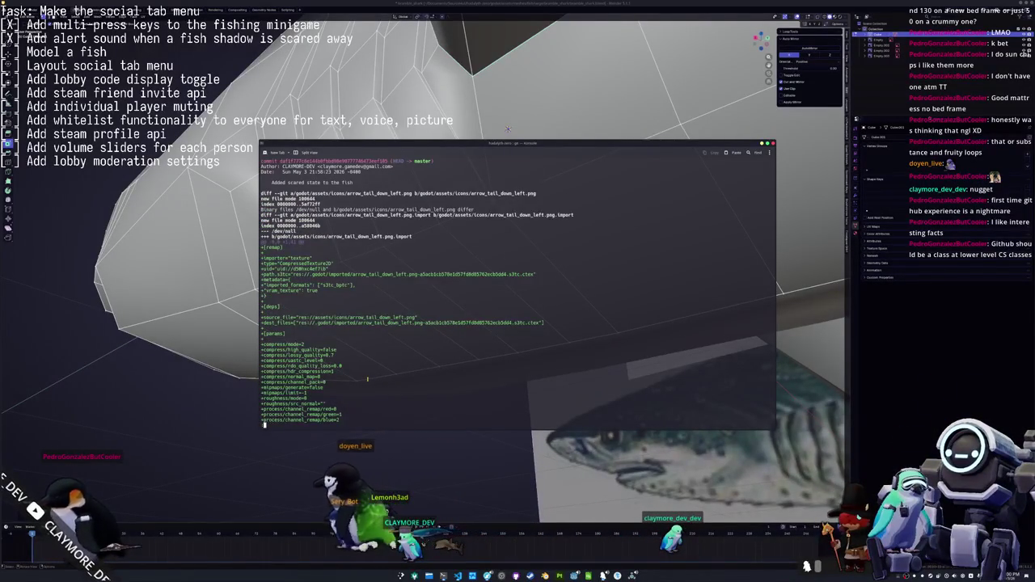
text(q)
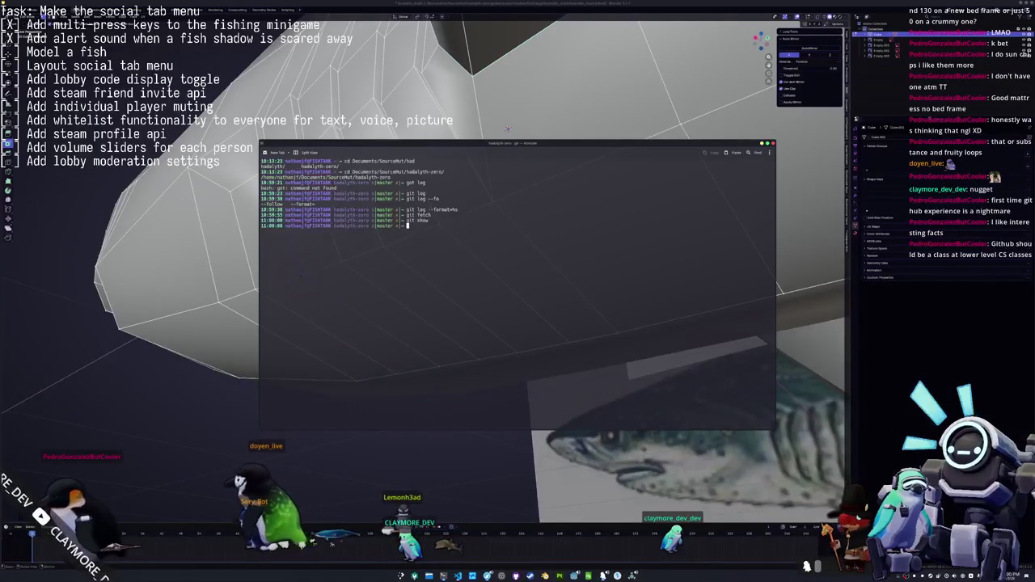
text(git status)
key(Return)
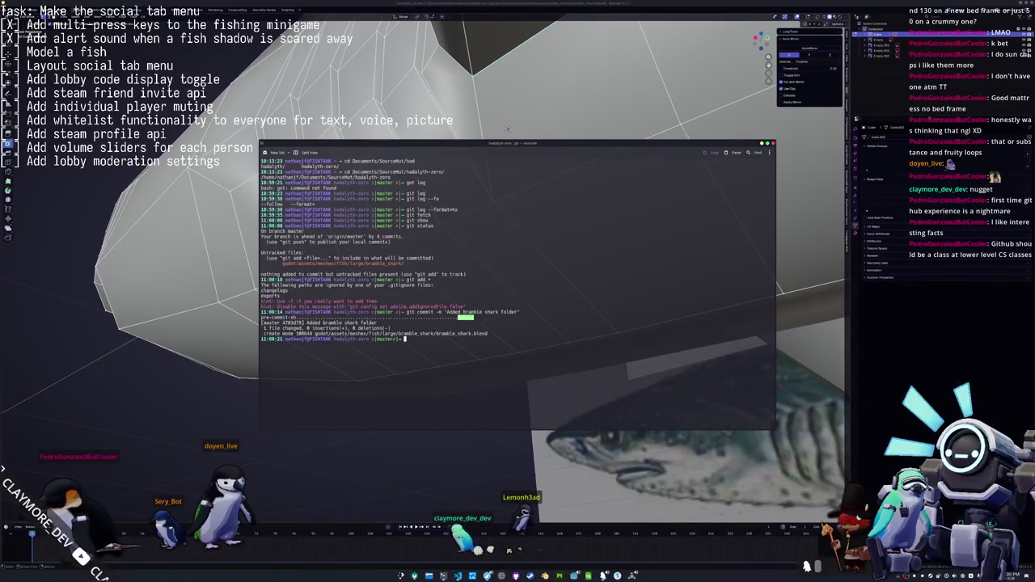
Interactively rebase the last two commits (HEAD~2), then verify status and the updated log
text(git rebase -i HEAD~2)
key(Return)
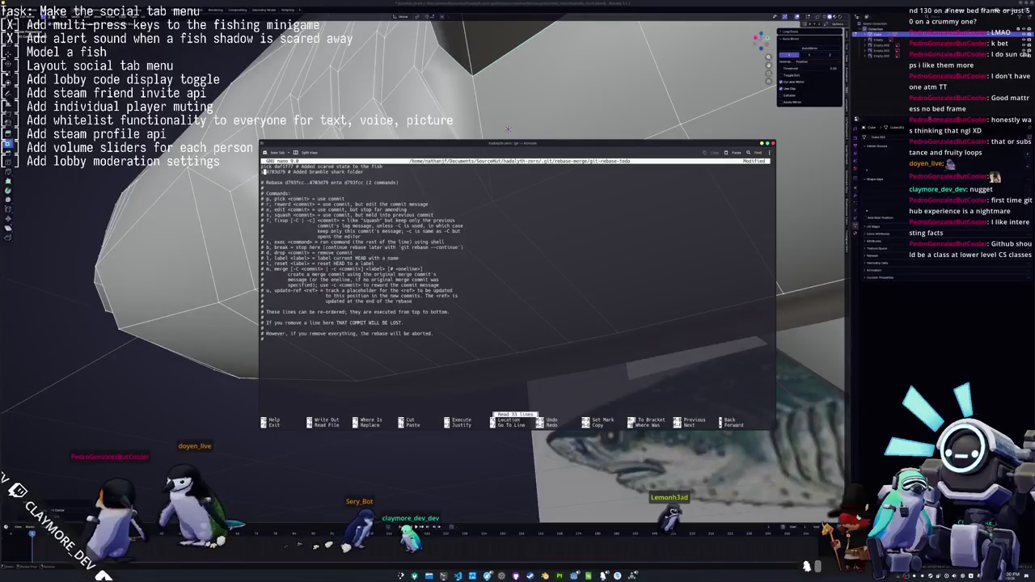
key(ctrl+x)
text(git)
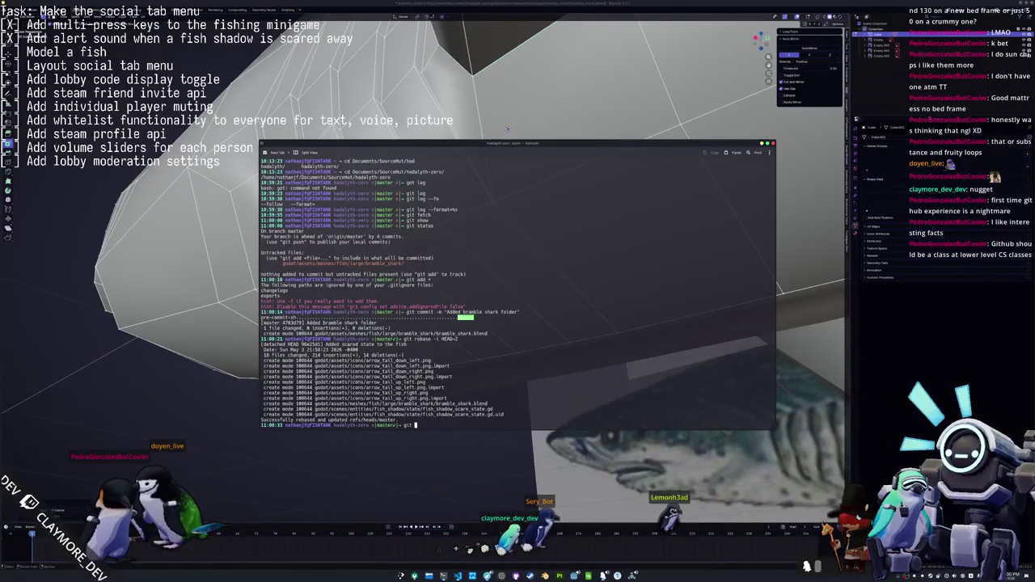
text(status)
key(Return)
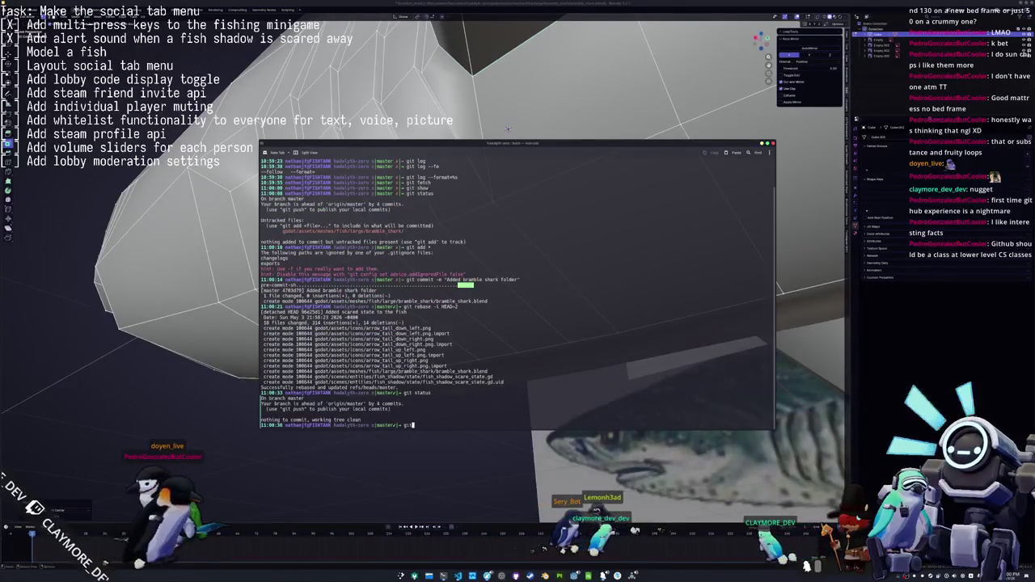
text(git log)
key(Return)
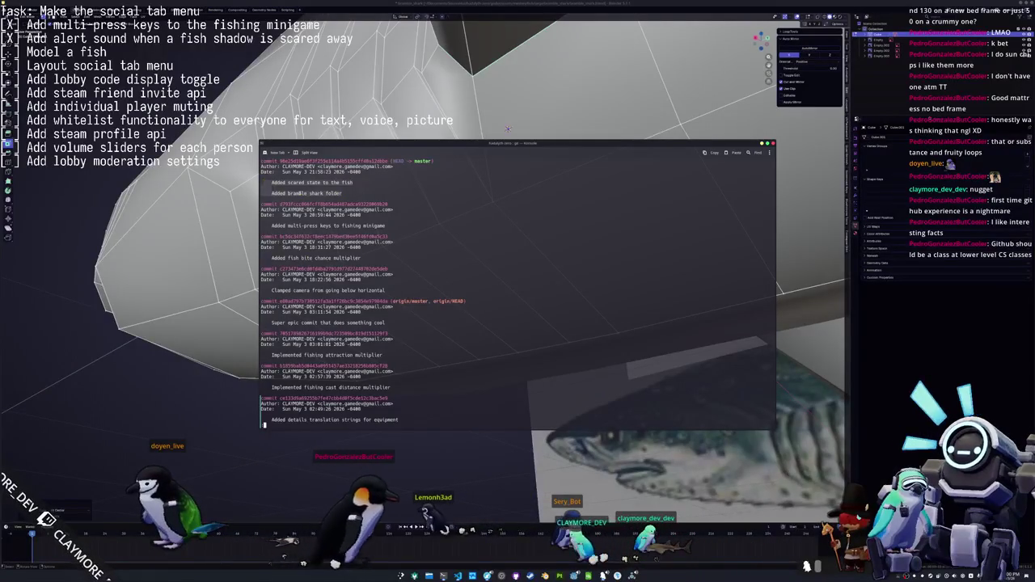
Quit the log pager, then select shortest edge paths along the shark's side, checking with X-ray
key(q)
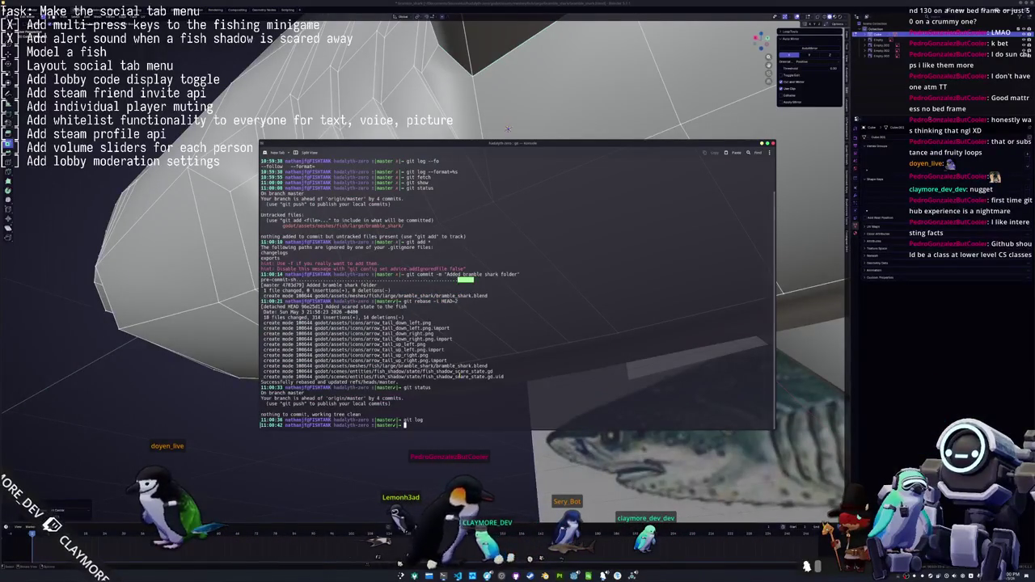
click(508, 128)
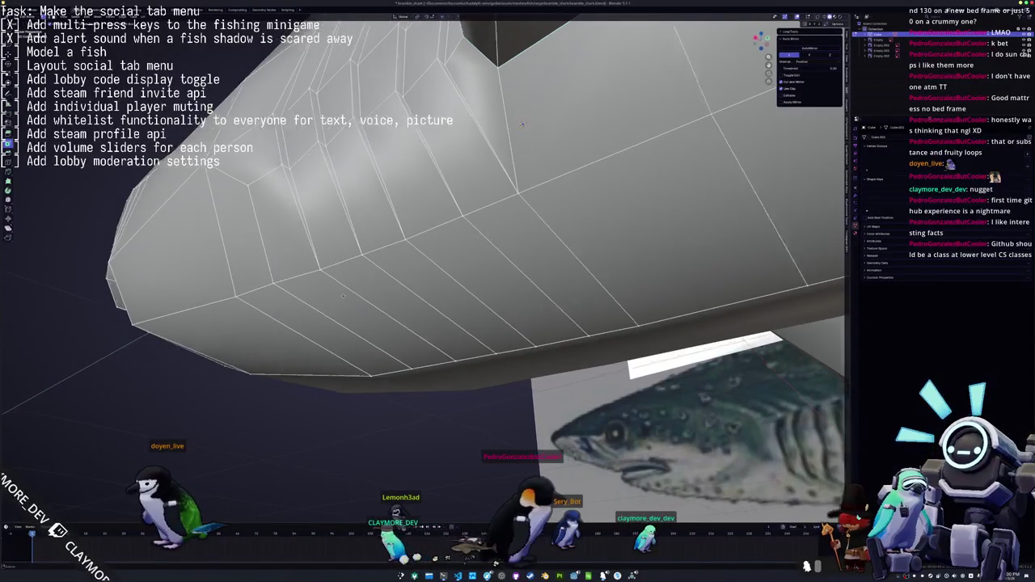
middle_drag(508, 128, 562, 149)
ctrl+click(663, 162)
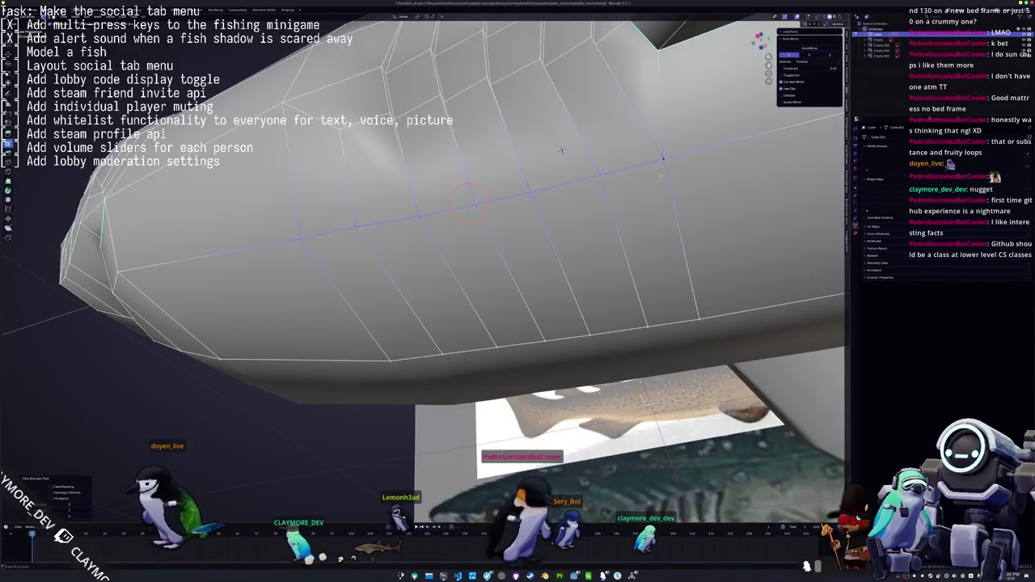
shift+right_click(700, 319)
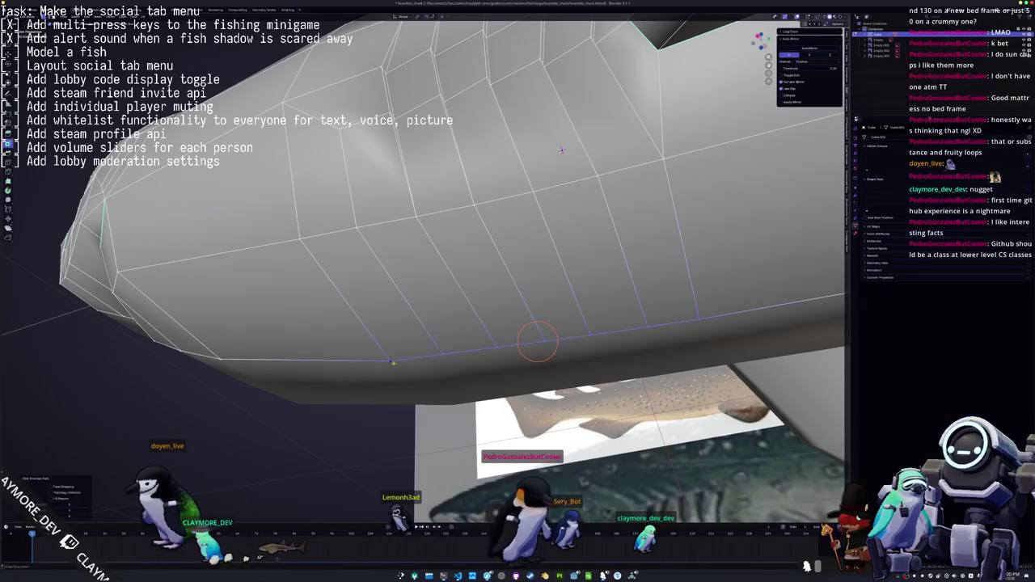
mouse_move(562, 150)
middle_down()
mouse_move(488, 222)
mouse_move(519, 201)
middle_up()
ctrl+click(360, 158)
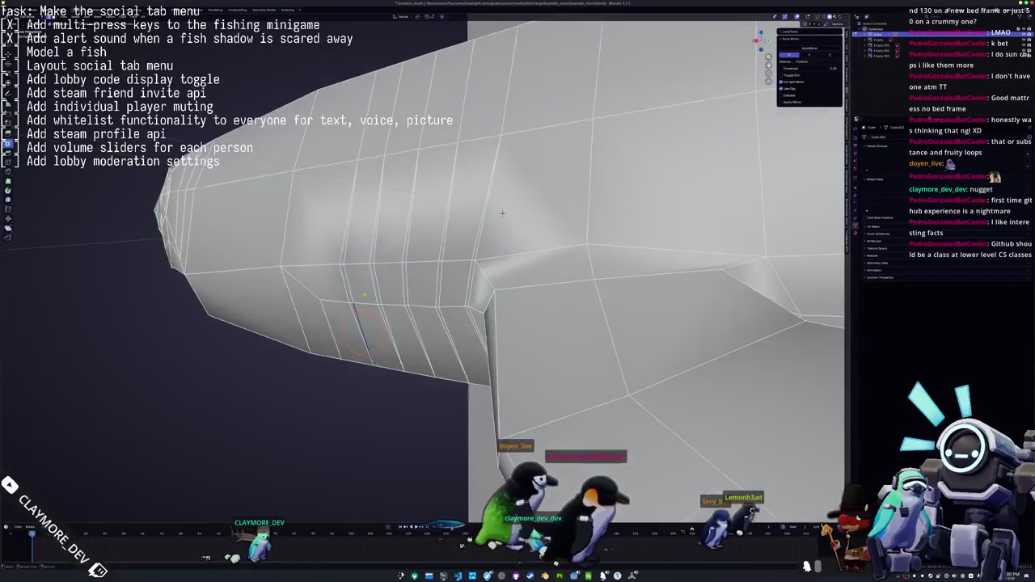
key(alt+z)
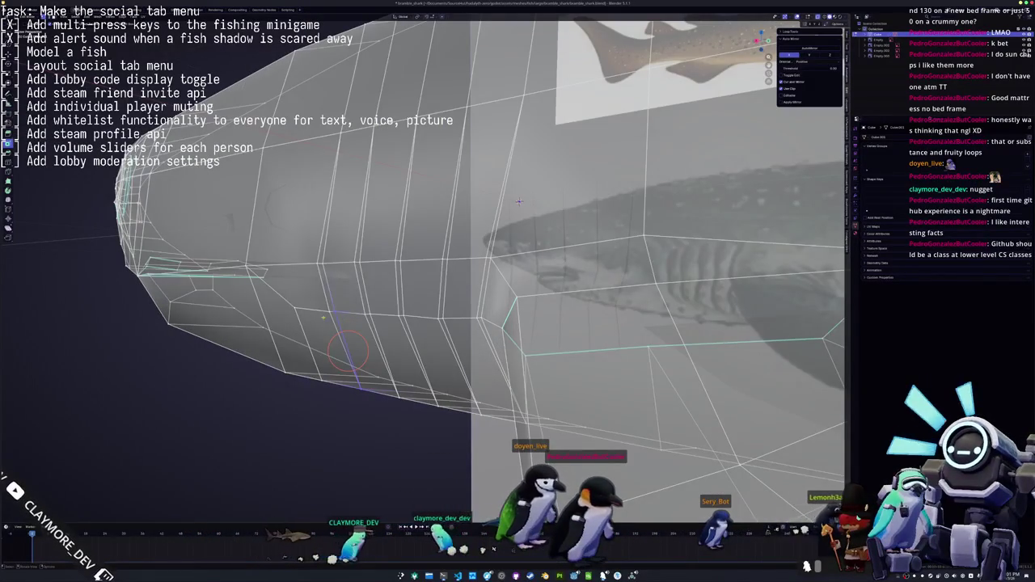
key(alt+z)
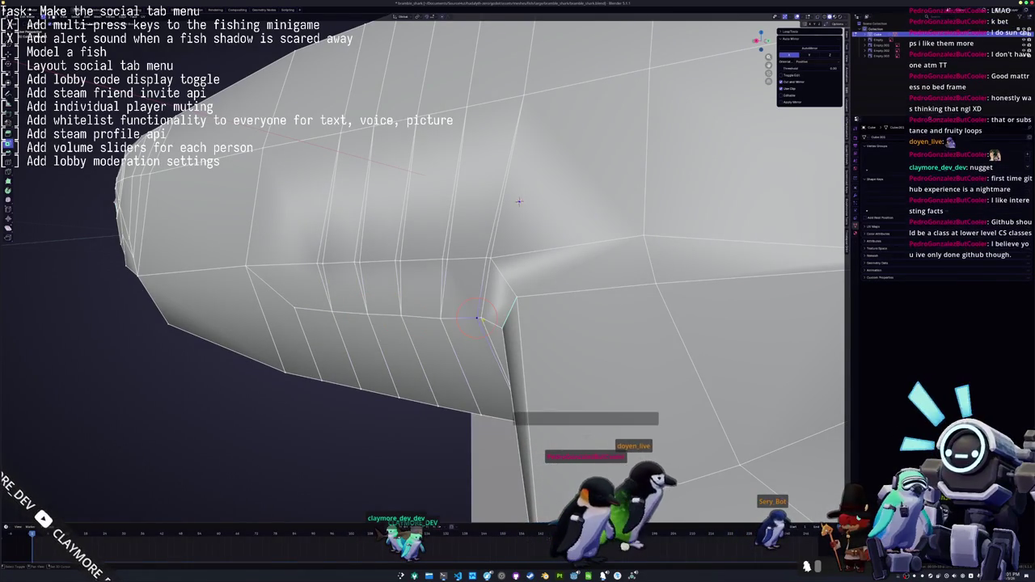
Slide the picked vertex along the fin edge near the fin junction
right_click(477, 317)
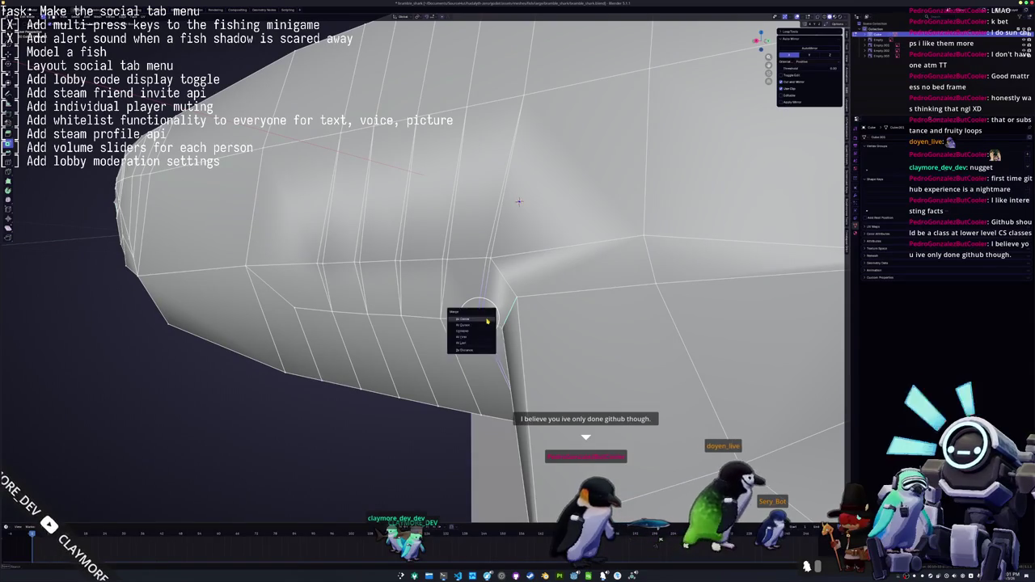
key(Escape)
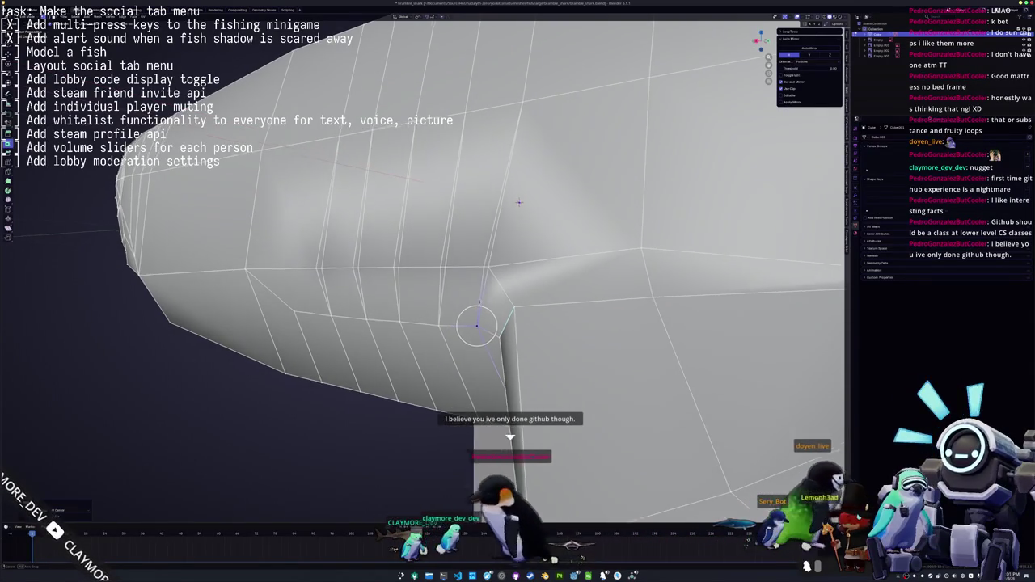
middle_drag(480, 316, 474, 302)
key(g)
key(g)
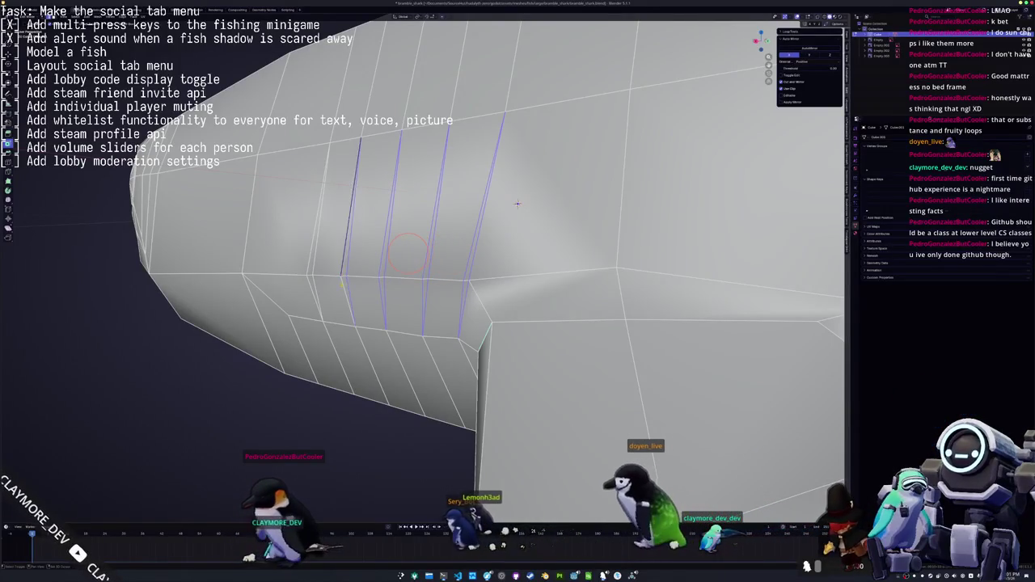
click(518, 203)
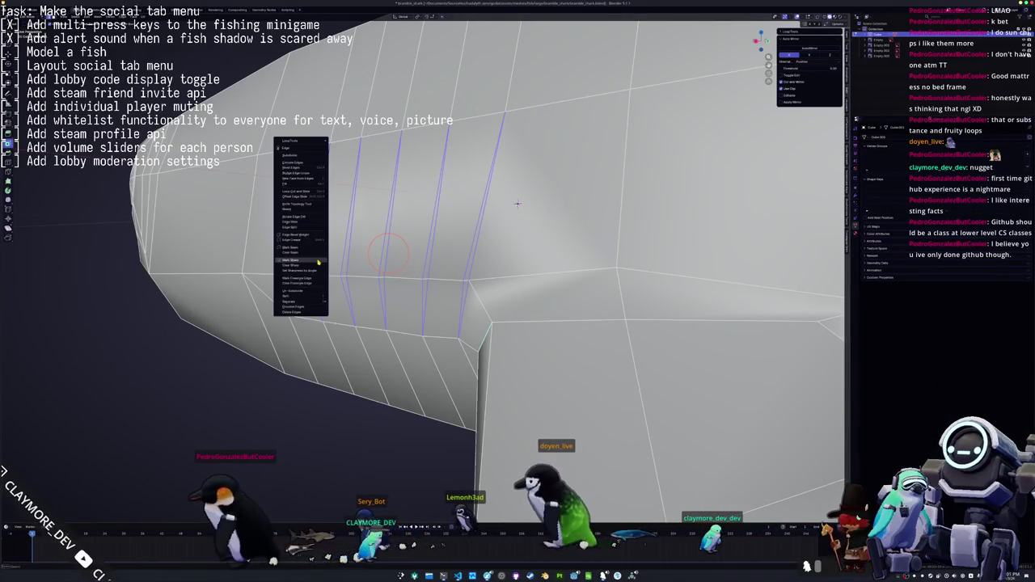
Mark the selected gill edges as sharp and check them in shaded object view
key(Tab)
mouse_move(516, 203)
middle_down()
mouse_move(477, 232)
mouse_move(346, 241)
mouse_move(430, 241)
middle_up()
scroll(477, 232, down, 3)
scroll(346, 241, up, 2)
scroll(431, 241, up, 2)
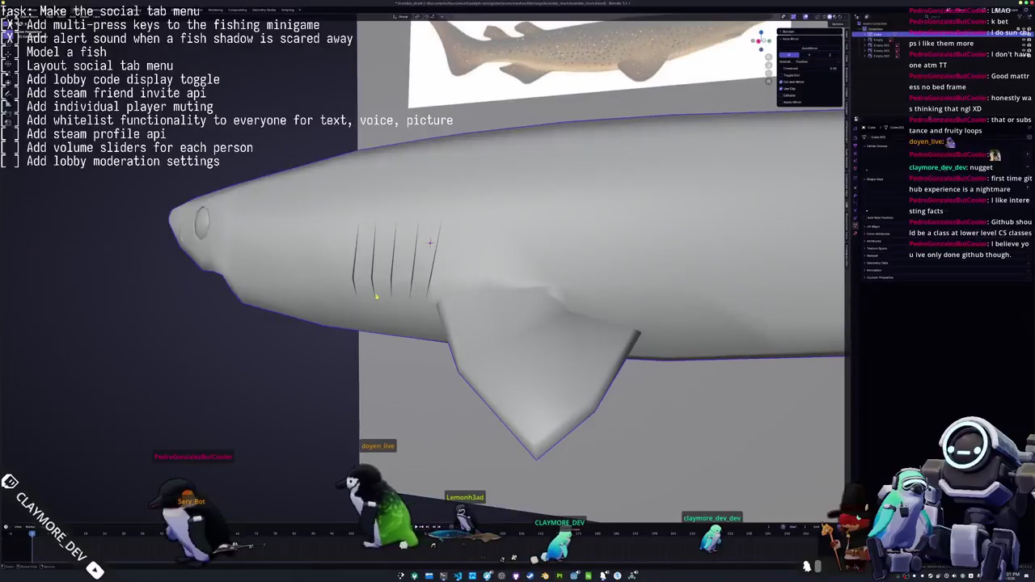
key(Tab)
scroll(441, 238, up, 3)
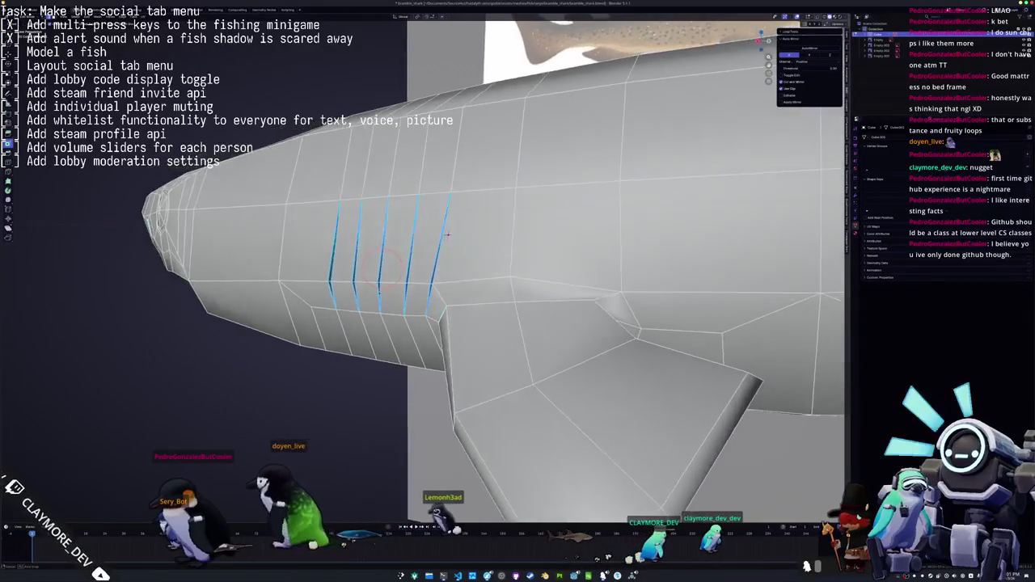
Clear the selection and orbit around the head, trying and cancelling X-axis moves
key(alt+a)
middle_drag(454, 234, 463, 222)
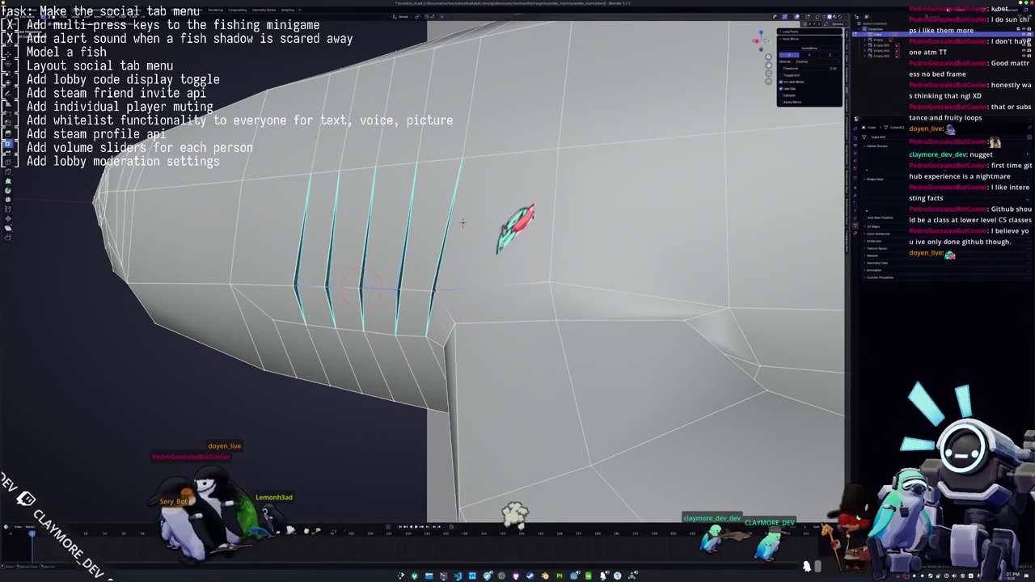
middle_drag(463, 223, 477, 219)
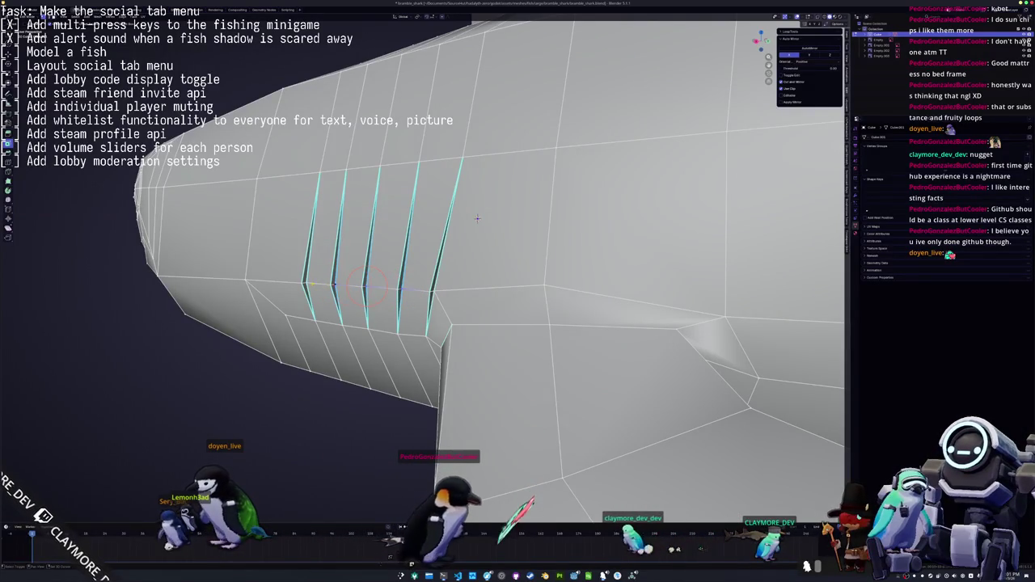
middle_drag(477, 218, 568, 217)
key(g)
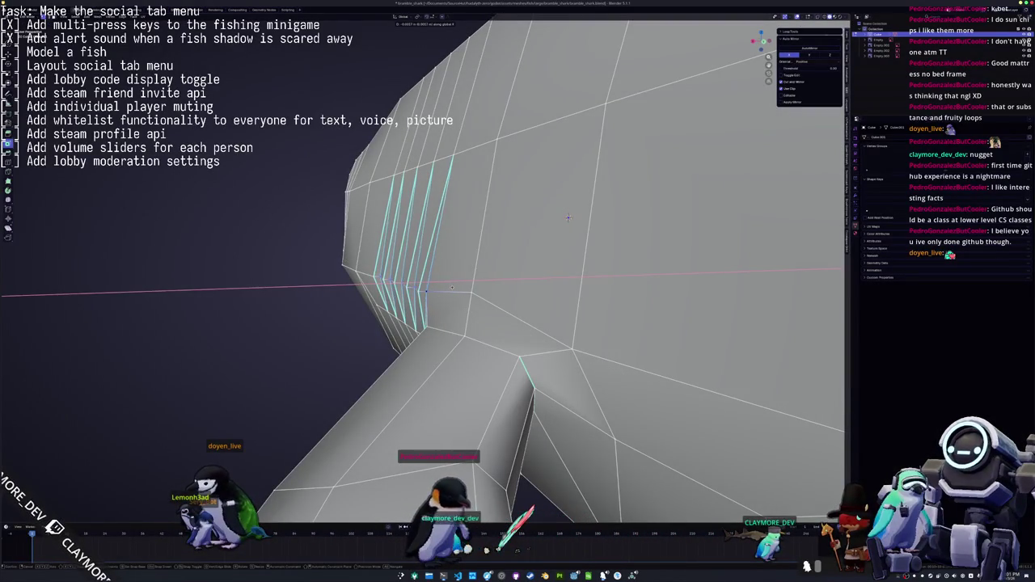
key(Escape)
mouse_move(410, 283)
middle_down()
mouse_move(398, 240)
mouse_move(354, 277)
mouse_move(355, 288)
middle_up()
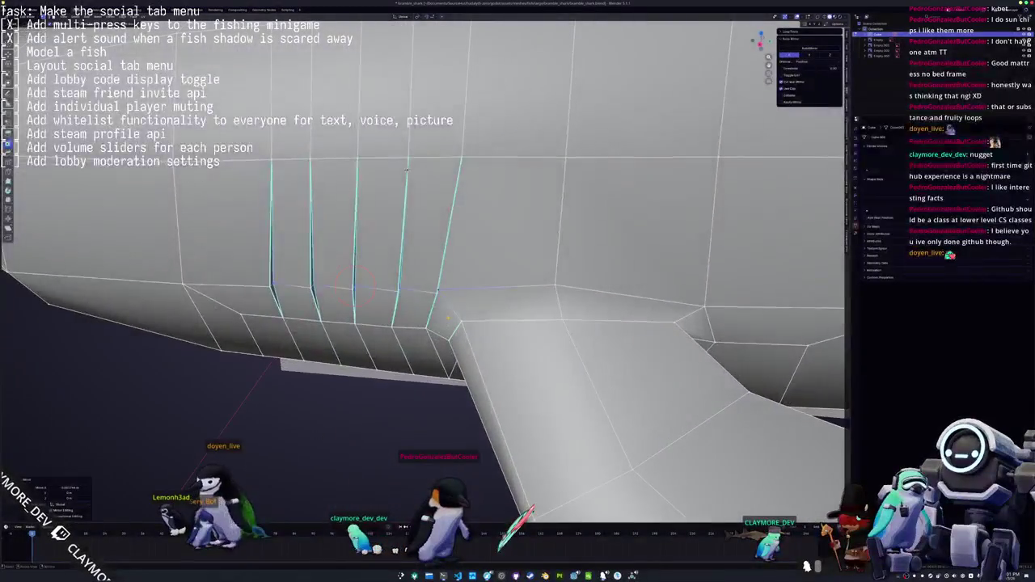
key(g)
key(Escape)
scroll(396, 202, down, 2)
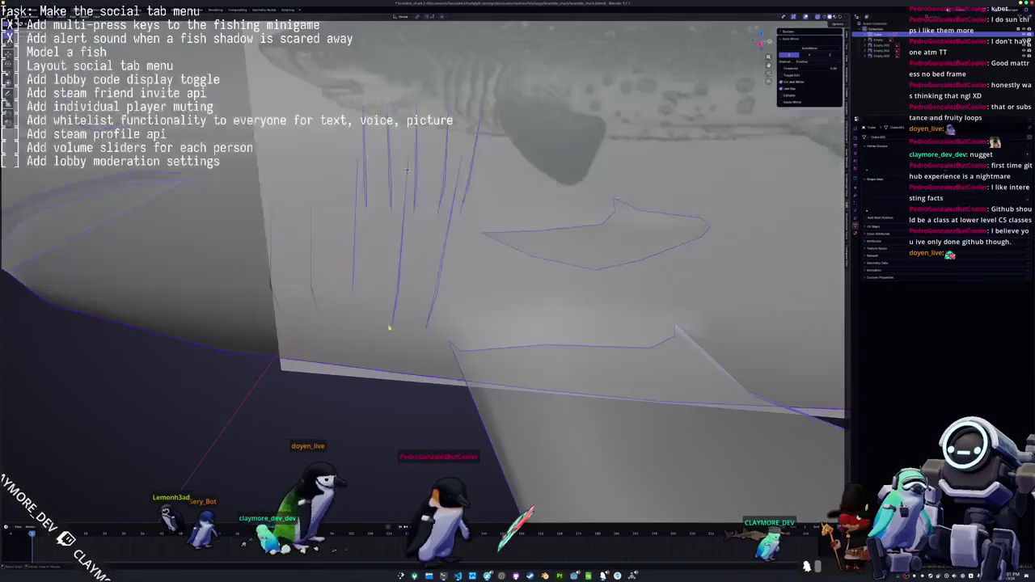
scroll(380, 219, down, 3)
scroll(369, 238, down, 3)
key(Tab)
scroll(369, 236, down, 2)
mouse_move(369, 236)
middle_down()
mouse_move(525, 326)
mouse_move(424, 424)
mouse_move(516, 377)
mouse_move(413, 254)
middle_up()
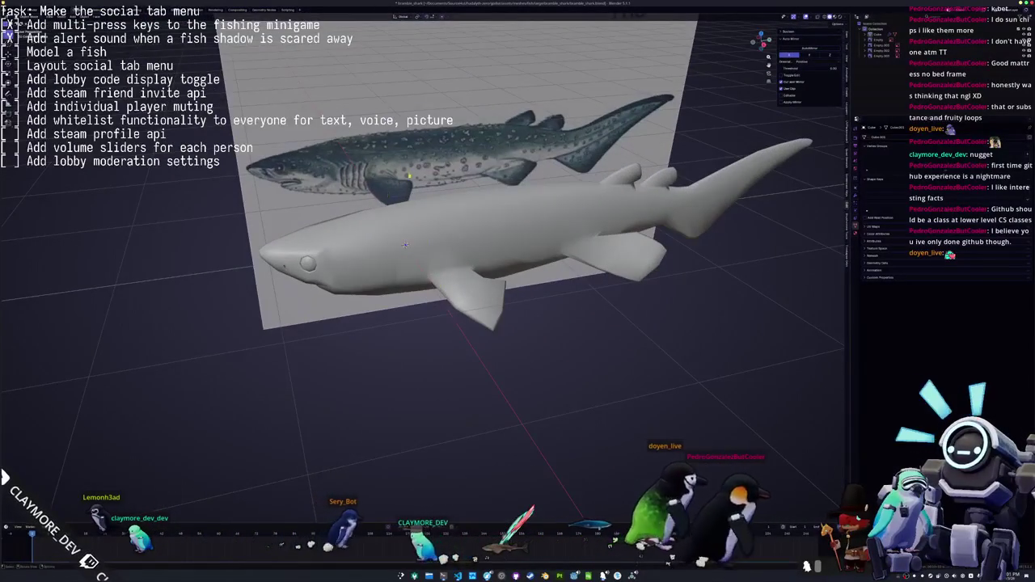
scroll(412, 254, down, 1)
scroll(412, 254, up, 2)
mouse_move(408, 248)
middle_down()
mouse_move(399, 264)
mouse_move(465, 264)
mouse_move(495, 274)
mouse_move(497, 285)
middle_up()
scroll(434, 267, down, 3)
scroll(493, 262, down, 2)
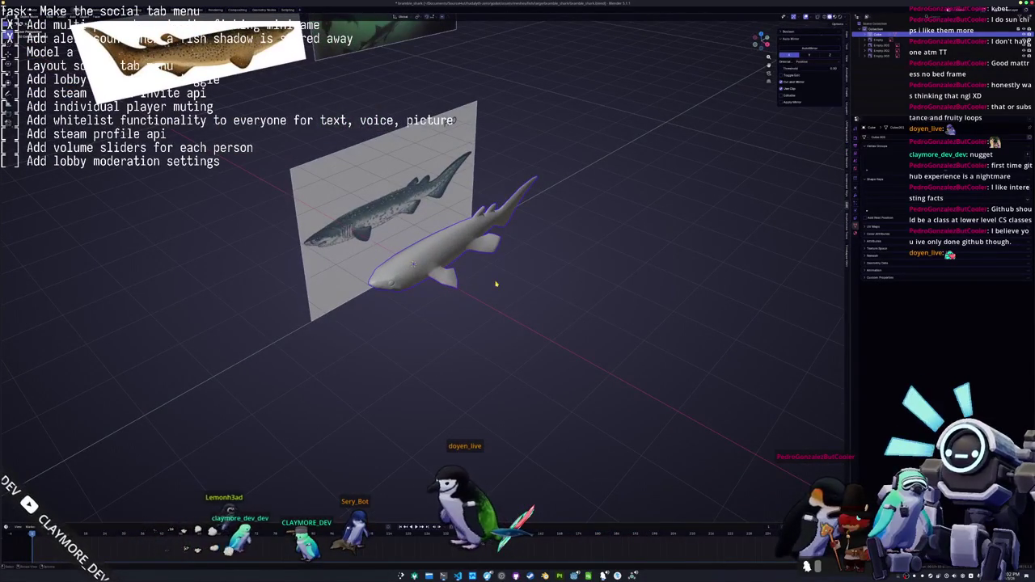
scroll(496, 284, down, 2)
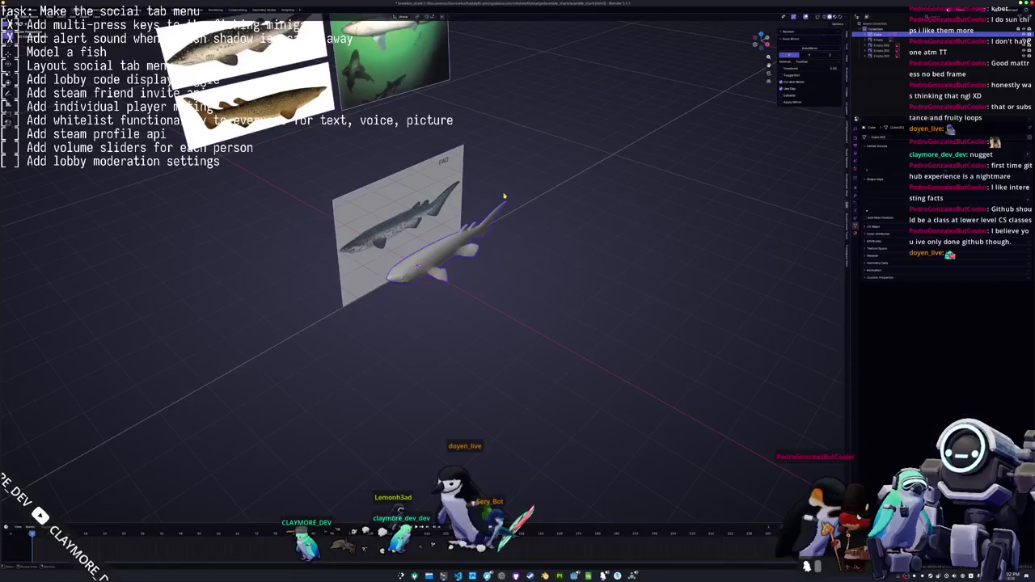
mouse_move(504, 196)
middle_down()
mouse_move(417, 242)
mouse_move(373, 214)
mouse_move(470, 265)
middle_up()
scroll(418, 243, up, 4)
key(Tab)
scroll(373, 214, up, 2)
key(g)
key(y)
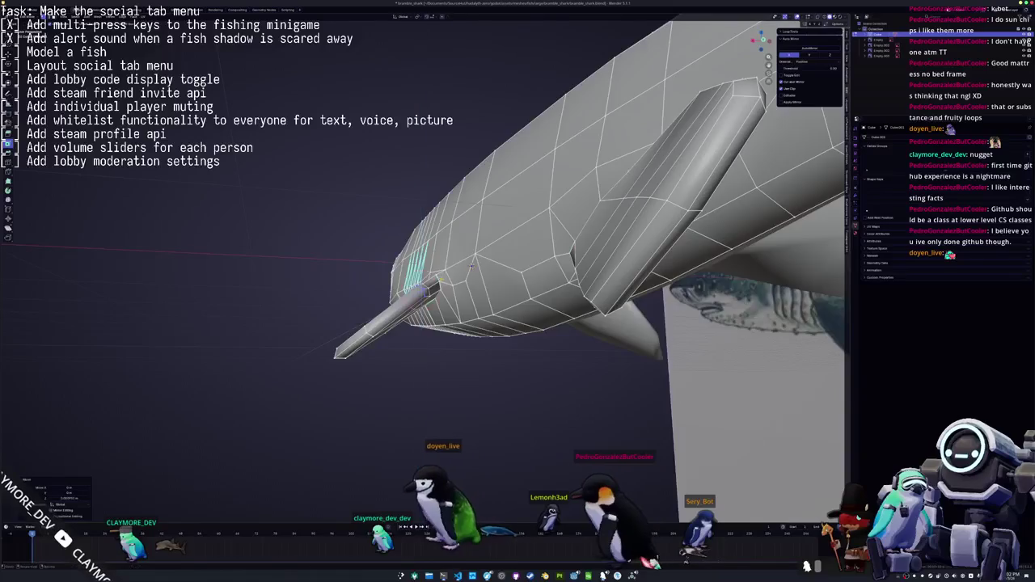
Exit Edit Mode to view the whole smooth-shaded shark and orbit around it
scroll(486, 265, up, 3)
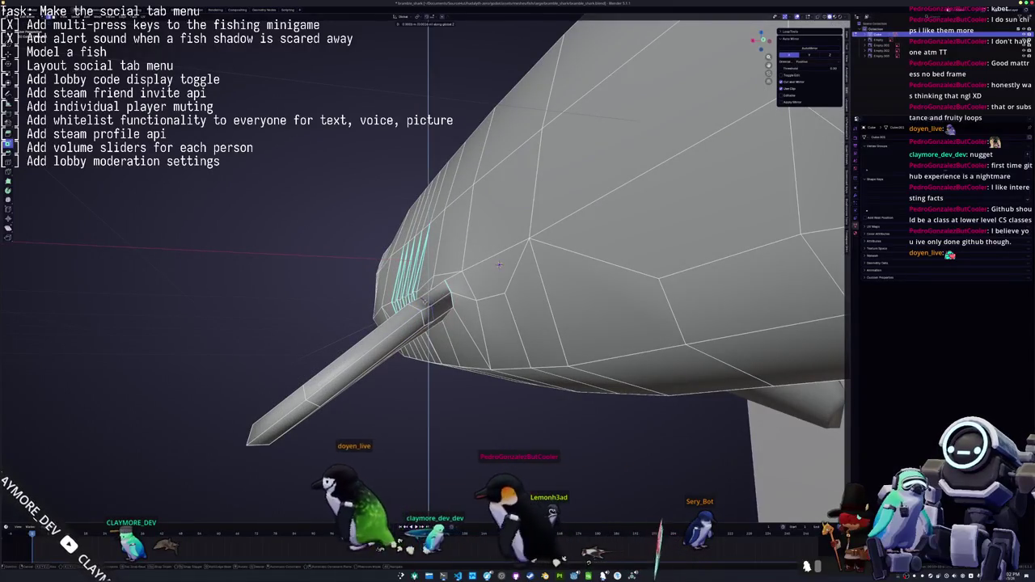
key(Tab)
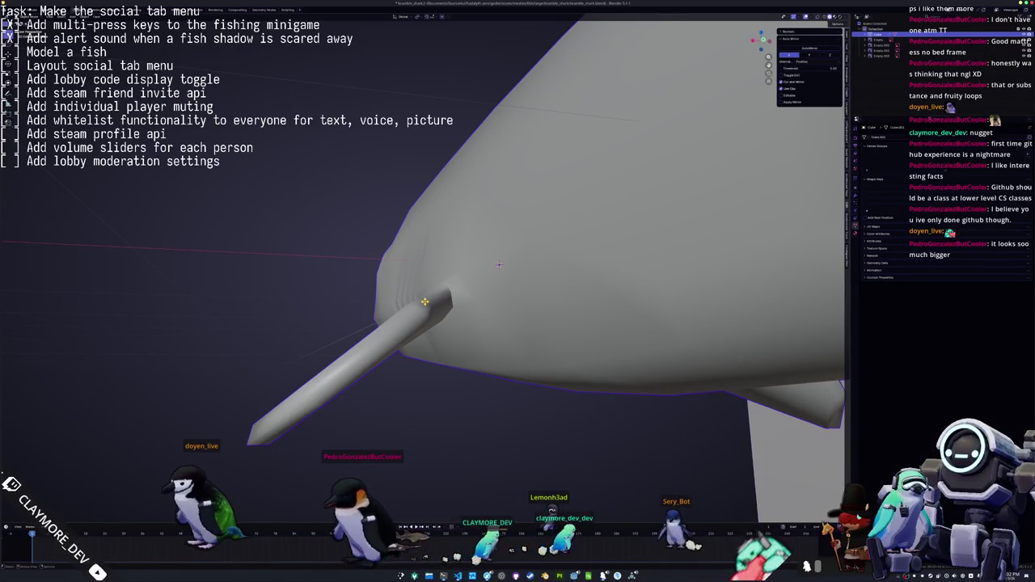
scroll(499, 264, down, 3)
mouse_move(499, 265)
middle_down()
mouse_move(392, 279)
mouse_move(379, 268)
middle_up()
Undo the snout spike and expand the attribute and remesh settings in Object Data properties
scroll(392, 279, down, 2)
key(Tab)
key(Tab)
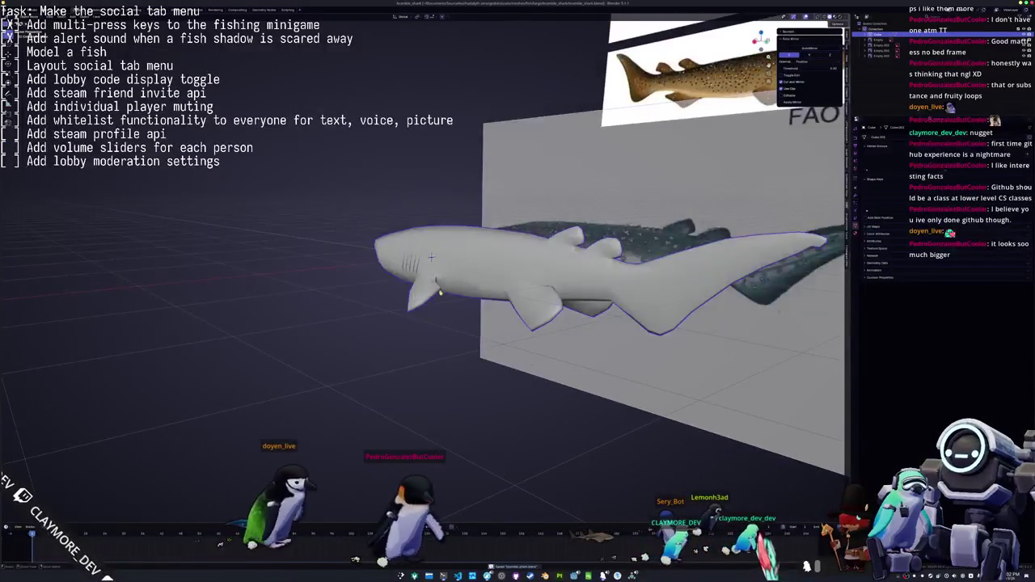
scroll(379, 268, up, 2)
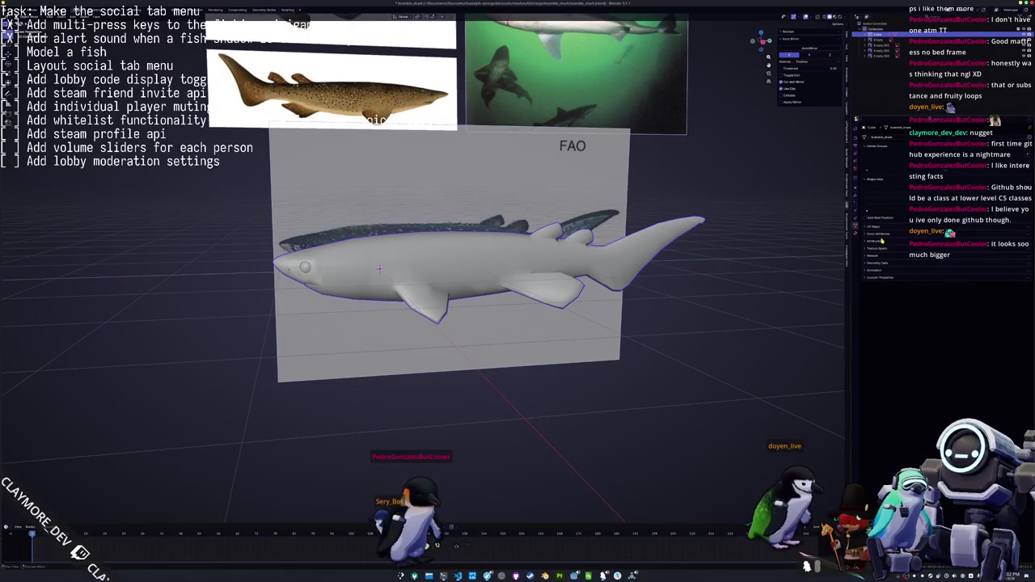
mouse_move(881, 259)
mouse_down()
mouse_move(882, 364)
mouse_move(856, 242)
mouse_up()
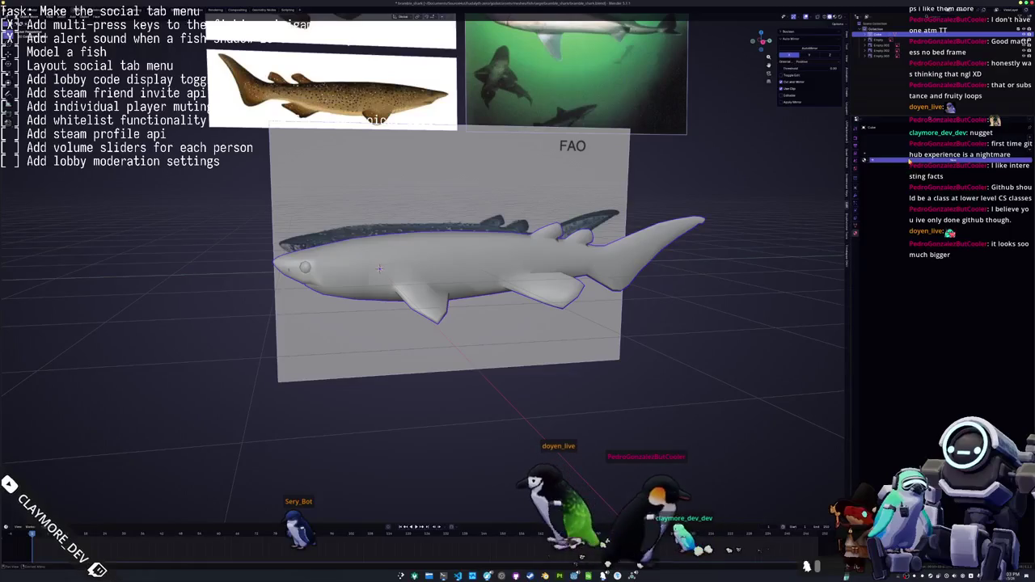
Show the shark's Material properties and apply its object transform via Ctrl+A
click(856, 236)
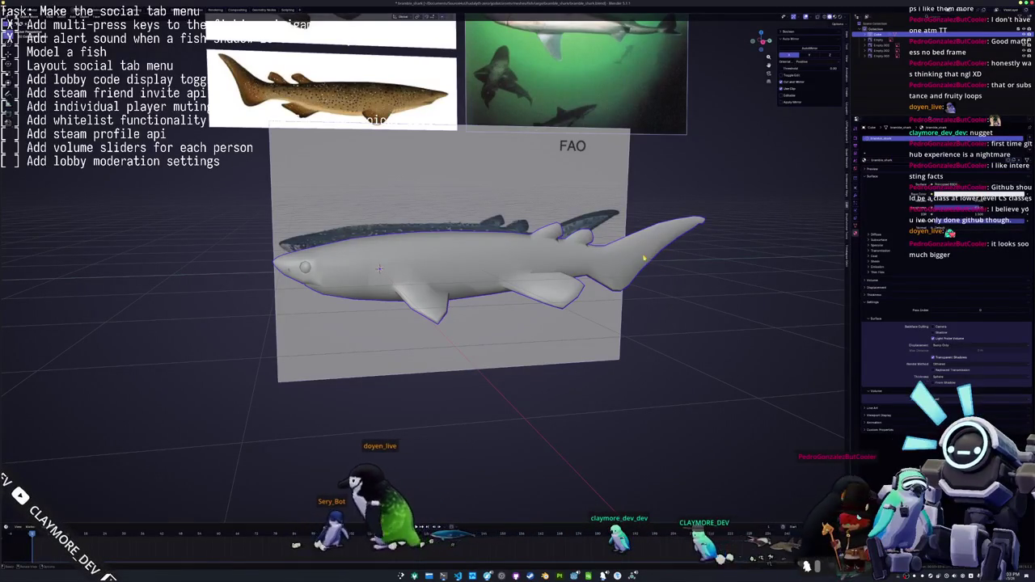
scroll(589, 279, down, 1)
middle_drag(590, 279, 600, 305)
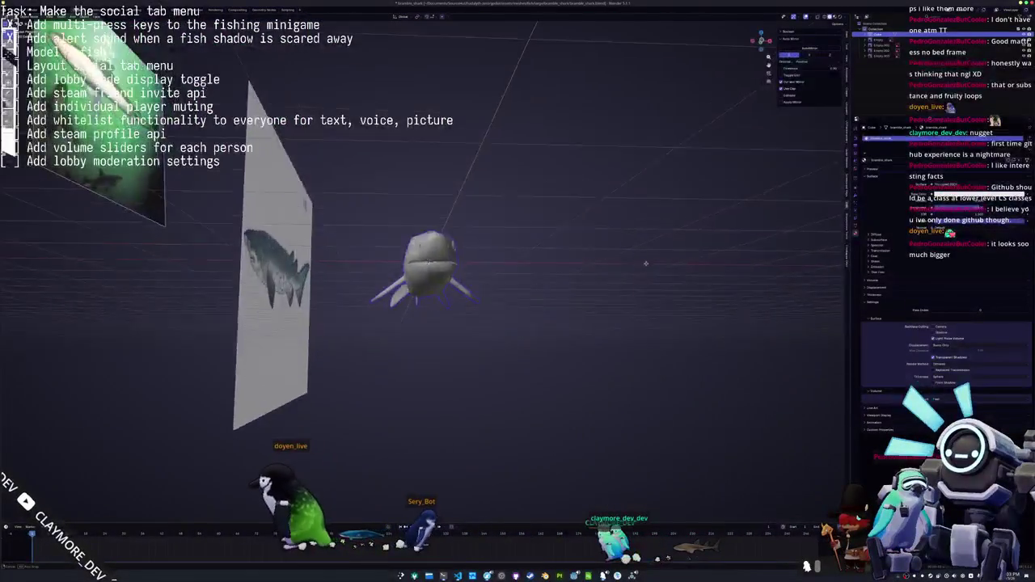
scroll(601, 305, up, 3)
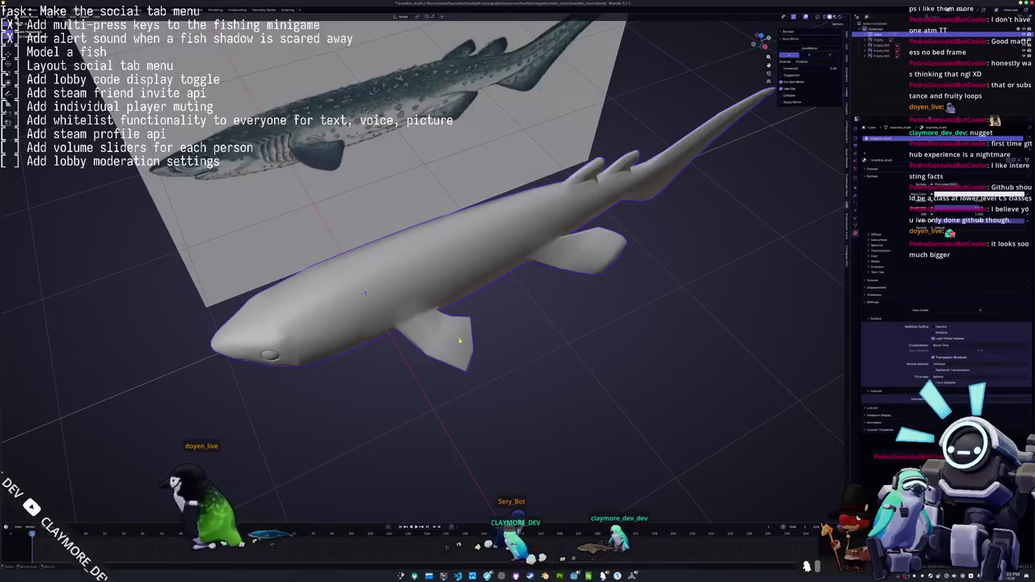
mouse_move(600, 305)
middle_down()
mouse_move(581, 261)
mouse_move(536, 292)
middle_up()
scroll(582, 260, down, 2)
key(ctrl+a)
click(536, 292)
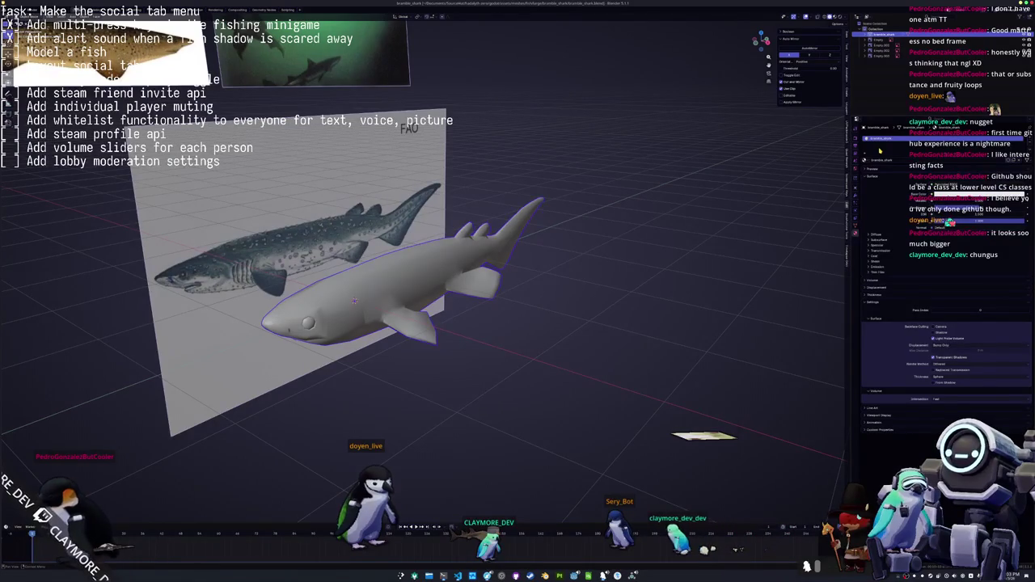
Apply the shark's object transform again from the Ctrl+A menu
middle_drag(540, 249, 518, 269)
key(ctrl+a)
click(519, 267)
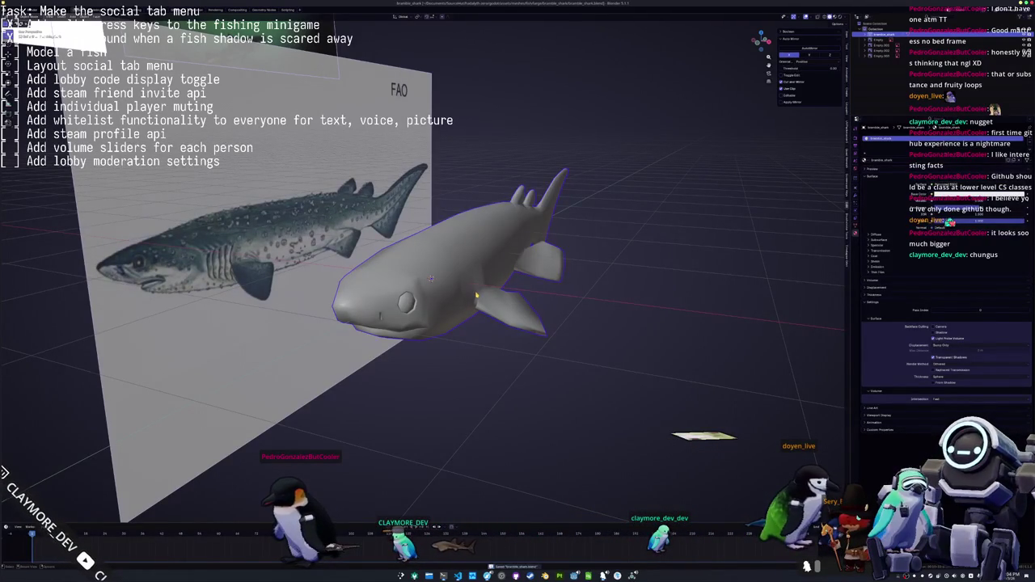
Put the shark in Edit Mode and switch to the Shading workspace
middle_drag(431, 277, 431, 277)
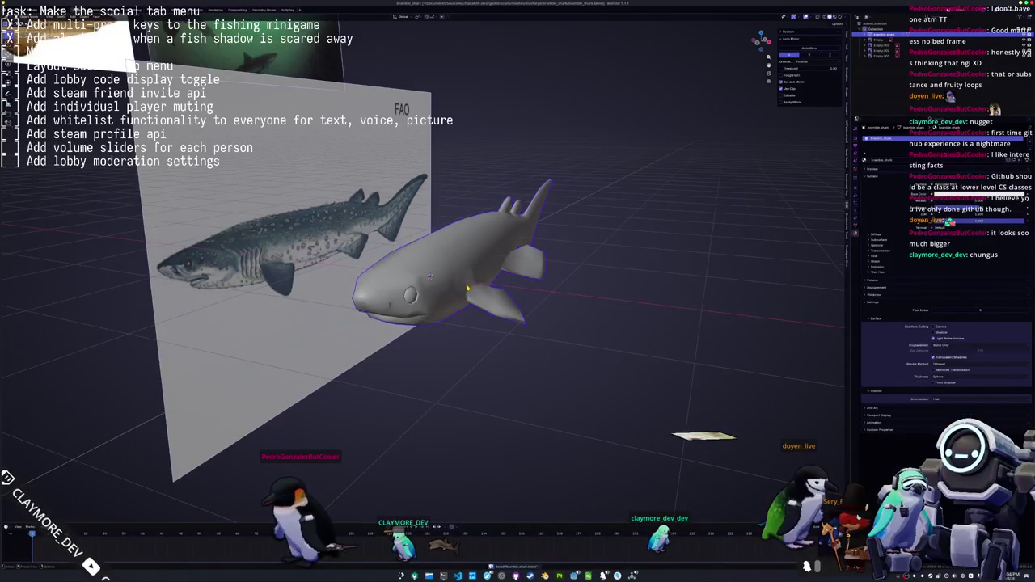
key(Tab)
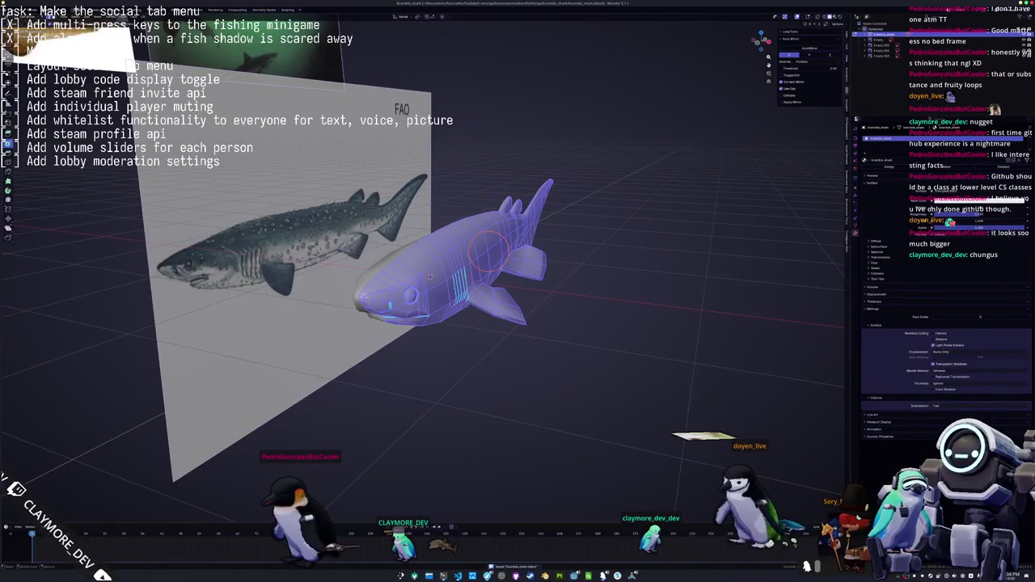
click(166, 9)
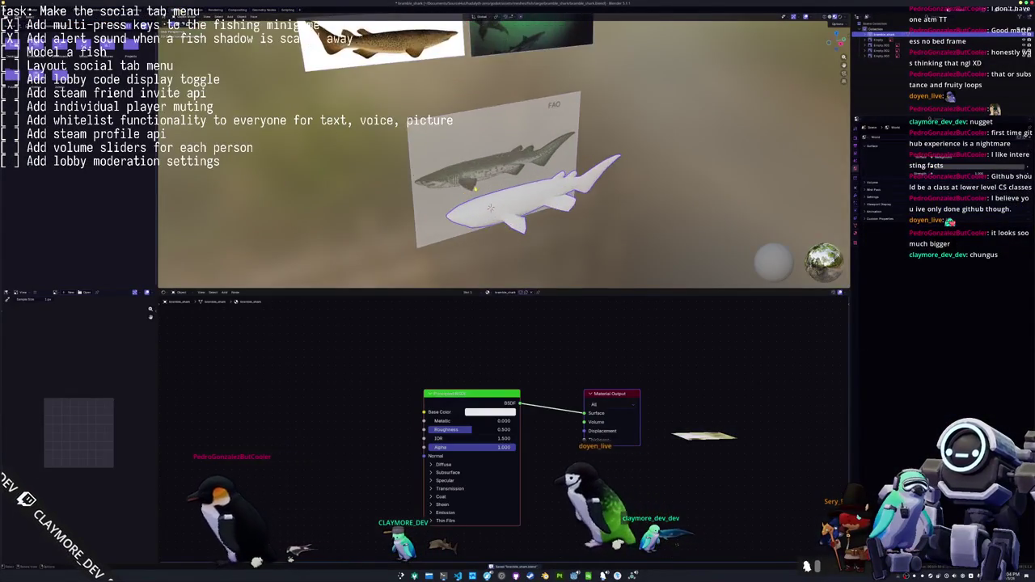
Orbit the viewport to frame the shark in material preview
mouse_move(475, 187)
middle_down()
mouse_move(508, 195)
mouse_move(548, 182)
middle_up()
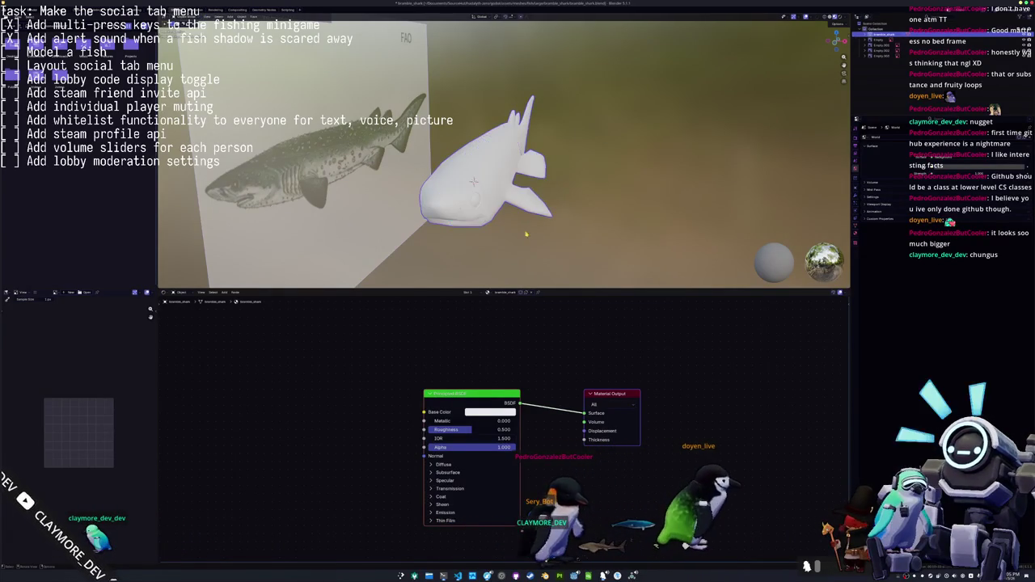
Add texture nodes with Ctrl+T and preview Texture Coordinate outputs, ending on Generated
key(ctrl+t)
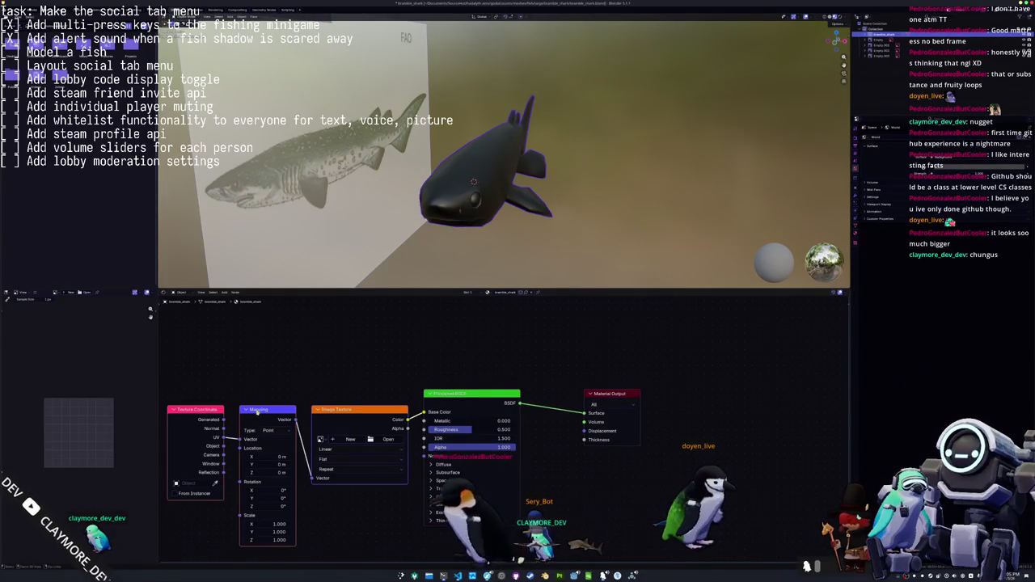
ctrl+shift+click(214, 412)
ctrl+shift+click(214, 411)
ctrl+shift+click(215, 412)
ctrl+shift+click(214, 411)
Delete the Mapping, Image Texture and Principled BSDF nodes, then re-centre the node view
click(262, 410)
key(x)
click(356, 409)
key(x)
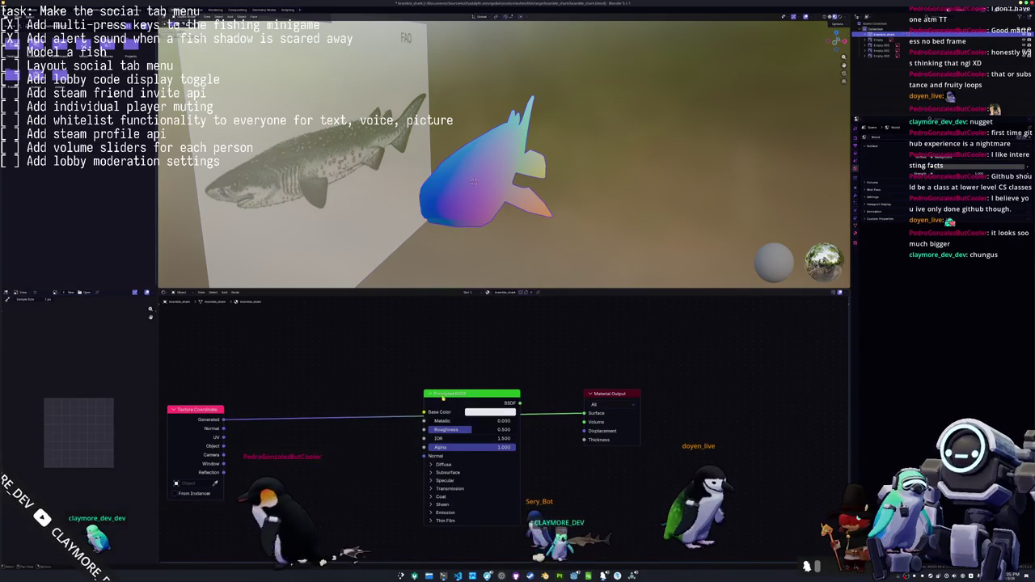
click(469, 394)
key(x)
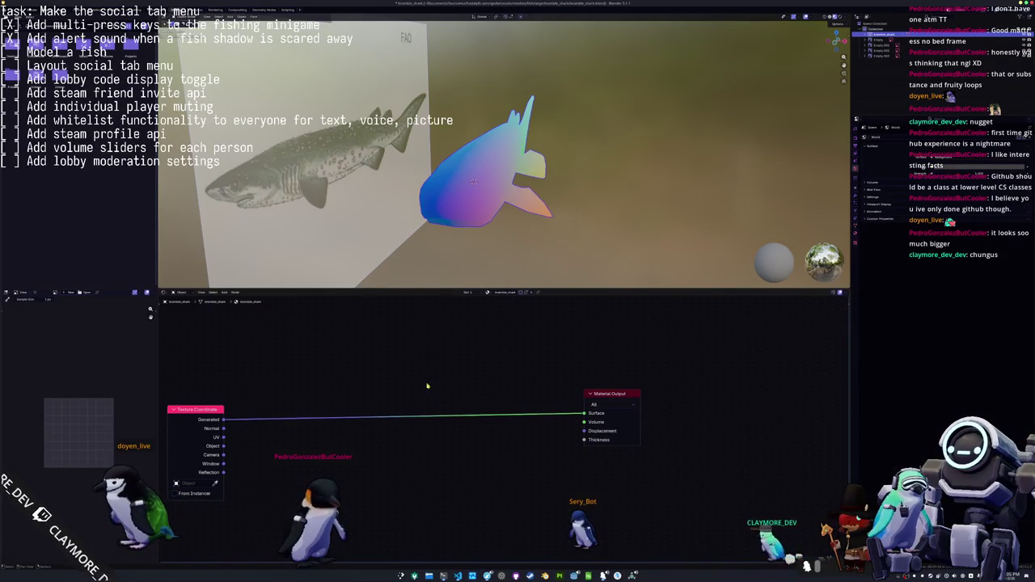
key(Home)
Apply the shark's object transform from the Ctrl+A menu
key(ctrl+a)
click(505, 216)
mouse_move(504, 217)
middle_down()
mouse_move(507, 202)
mouse_move(486, 190)
middle_up()
Review the shark's object, material and mesh data tabs, show the sidebar and start scaling it up
click(856, 228)
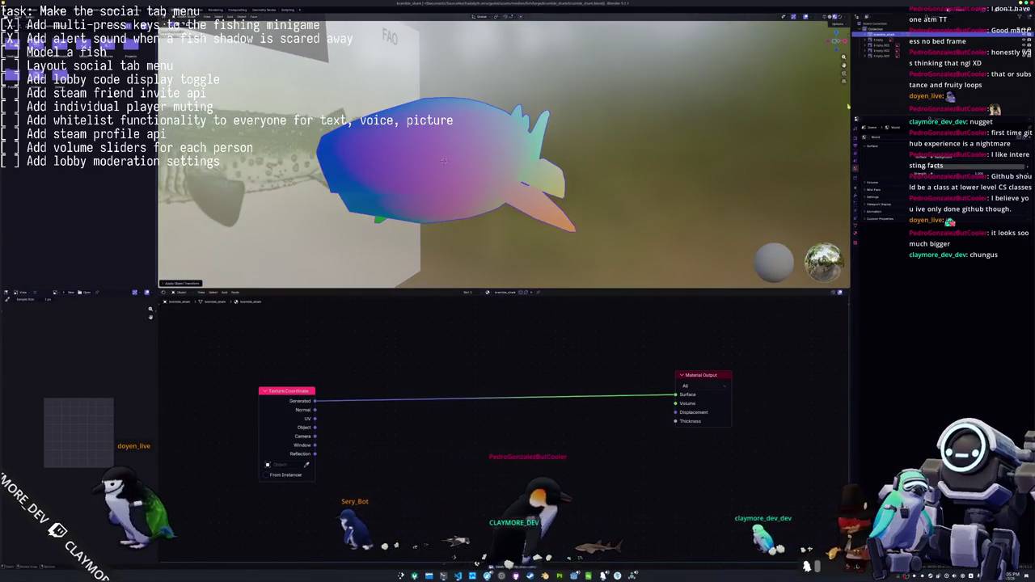
click(856, 241)
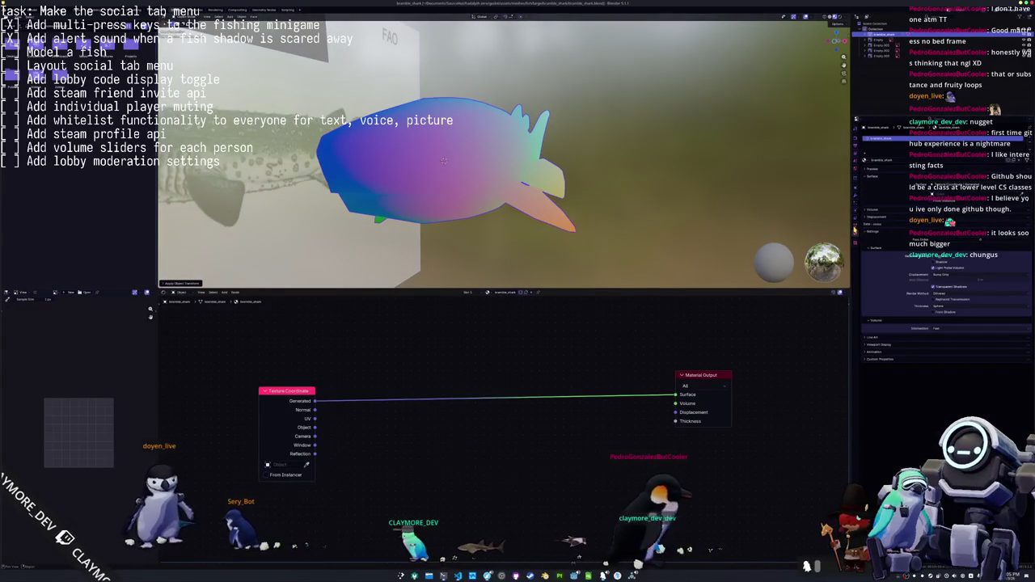
click(856, 235)
middle_drag(628, 167, 636, 169)
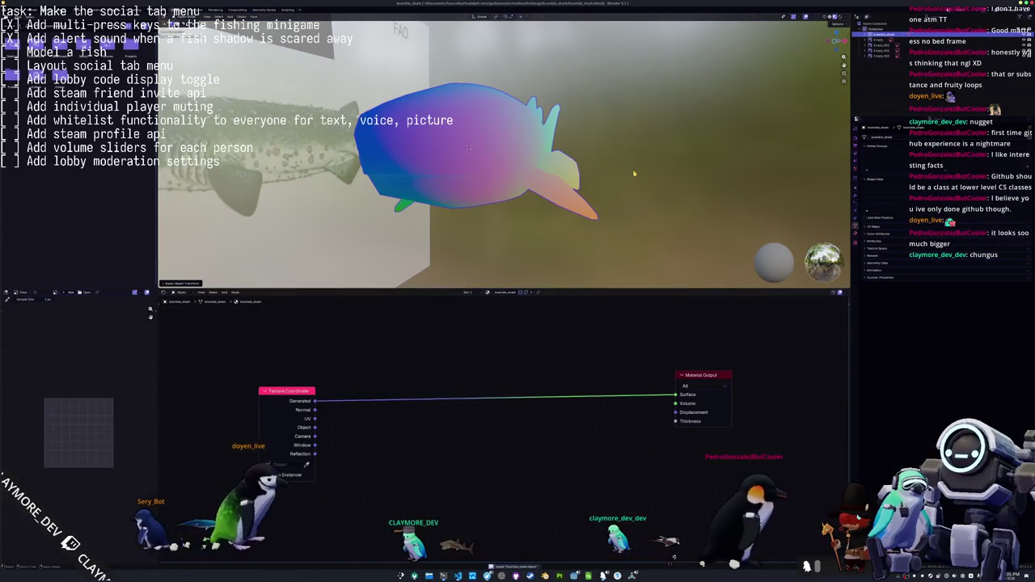
key(n)
key(s)
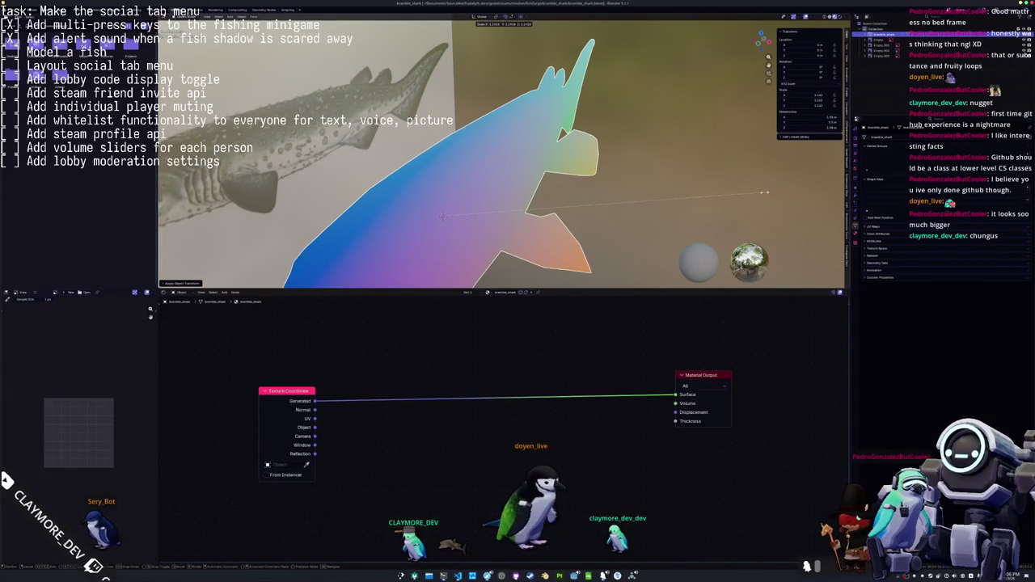
Cancel the shark's scale-up with a right-click and orbit the view around it
right_click(765, 192)
right_click(639, 171)
middle_drag(639, 174, 658, 203)
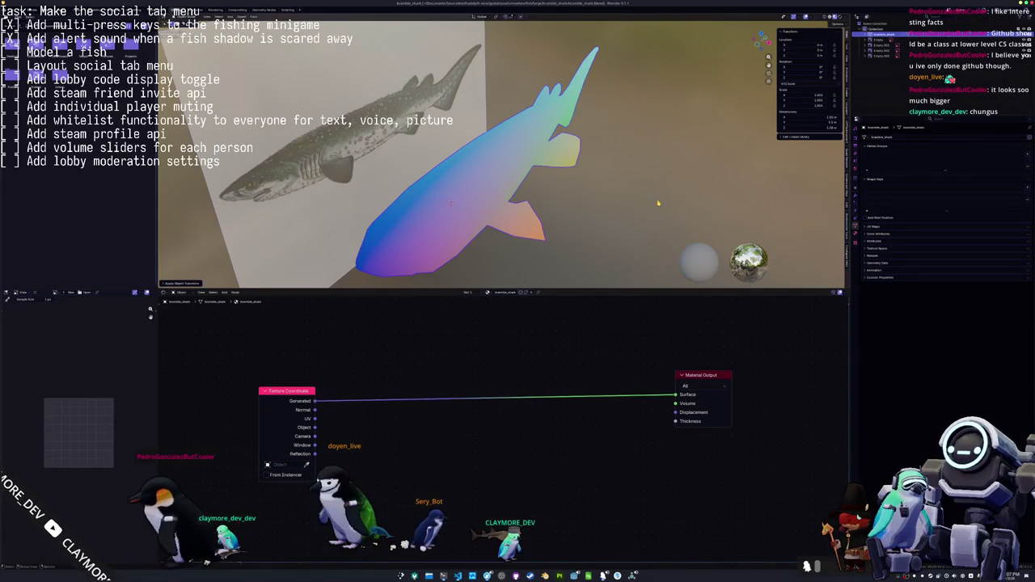
middle_drag(451, 203, 470, 131)
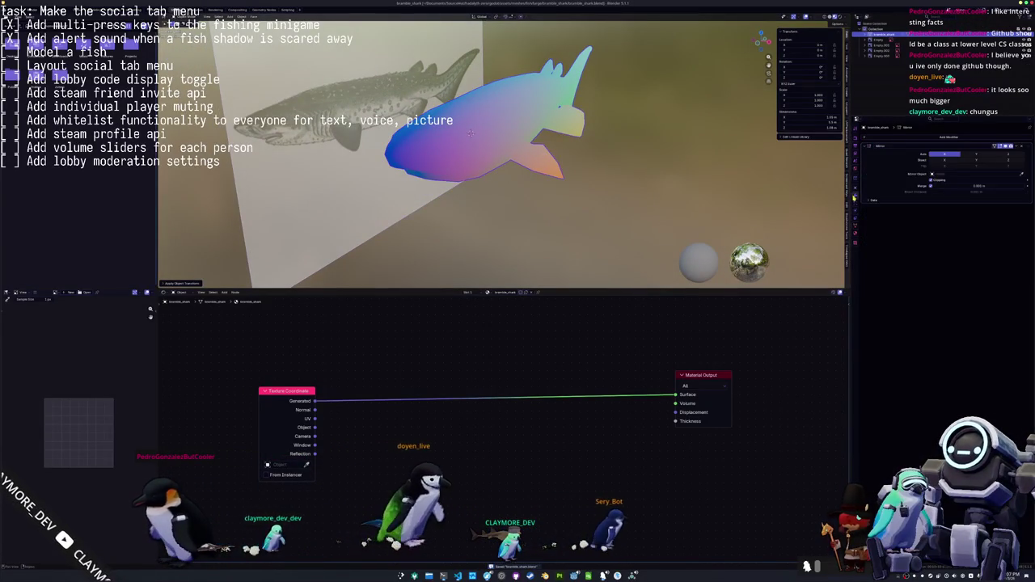
Orbit to a new angle and apply All Transforms to the mirrored shark
middle_drag(469, 132, 478, 168)
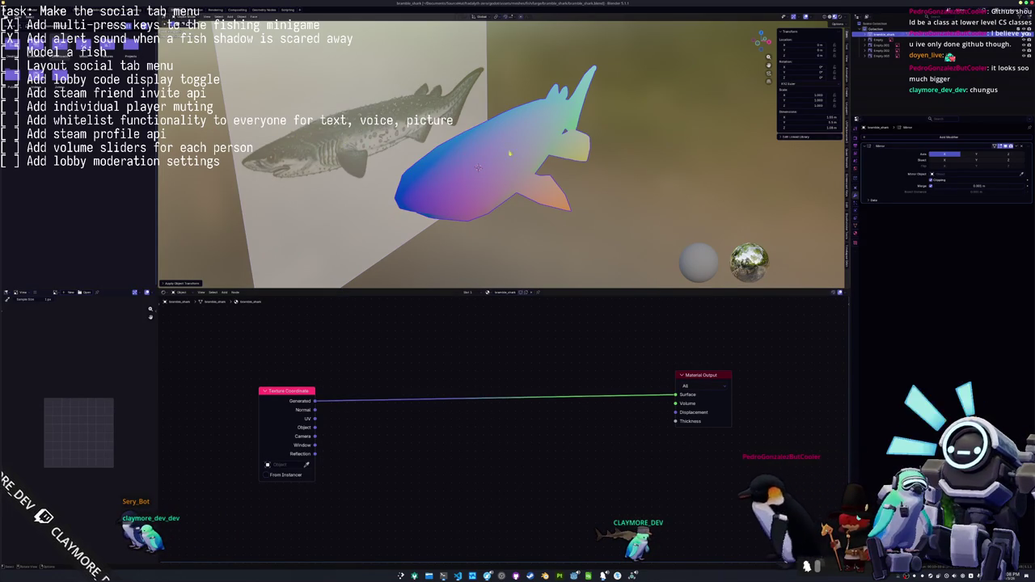
mouse_move(520, 160)
middle_down()
mouse_move(527, 176)
mouse_move(598, 185)
mouse_move(421, 199)
middle_up()
key(ctrl+a)
click(525, 174)
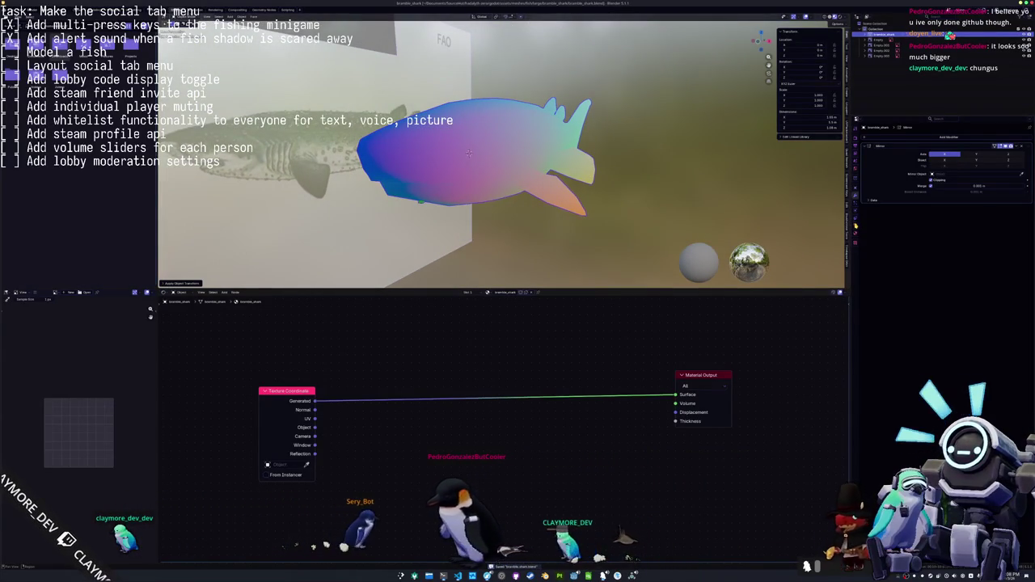
click(856, 223)
click(855, 236)
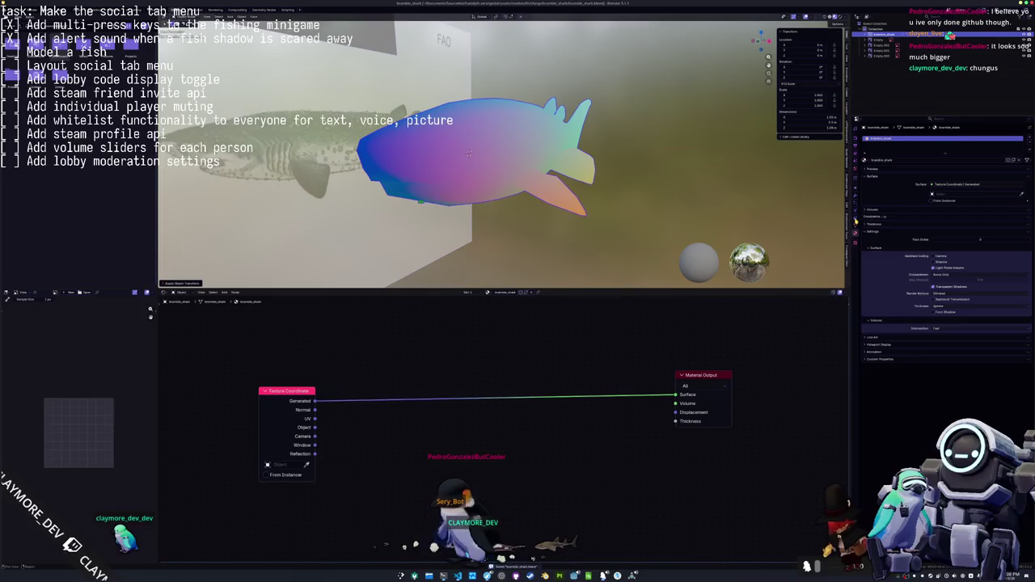
click(855, 214)
click(856, 197)
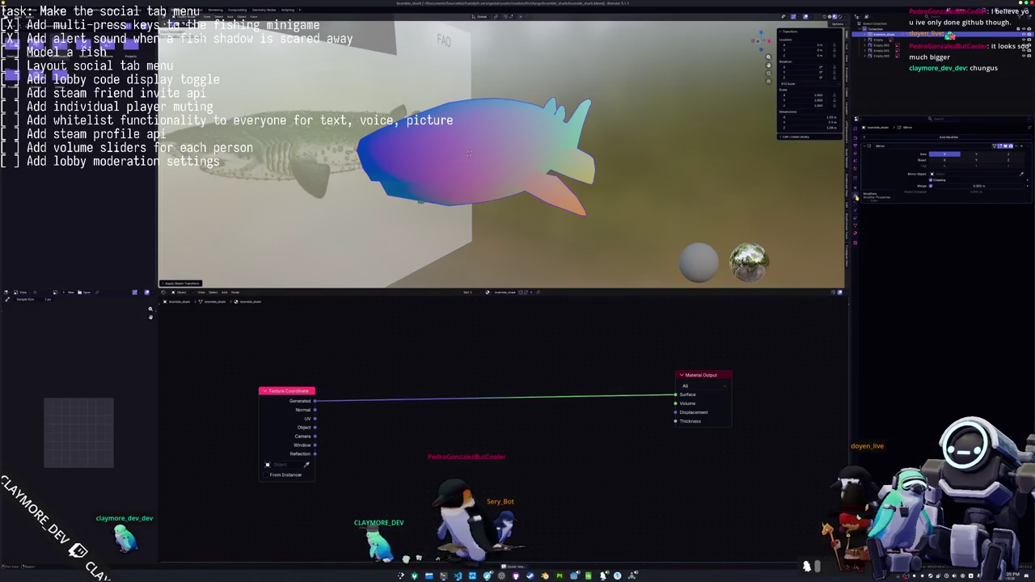
middle_drag(800, 186, 725, 180)
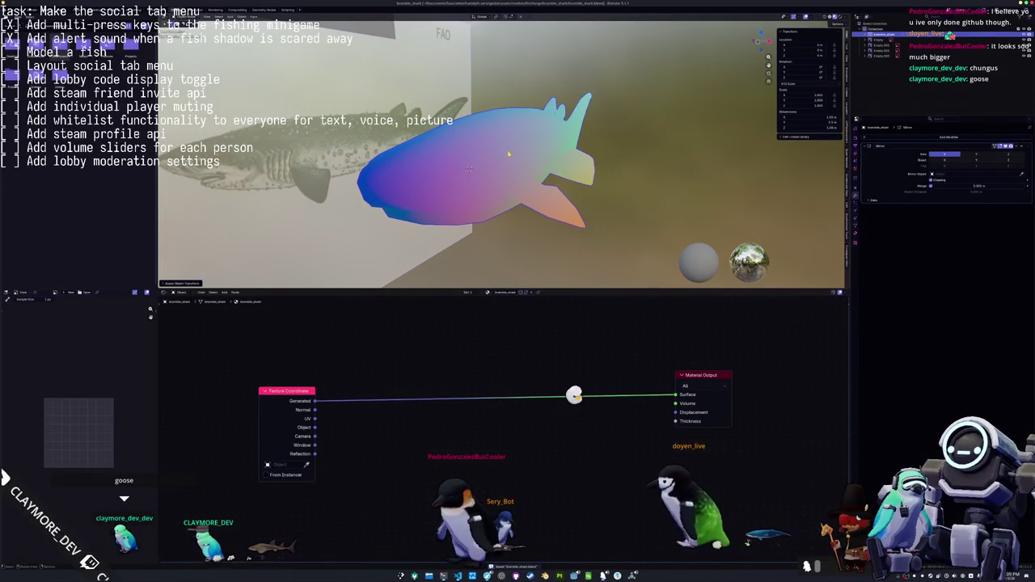
middle_drag(725, 180, 513, 149)
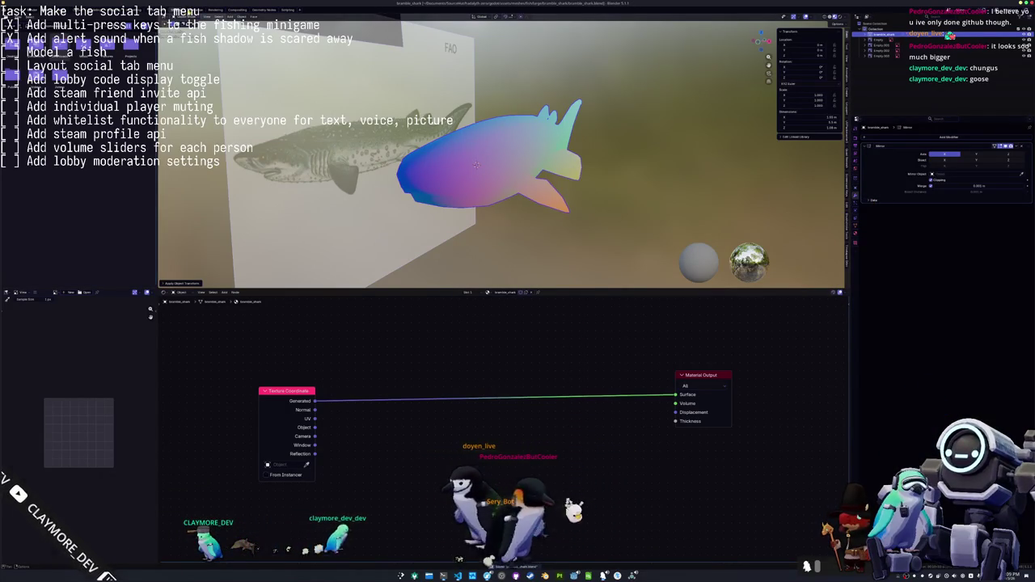
Use the Object context menu's Convert To > Mesh to bake the Mirror modifier into the shark
key(ctrl+a)
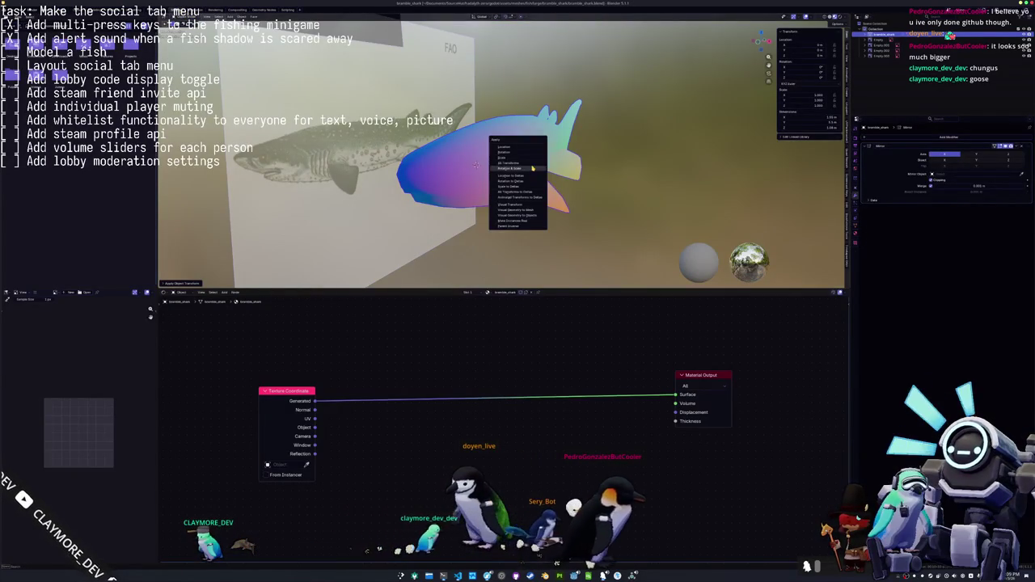
click(534, 165)
right_click(505, 165)
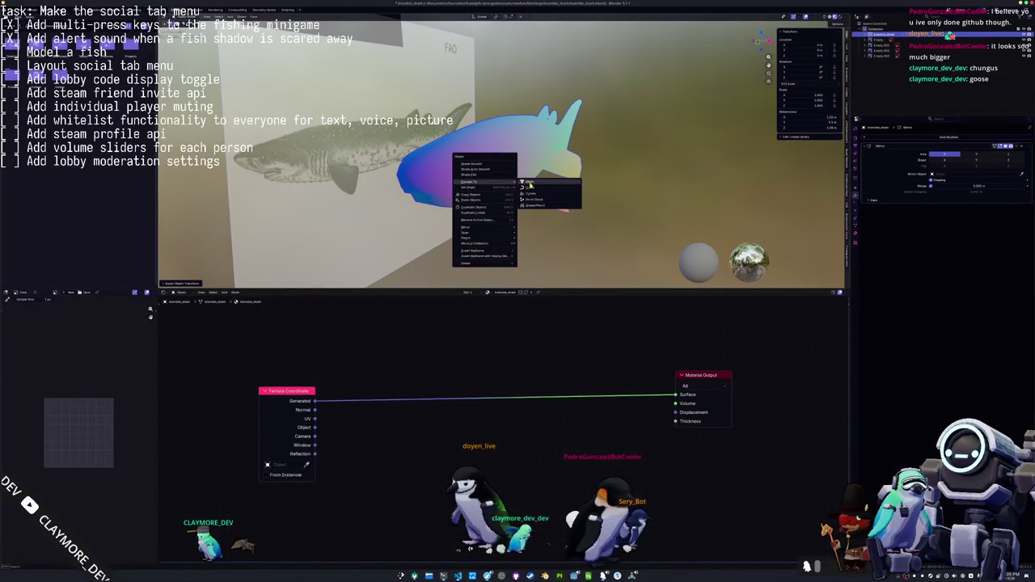
click(478, 164)
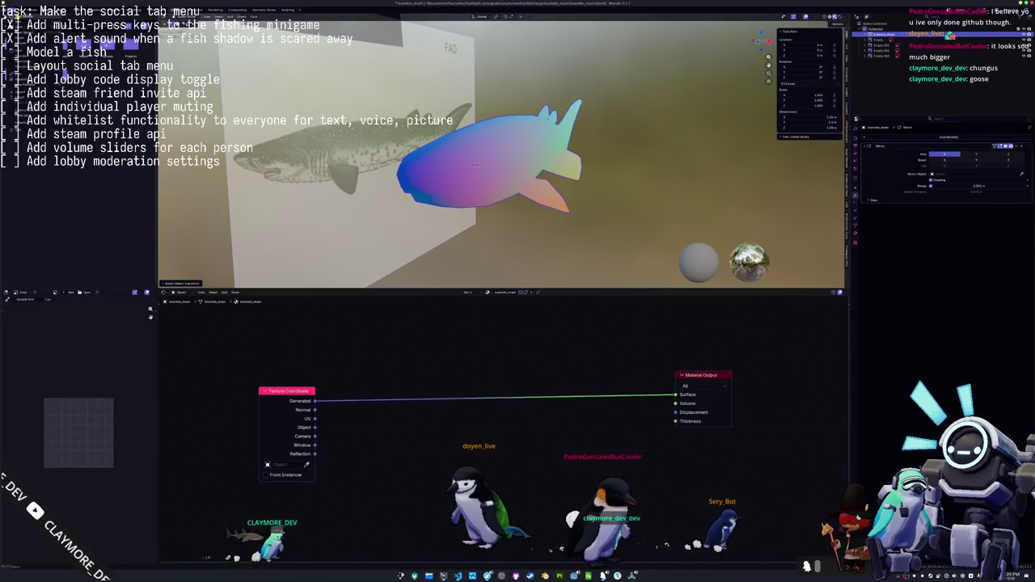
right_click(532, 166)
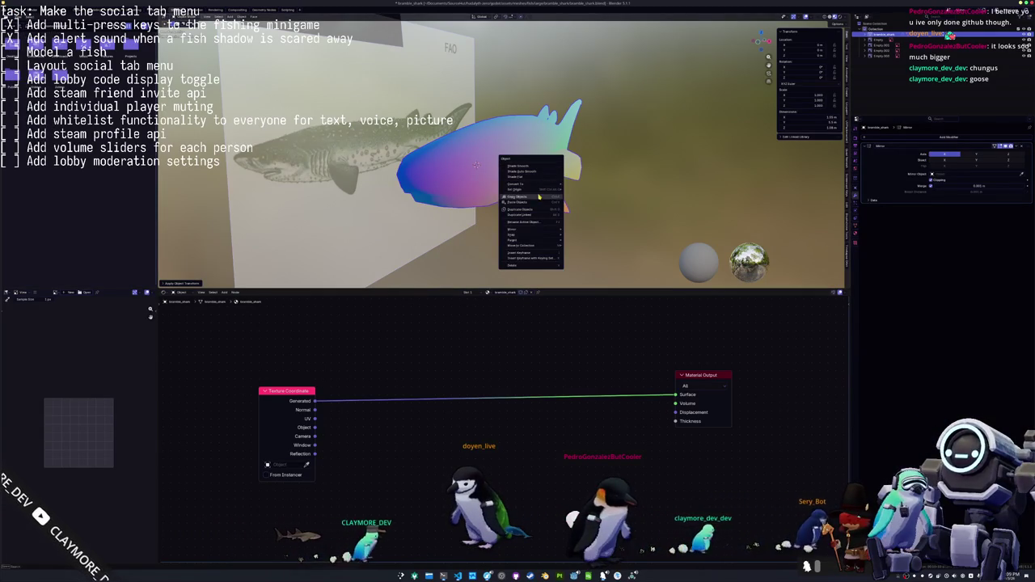
click(576, 186)
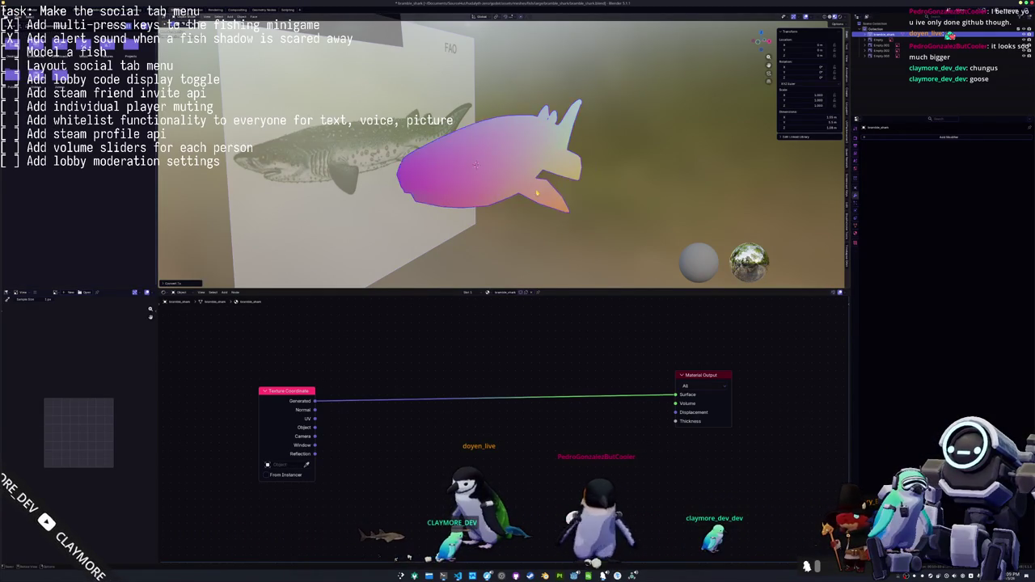
Toggle mesh editing and check the shark's Object and Object Data tabs for its colour attributes
middle_drag(517, 174, 509, 209)
key(Tab)
key(Tab)
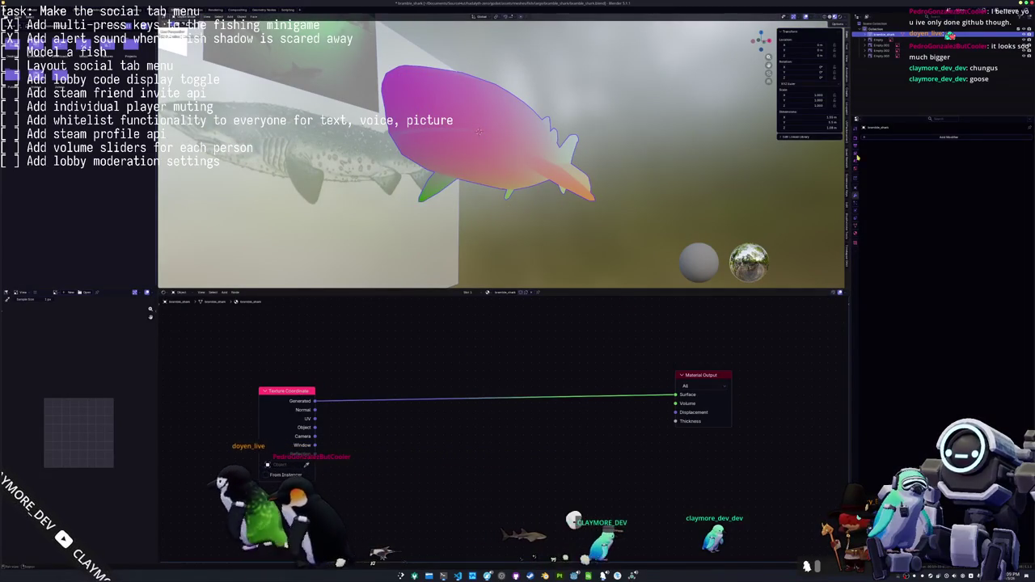
click(856, 184)
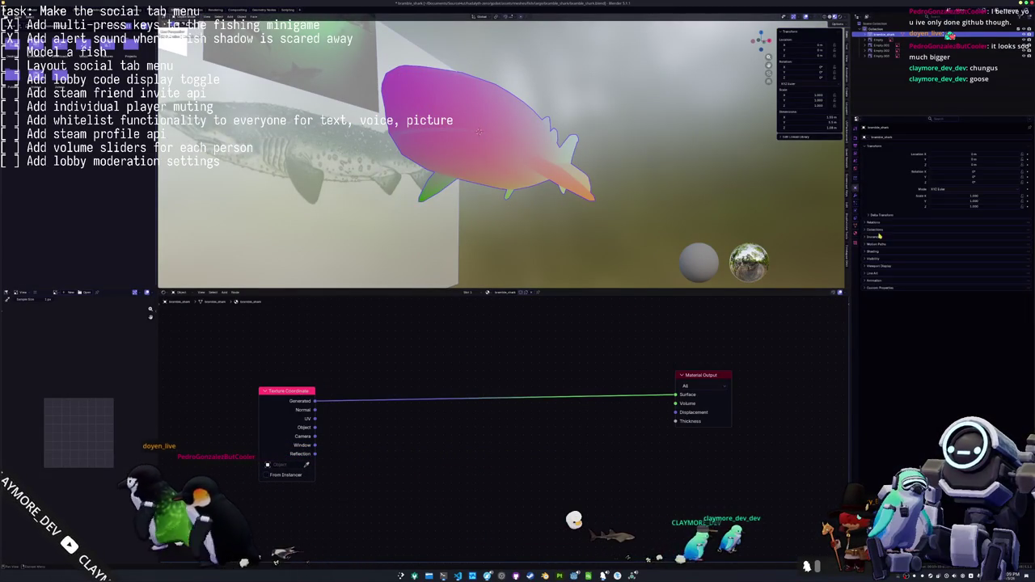
click(856, 229)
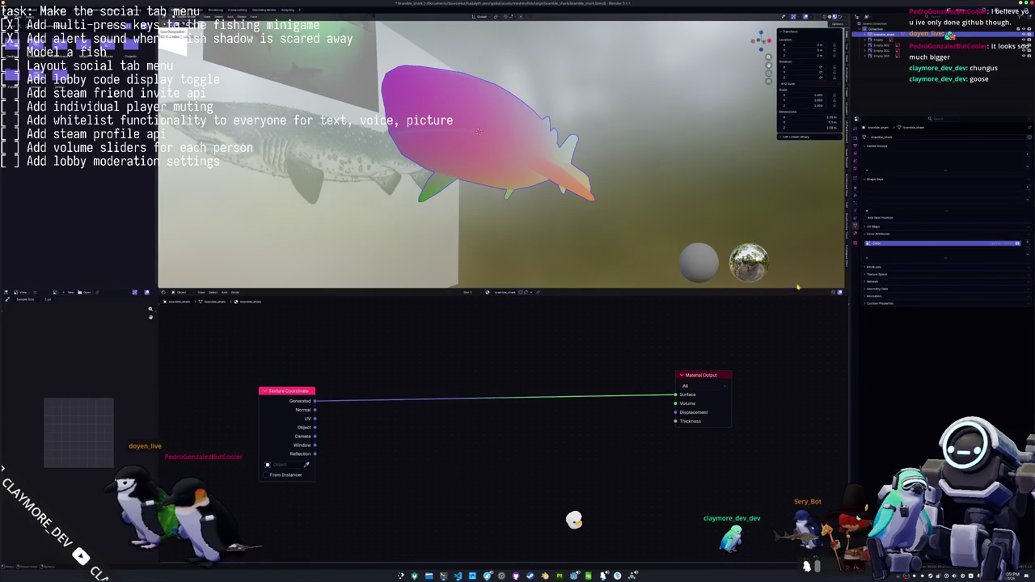
Add a Color Attribute node to the material, set to read the Color attribute
text(color attr)
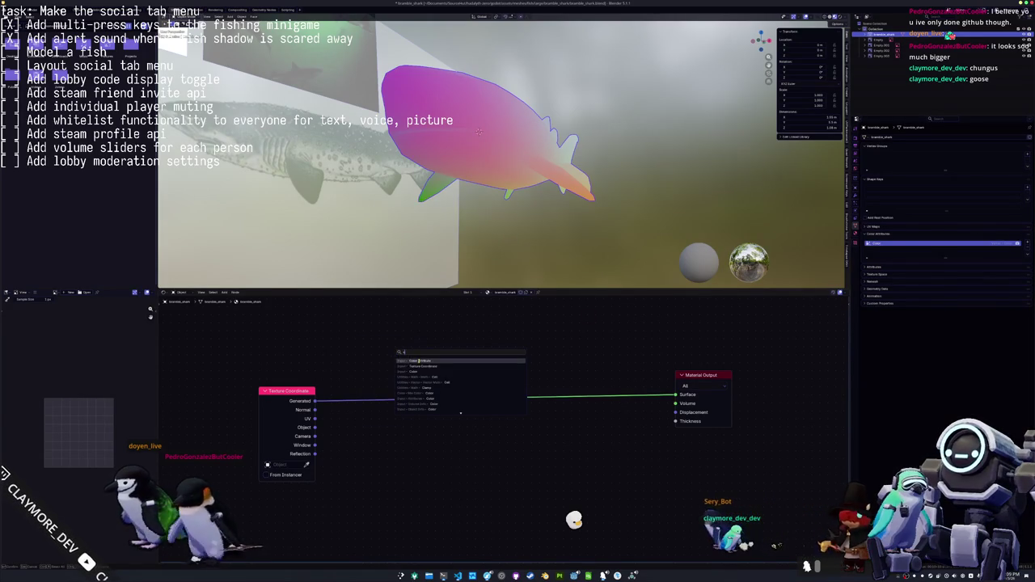
key(Return)
click(398, 356)
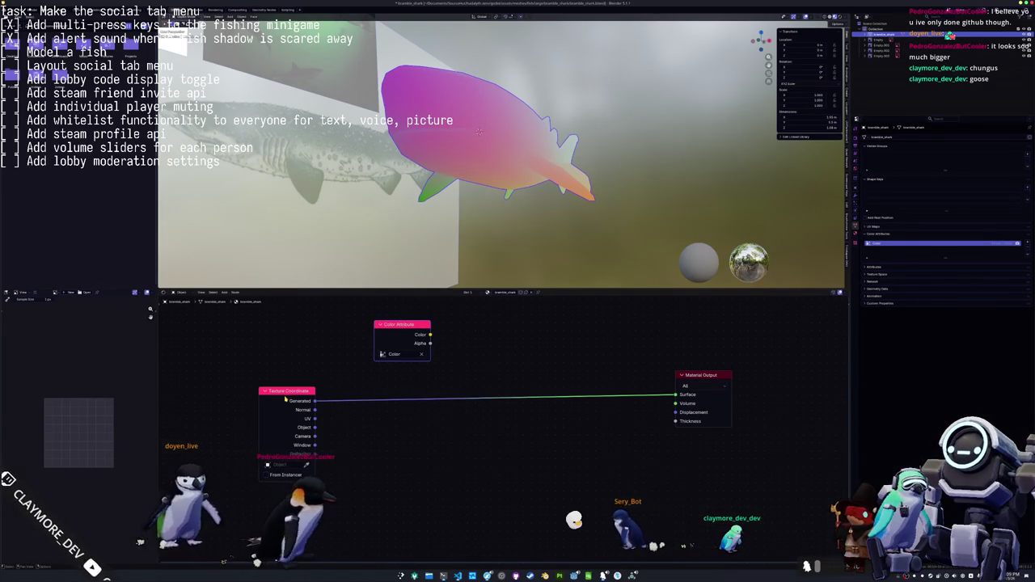
Switch the render engine to Cycles in Render properties
click(856, 138)
click(975, 137)
click(943, 154)
Apply the shark's transform twice and connect the Color Attribute node to the Material Output surface
key(ctrl+a)
click(536, 171)
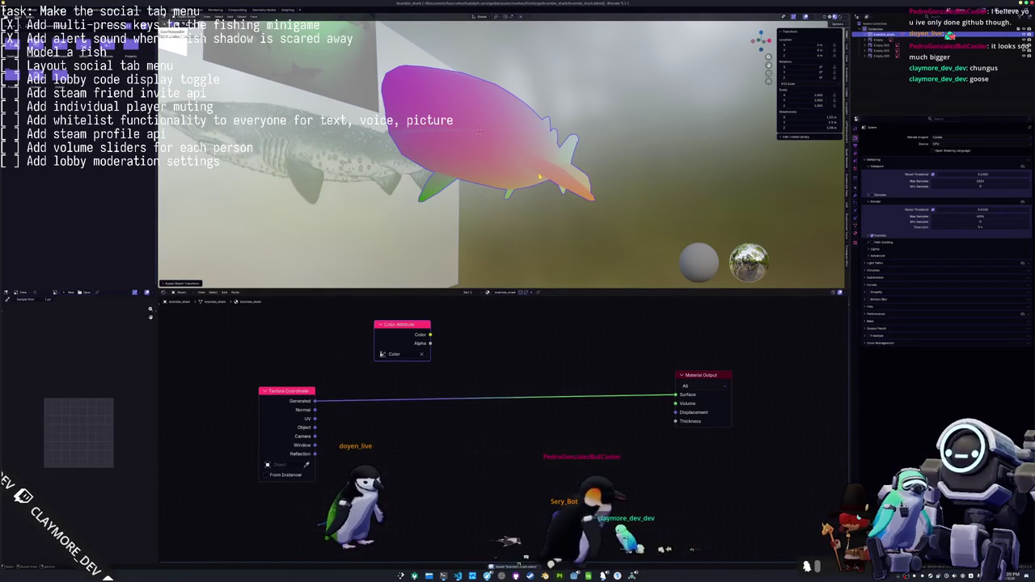
key(ctrl+a)
click(538, 170)
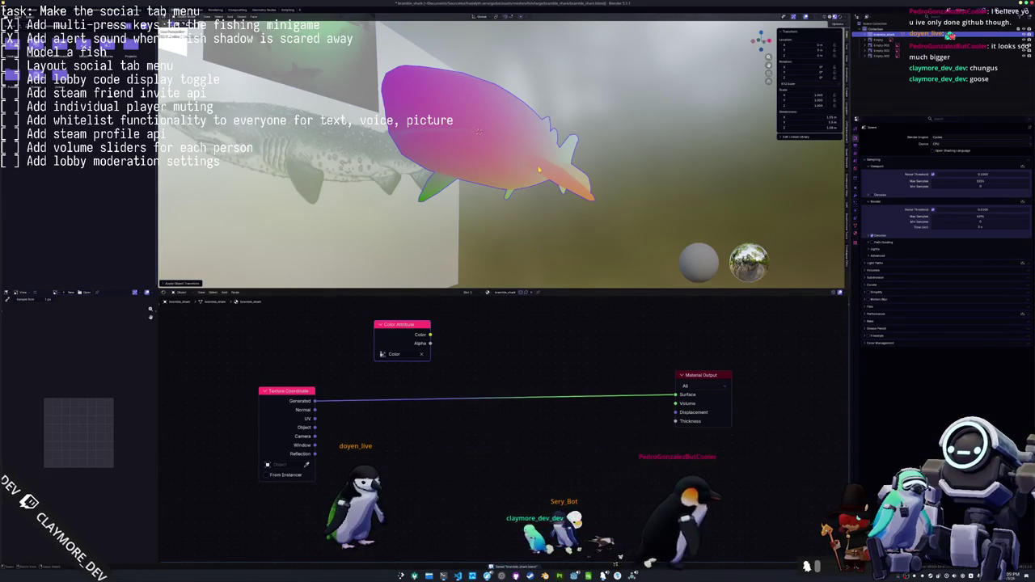
middle_drag(538, 169, 535, 179)
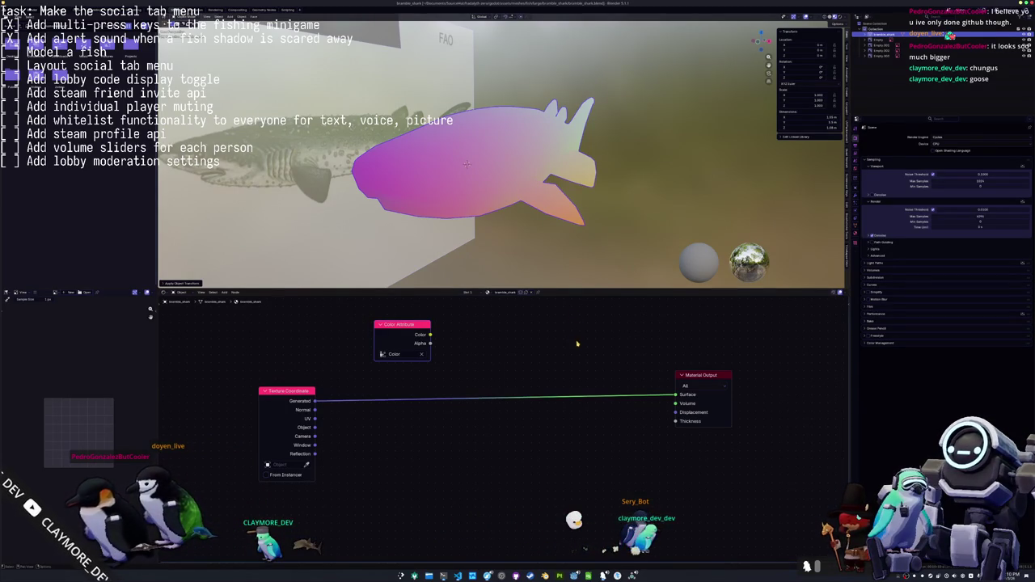
ctrl+shift+click(403, 333)
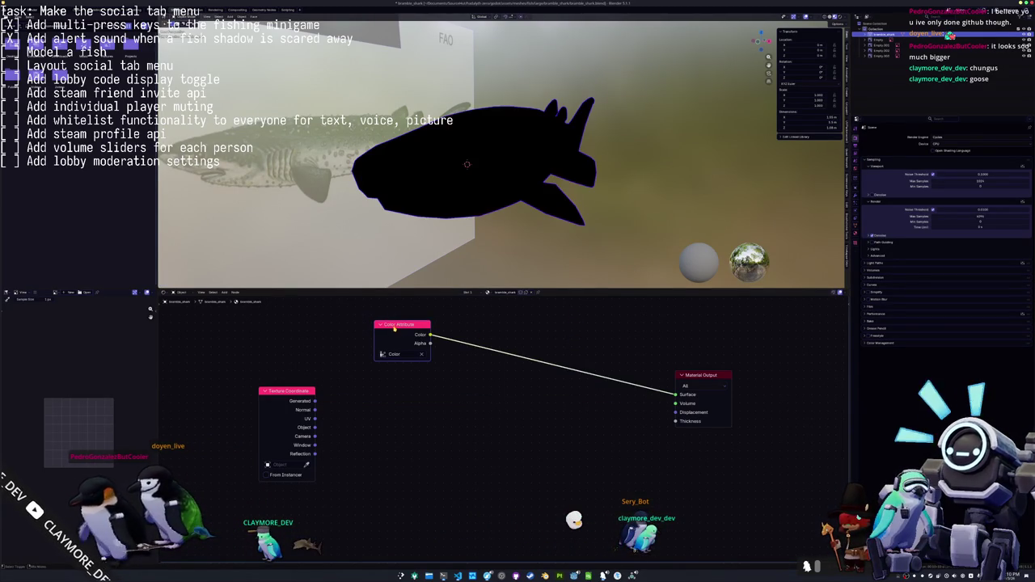
Preview Generated coordinates on the surface, expand Bake, relink the Color Attribute, and enter Edit Mode
ctrl+shift+click(300, 401)
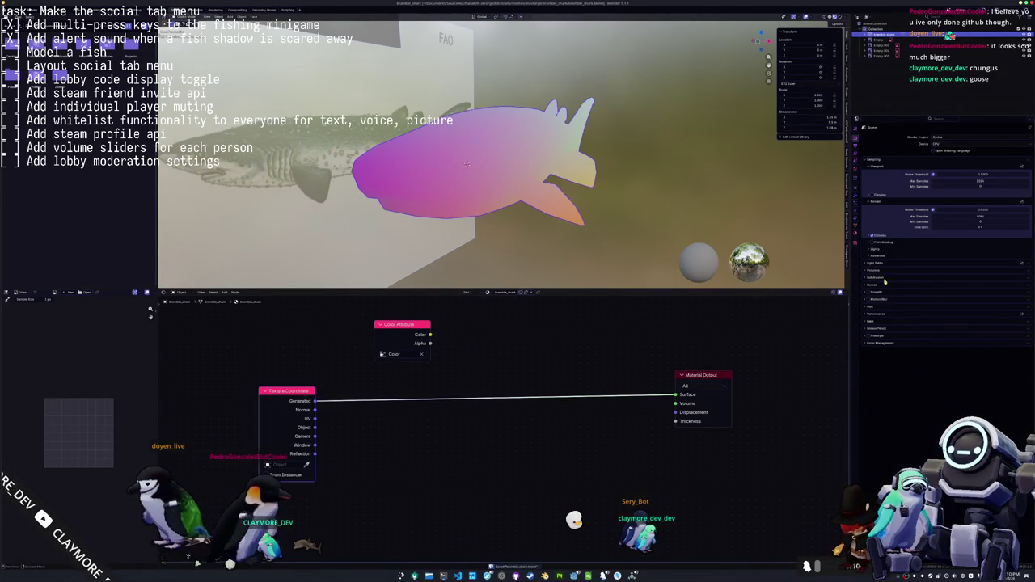
click(872, 321)
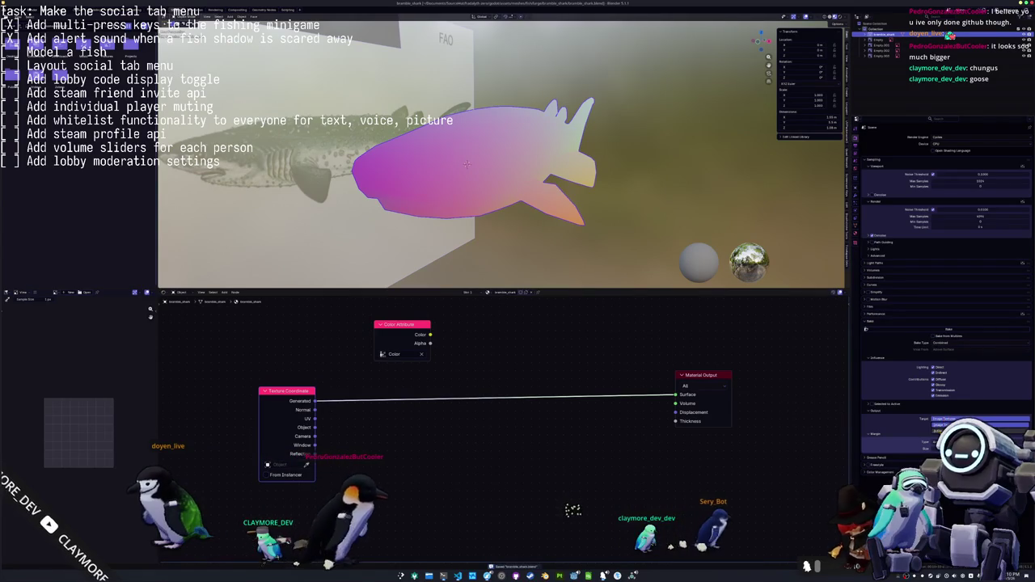
ctrl+shift+click(396, 327)
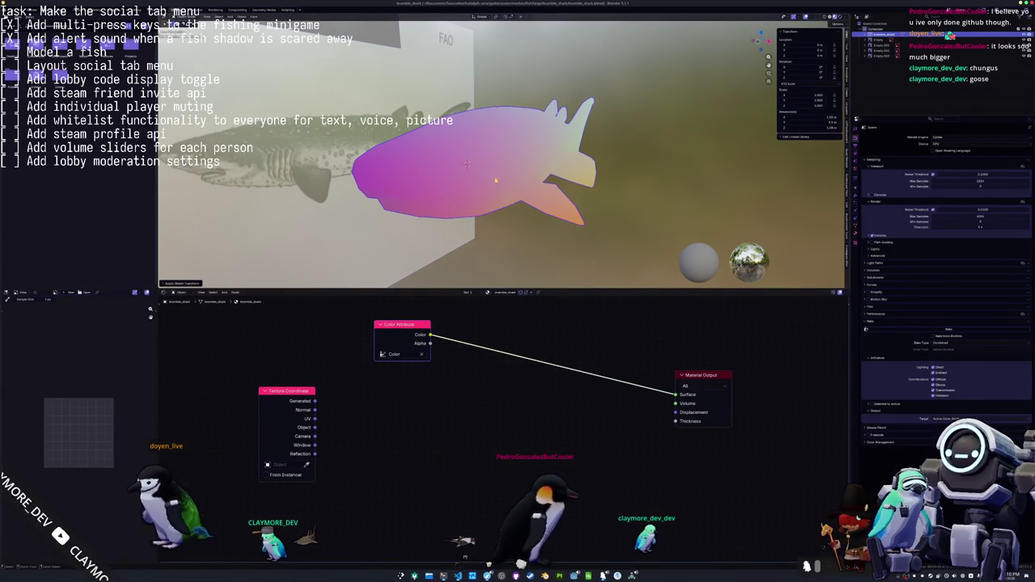
key(Tab)
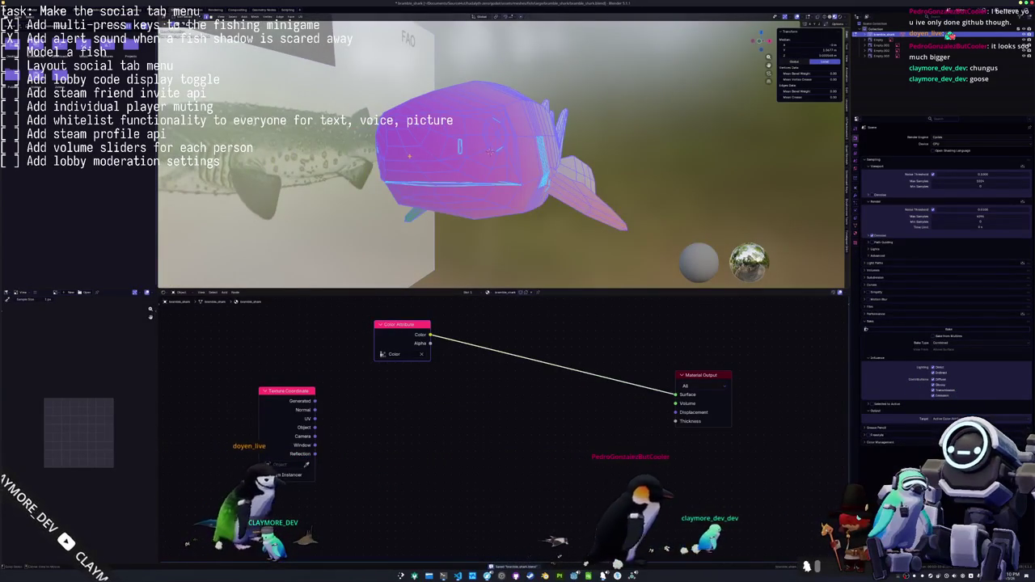
middle_drag(453, 174, 449, 174)
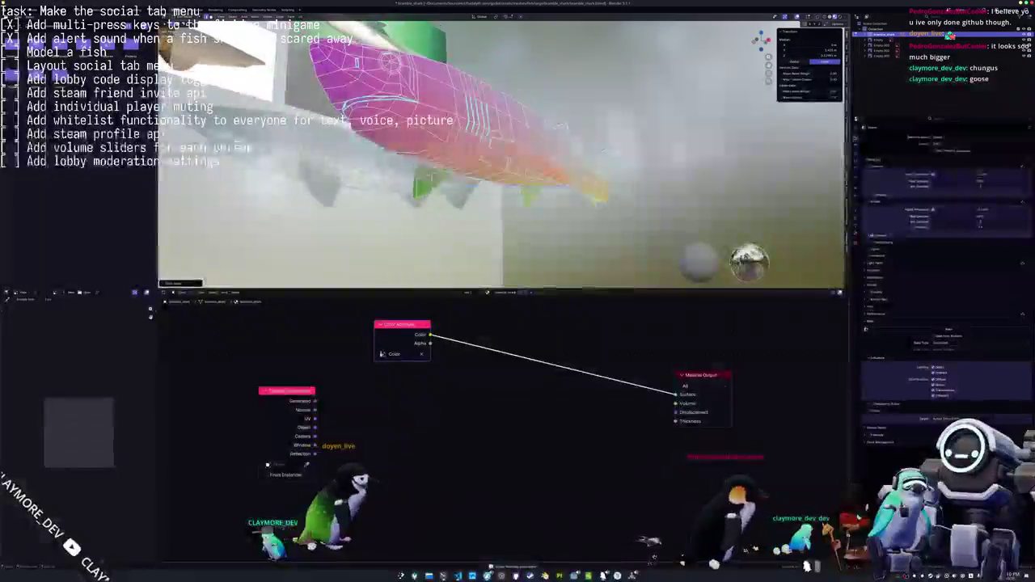
Switch to the UV Editing workspace and zoom in on the shark's head and eye
scroll(449, 175, down, 4)
key(ctrl+Page_Up)
key(ctrl+Page_Up)
scroll(638, 289, up, 3)
scroll(639, 289, up, 3)
mouse_move(638, 288)
middle_down()
mouse_move(615, 267)
mouse_move(683, 254)
mouse_move(668, 267)
mouse_move(638, 239)
mouse_move(585, 239)
middle_up()
scroll(683, 254, up, 3)
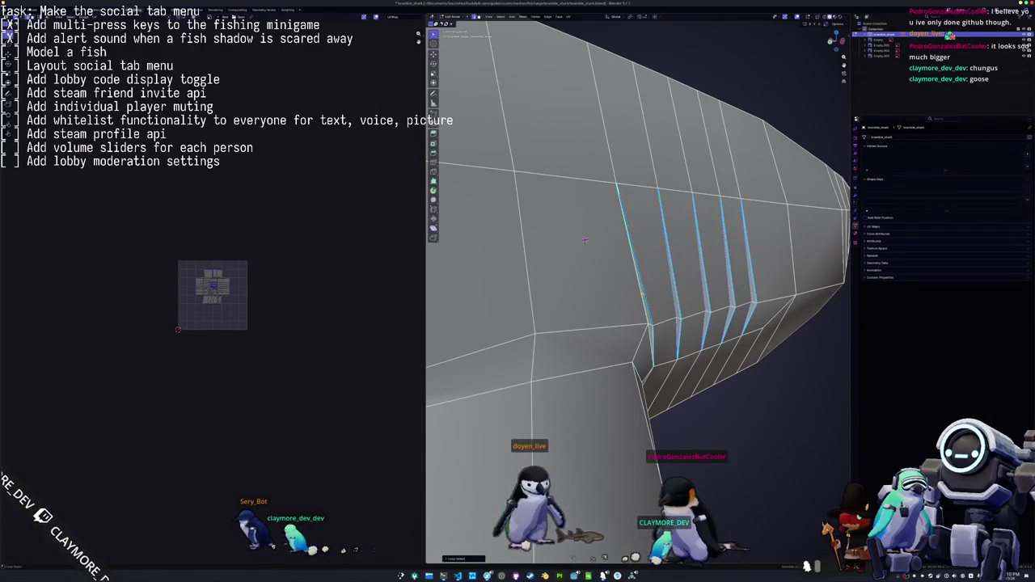
Inspect all five gill slits and the eye, then return to Object Mode
mouse_move(585, 239)
middle_down()
mouse_move(685, 211)
mouse_move(696, 236)
middle_up()
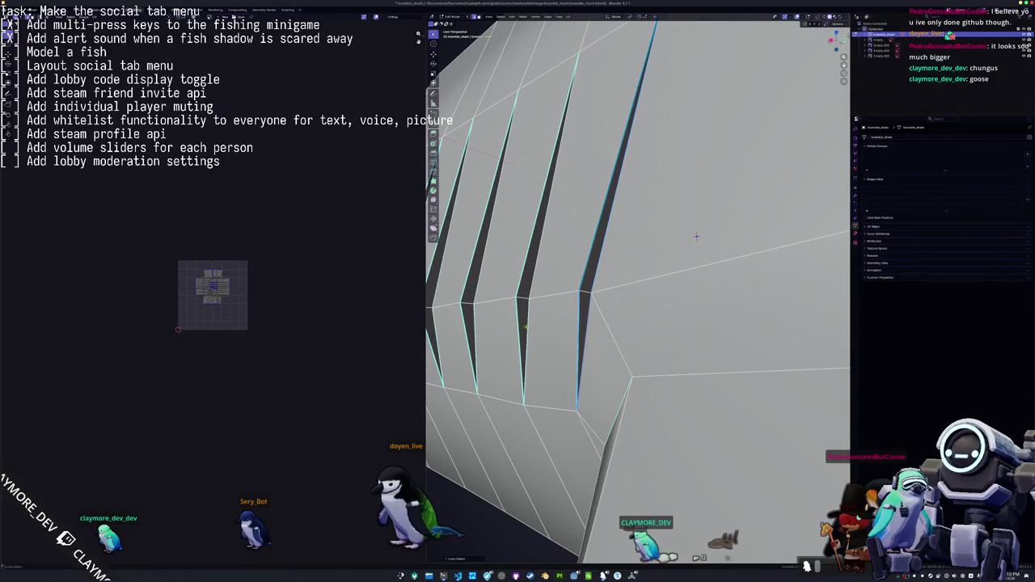
middle_drag(697, 236, 762, 242)
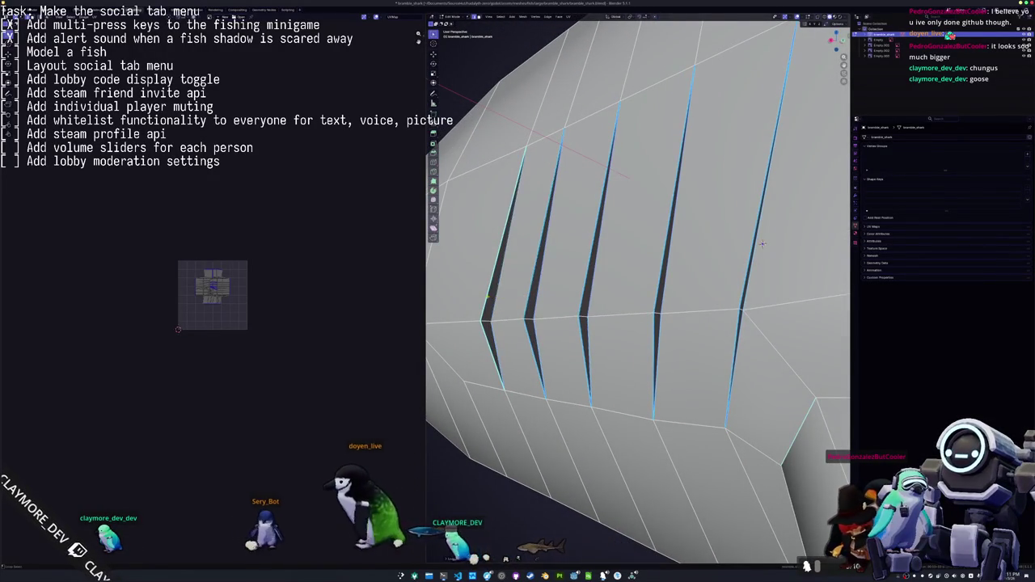
scroll(762, 243, down, 6)
key(ctrl+e)
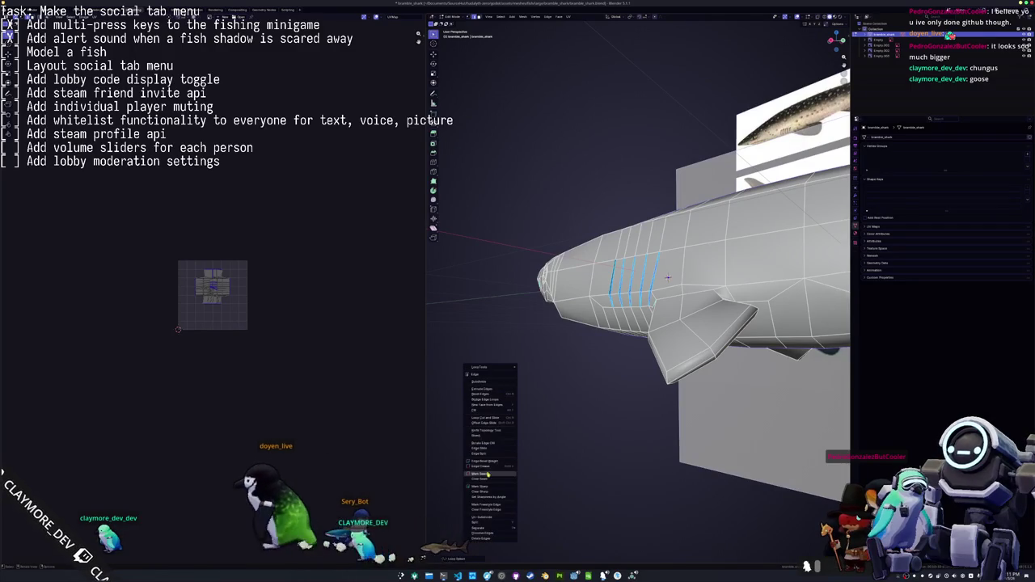
scroll(525, 359, up, 2)
mouse_move(525, 359)
middle_down()
mouse_move(664, 262)
mouse_move(579, 281)
middle_up()
scroll(639, 267, down, 3)
scroll(607, 273, up, 5)
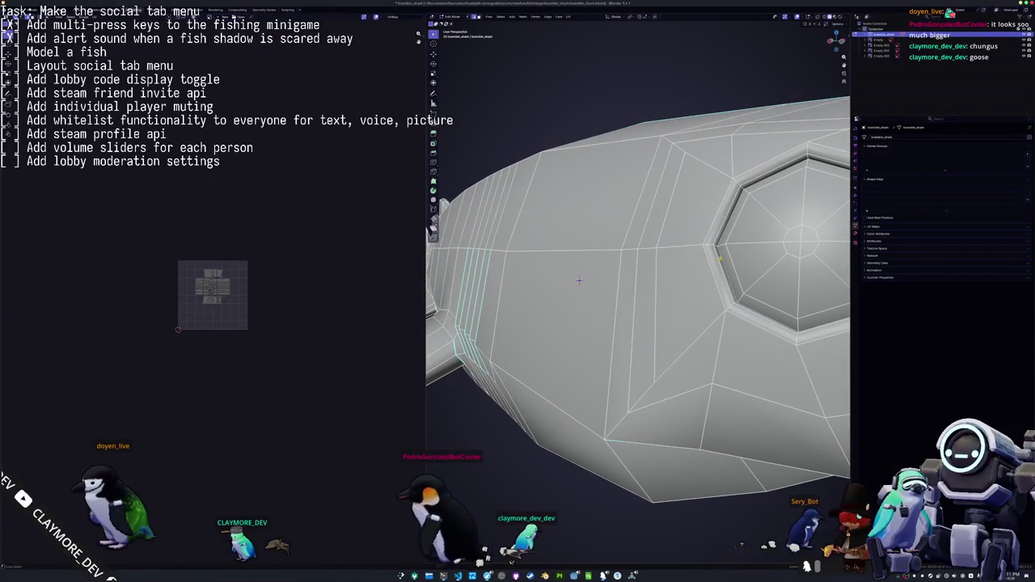
key(Tab)
scroll(612, 285, down, 5)
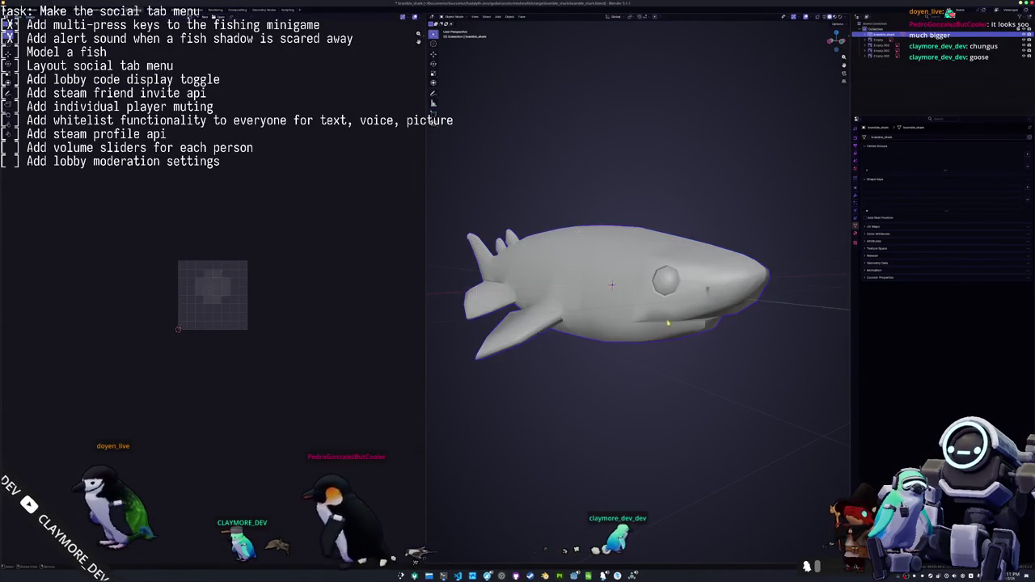
Snap to front view, re-enter Edit Mode, orbit to a three-quarter angle and return to Layout
scroll(613, 284, up, 4)
middle_drag(612, 285, 606, 287)
key(KP_1)
key(Tab)
middle_drag(636, 332, 680, 376)
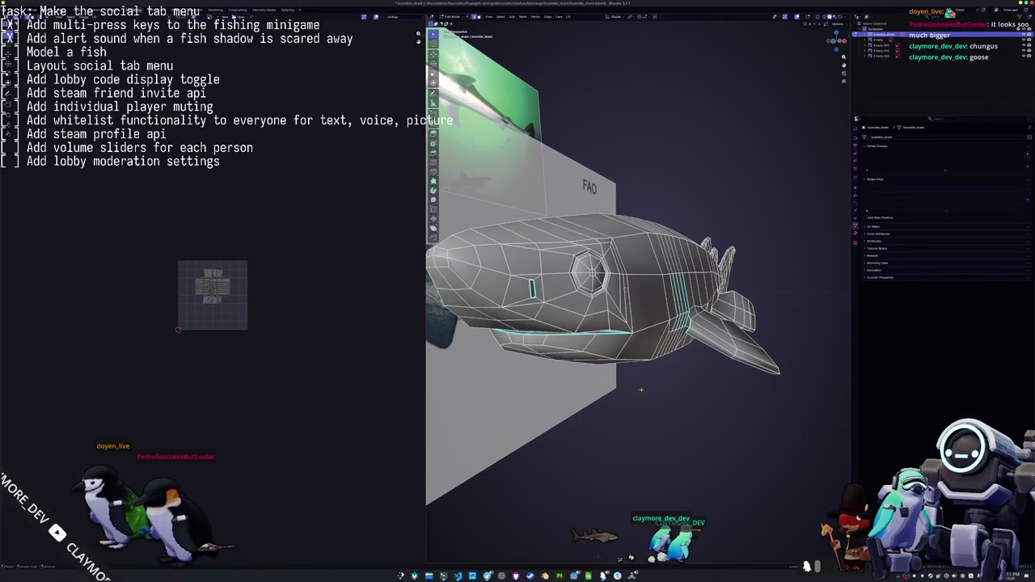
middle_drag(615, 385, 621, 382)
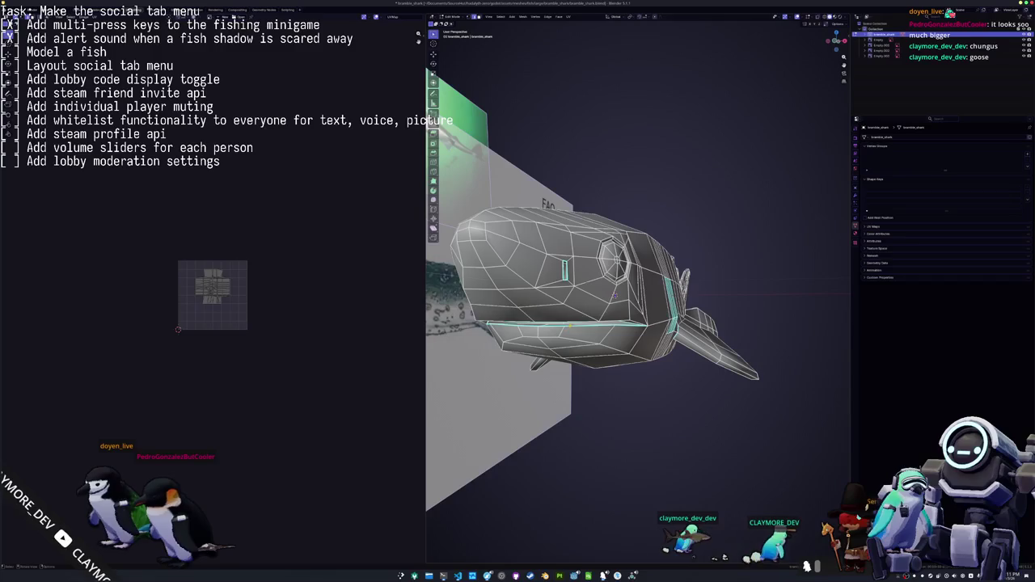
key(ctrl+Page_Down)
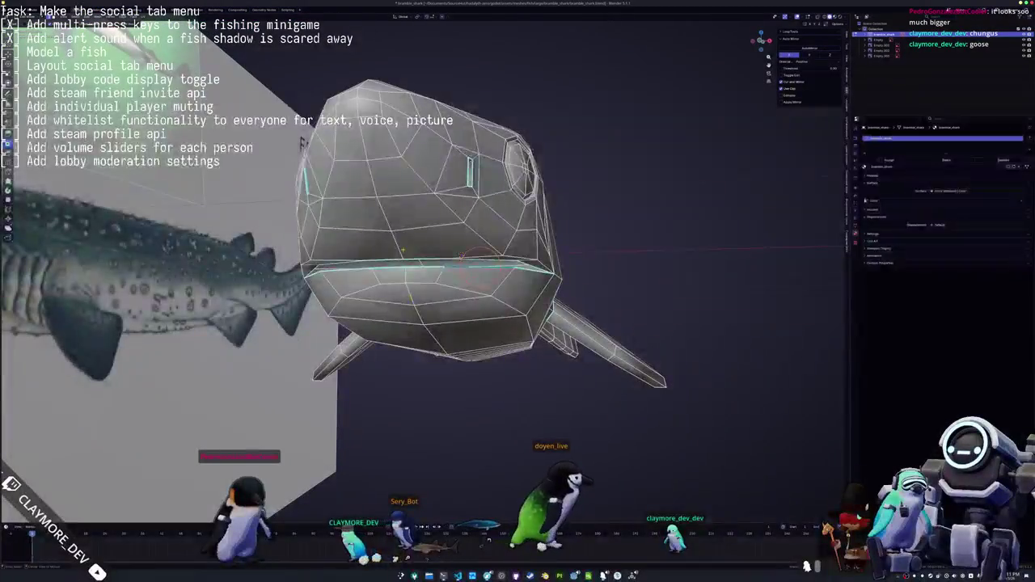
Mark the selected mouth and gill edges as seams and move in close to the gill slit
right_click(422, 270)
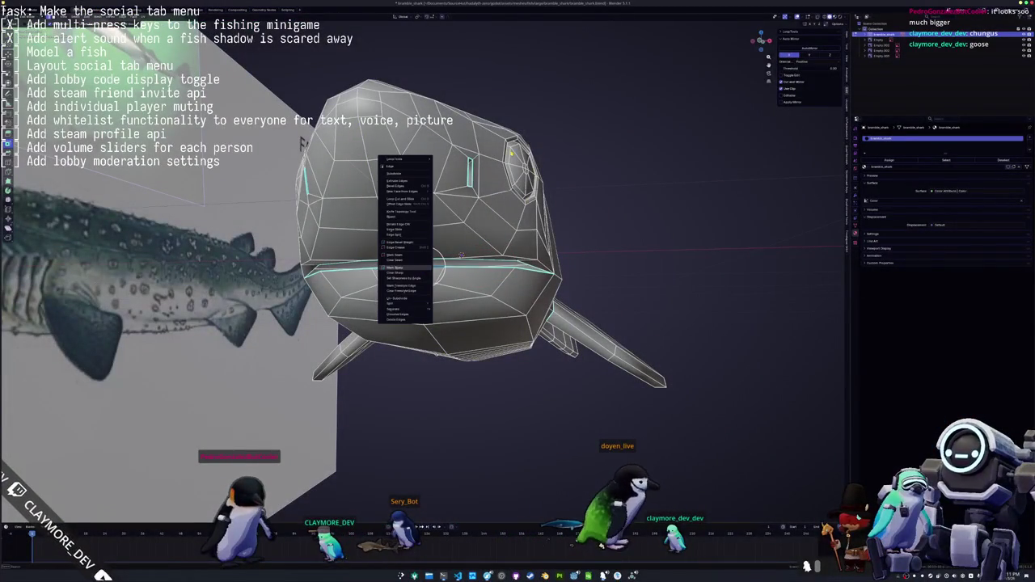
click(425, 266)
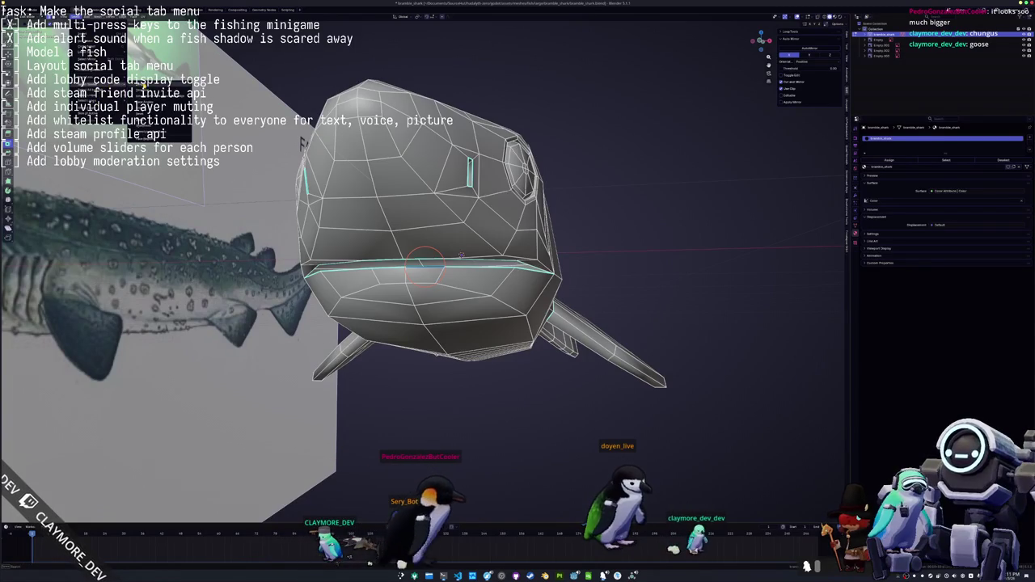
right_click(614, 280)
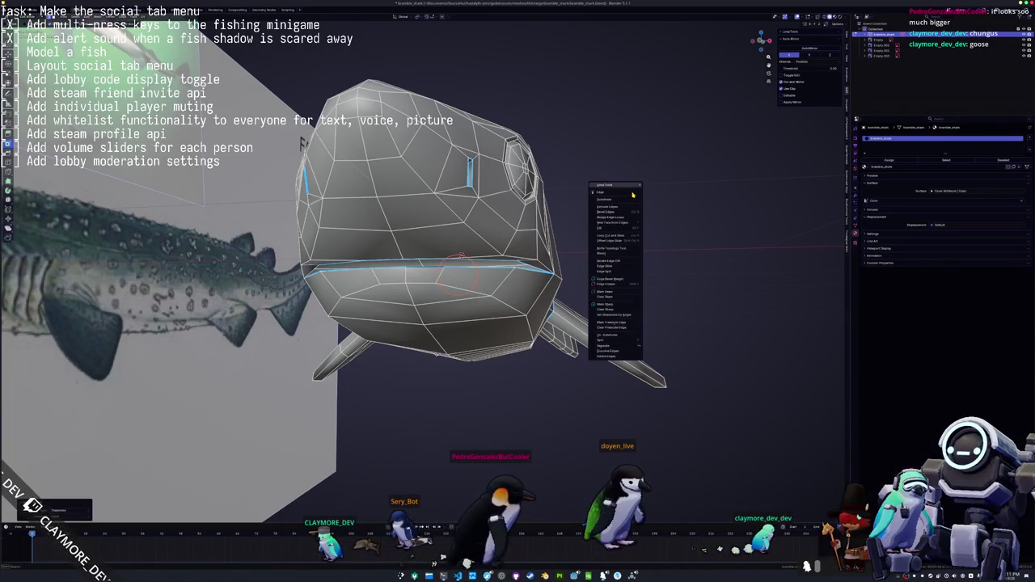
click(614, 280)
middle_drag(612, 257, 491, 269)
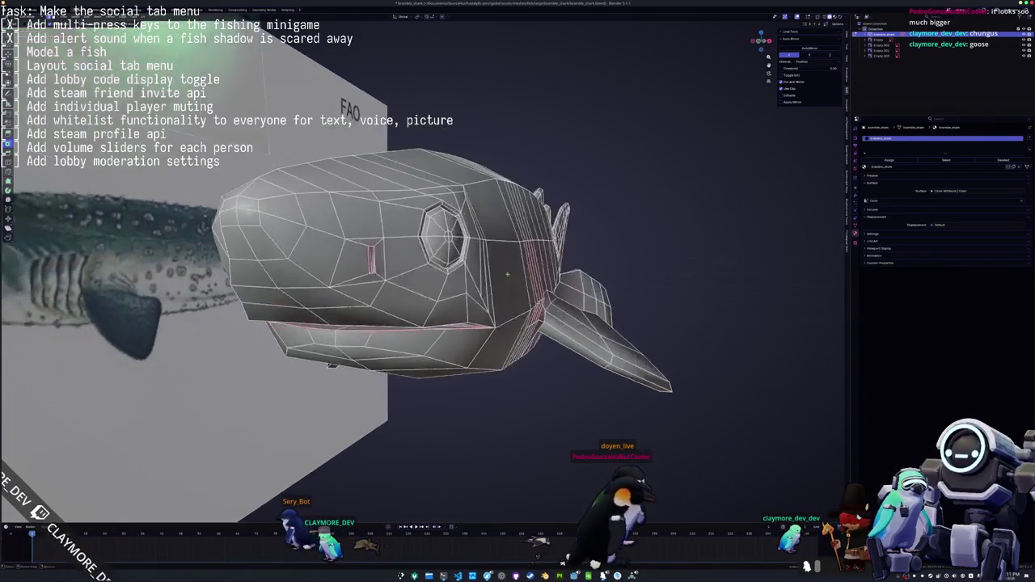
scroll(491, 268, up, 4)
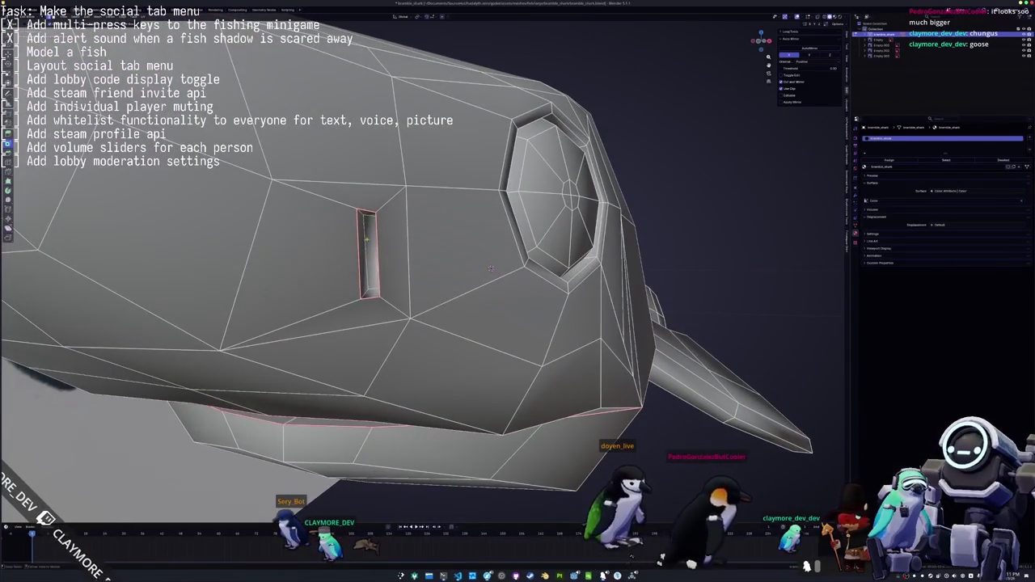
Circle-select the edges around the gill slit and mark them as seams
key(c)
click(365, 239)
middle_drag(491, 269, 513, 266)
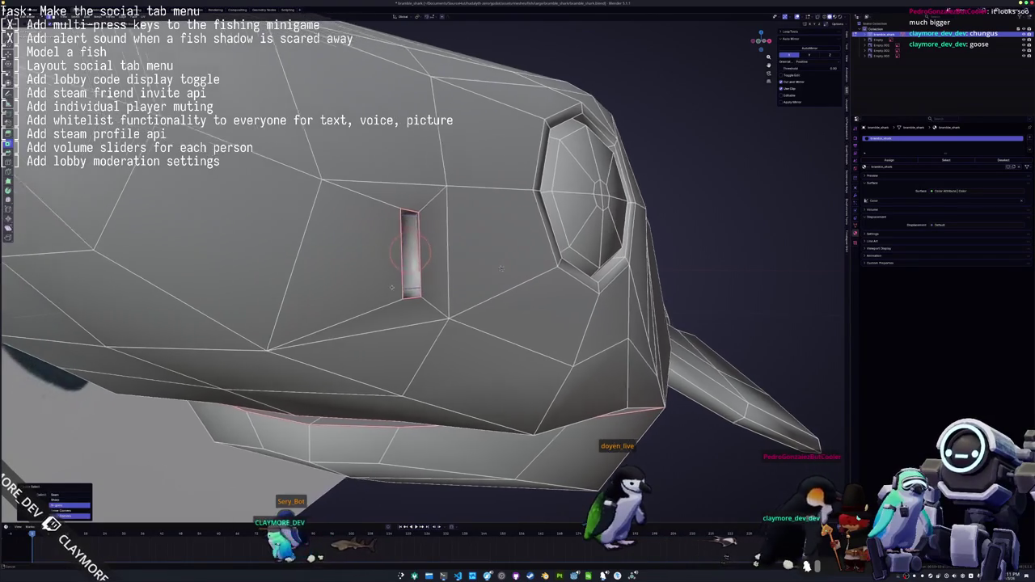
scroll(514, 266, down, 3)
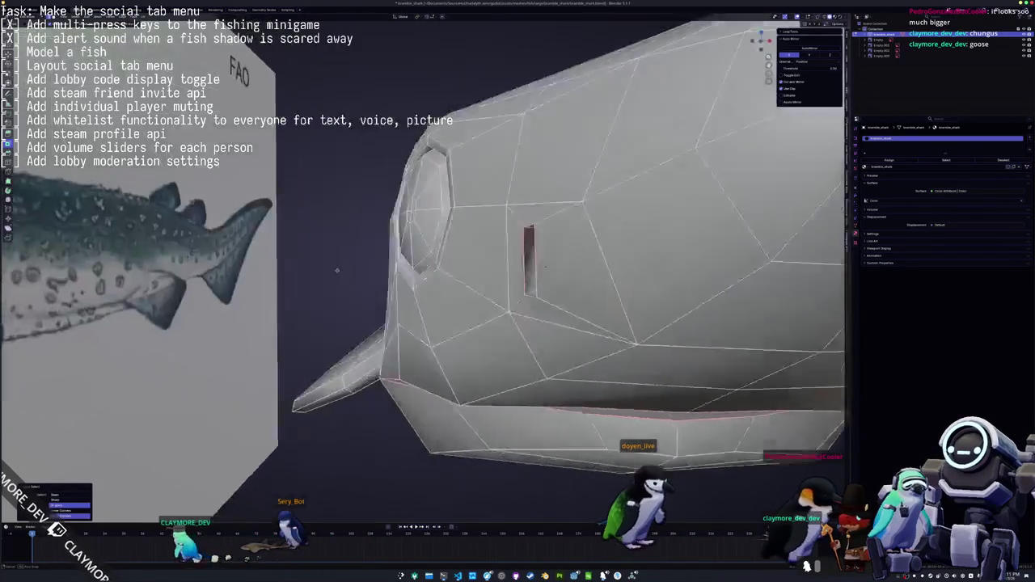
middle_drag(513, 266, 430, 265)
scroll(450, 267, up, 3)
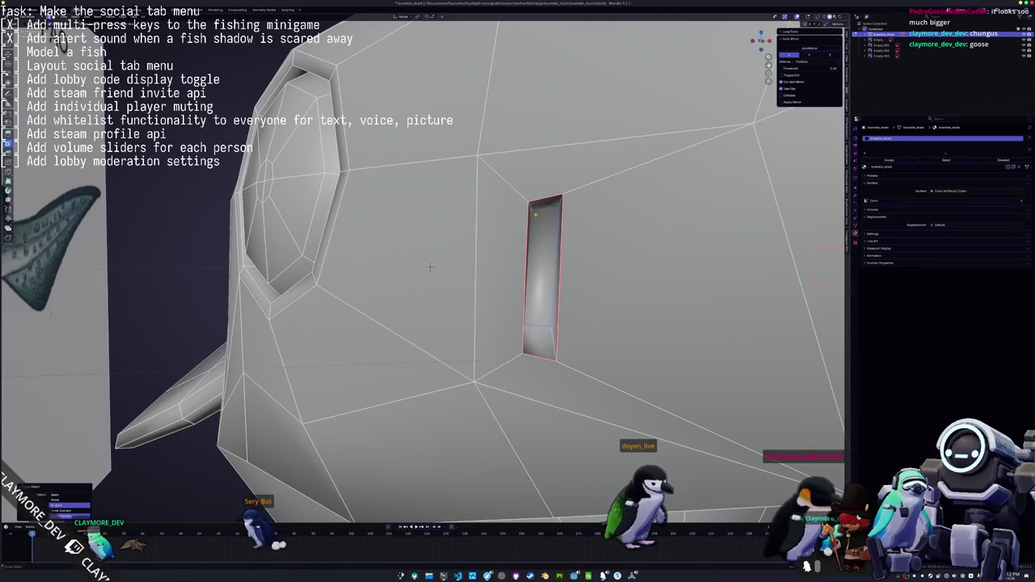
middle_drag(430, 266, 422, 268)
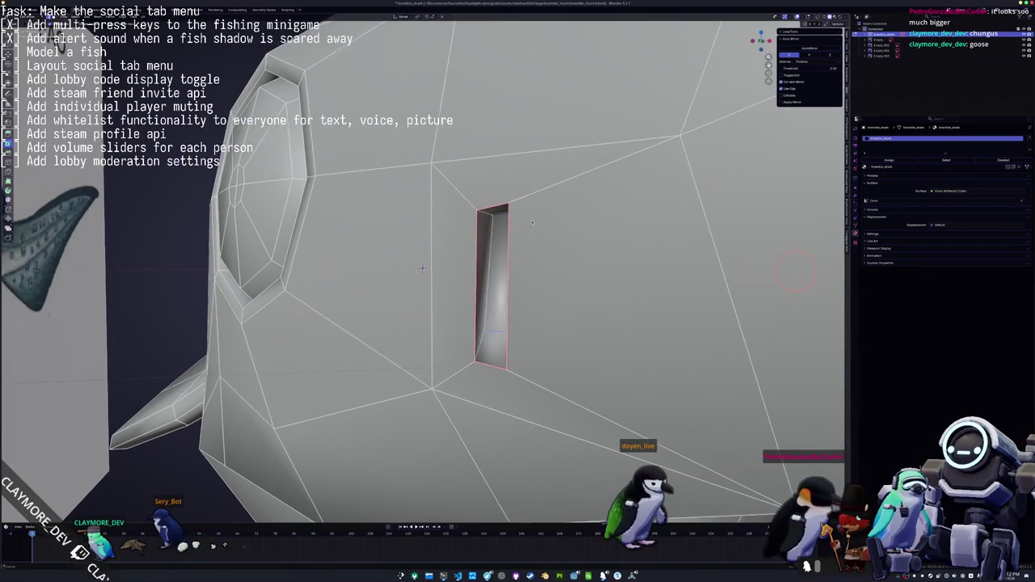
right_click(490, 233)
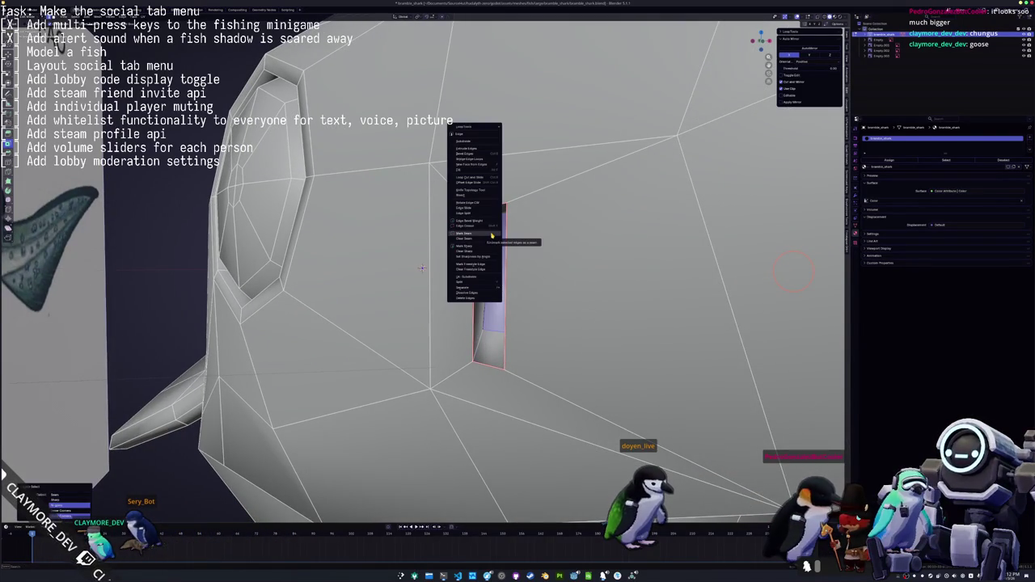
click(491, 235)
Orbit around the whole head and select the next edges to become seams
scroll(491, 234, down, 5)
middle_drag(491, 234, 421, 250)
middle_drag(397, 261, 400, 271)
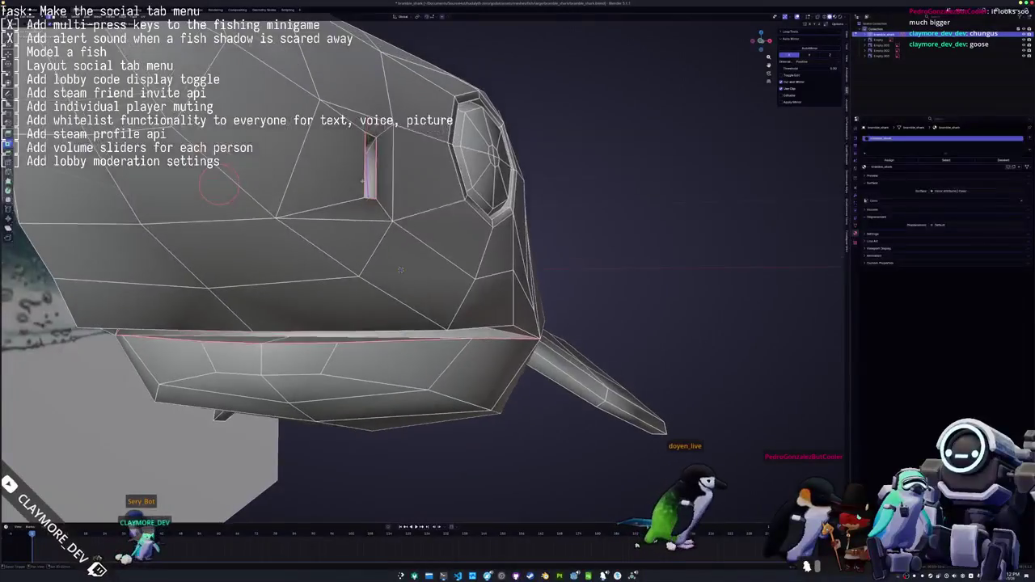
mouse_move(368, 146)
middle_down()
mouse_move(760, 185)
mouse_move(465, 199)
middle_up()
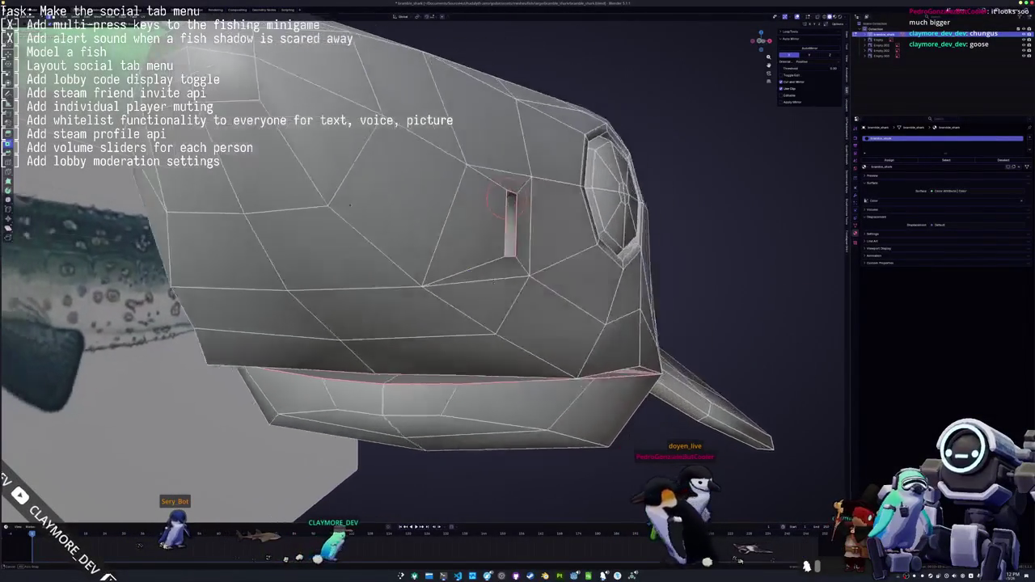
mouse_move(489, 278)
middle_down()
mouse_move(410, 288)
mouse_move(422, 290)
mouse_move(420, 343)
mouse_move(469, 216)
middle_up()
click(420, 343)
Mark the selected fin edges as UV seams
click(366, 283)
mouse_move(450, 277)
middle_down()
mouse_move(481, 270)
mouse_move(416, 248)
mouse_move(341, 329)
middle_up()
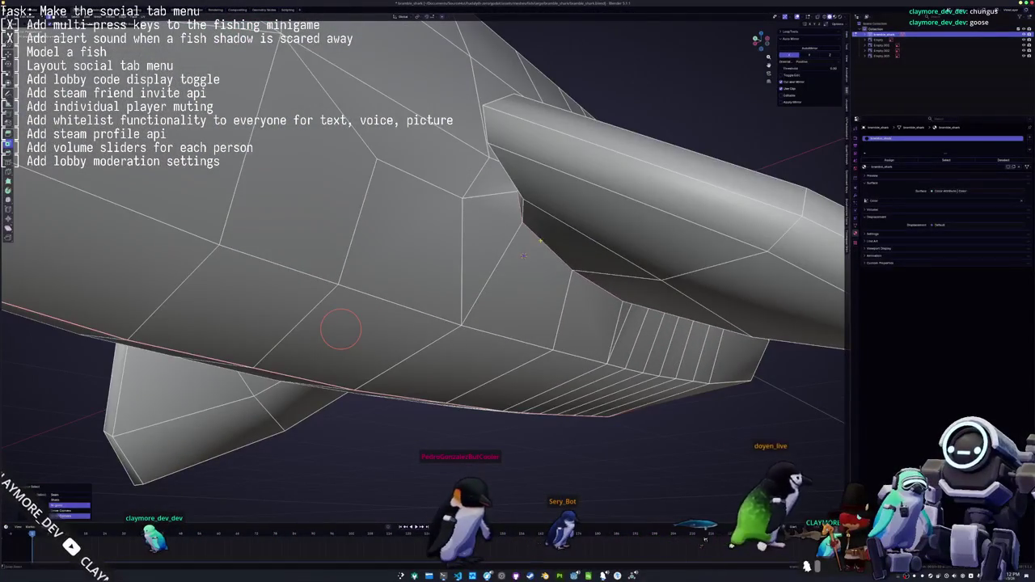
middle_drag(524, 256, 356, 259)
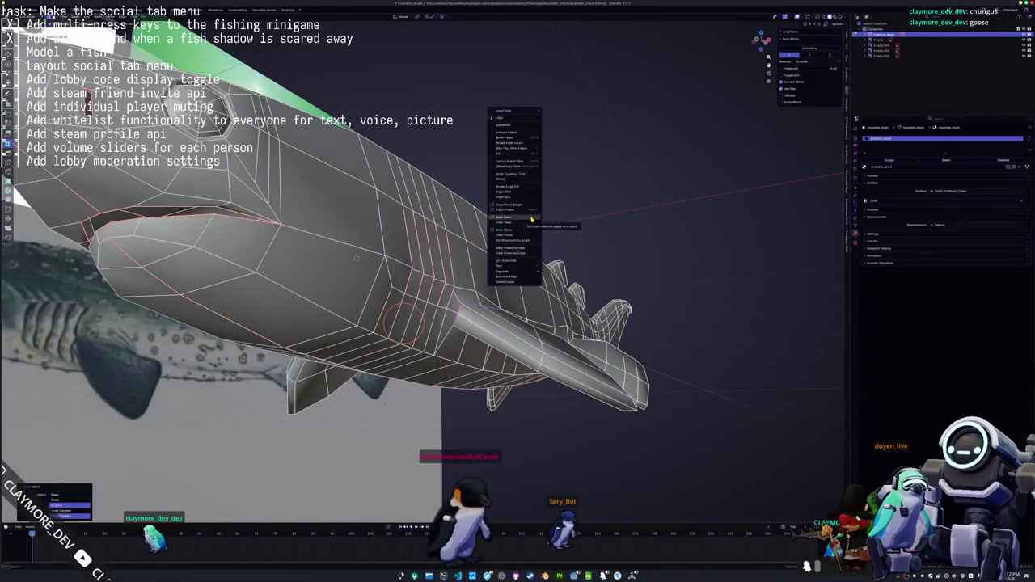
click(531, 220)
mouse_move(531, 220)
middle_down()
mouse_move(110, 244)
mouse_move(510, 341)
mouse_move(262, 271)
middle_up()
right_click(572, 174)
click(576, 231)
Mark seams along the outline of the shark's back and tail
mouse_move(580, 231)
middle_down()
mouse_move(620, 259)
mouse_move(545, 301)
middle_up()
scroll(519, 298, down, 5)
scroll(501, 279, up, 4)
scroll(486, 262, up, 2)
scroll(475, 252, up, 2)
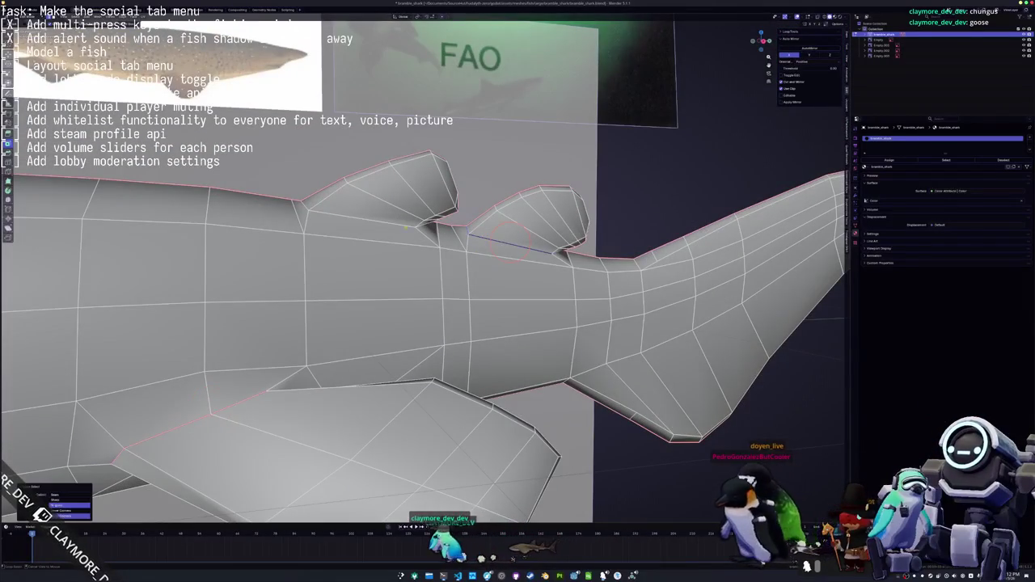
right_click(389, 221)
mouse_move(389, 221)
middle_down()
mouse_move(421, 170)
mouse_move(120, 241)
middle_up()
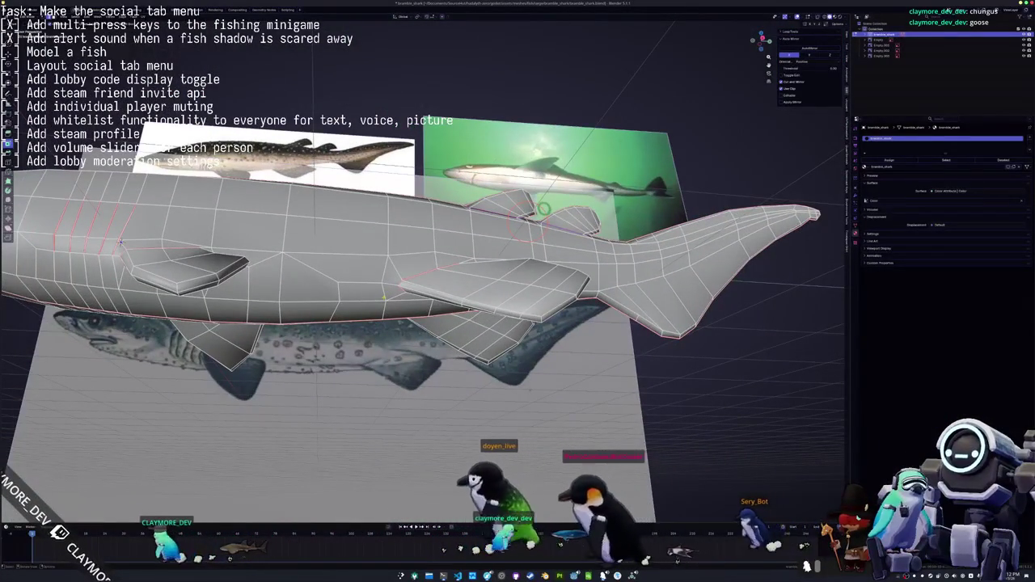
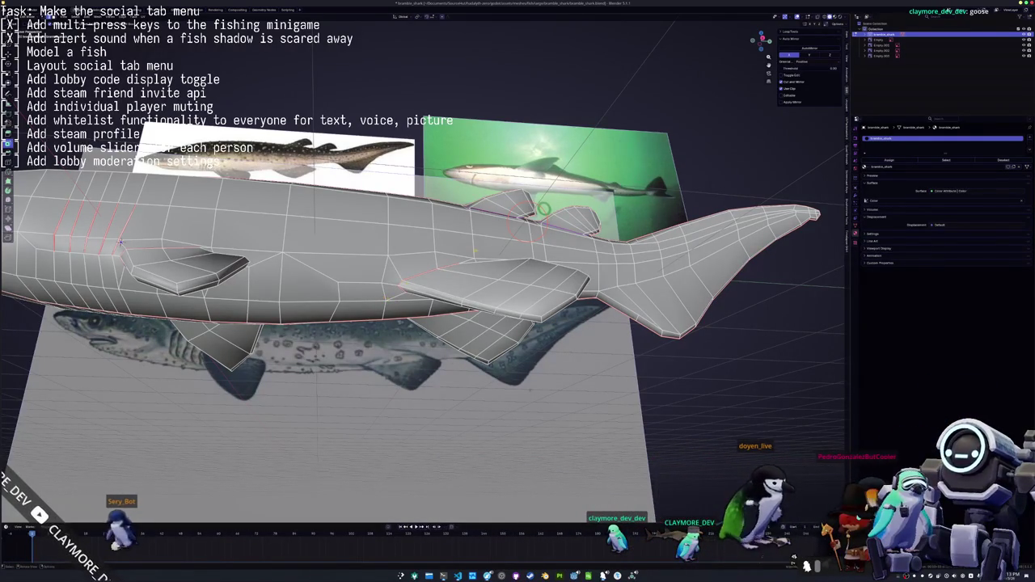
Select the whole shark mesh and switch to the UV Editing workspace
mouse_move(119, 241)
middle_down()
mouse_move(43, 291)
mouse_move(275, 271)
middle_up()
key(a)
scroll(162, 279, down, 3)
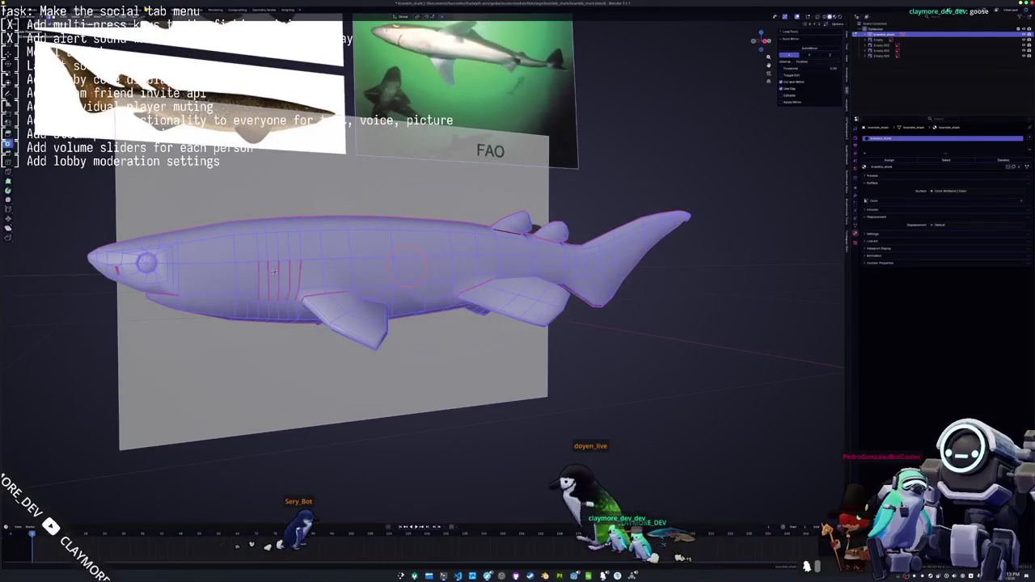
key(ctrl+Page_Down)
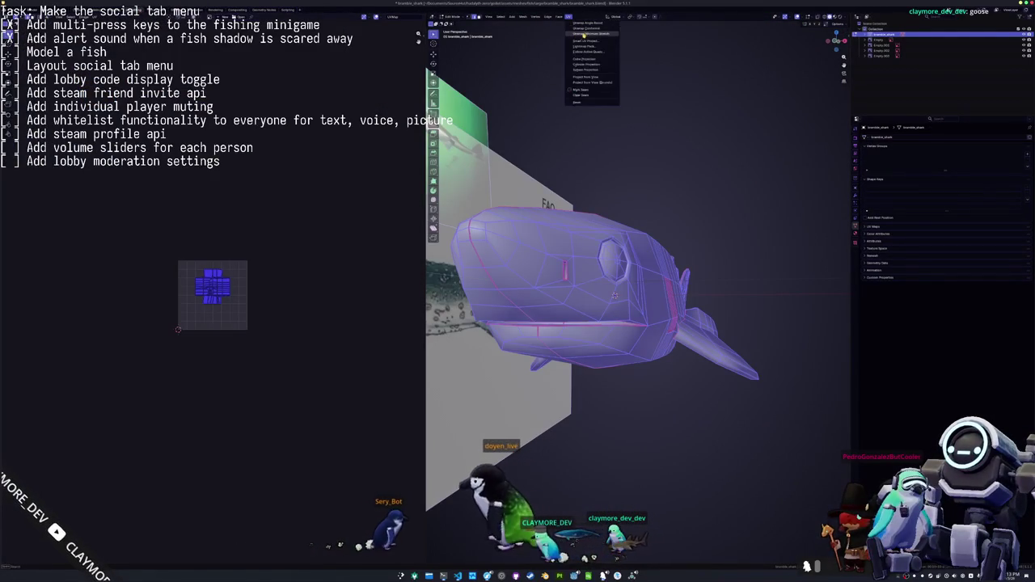
scroll(264, 273, up, 4)
scroll(264, 274, up, 3)
Clear the selection, pick an edge loop along the shark's side and bring up edge operations
key(alt+a)
scroll(590, 323, up, 2)
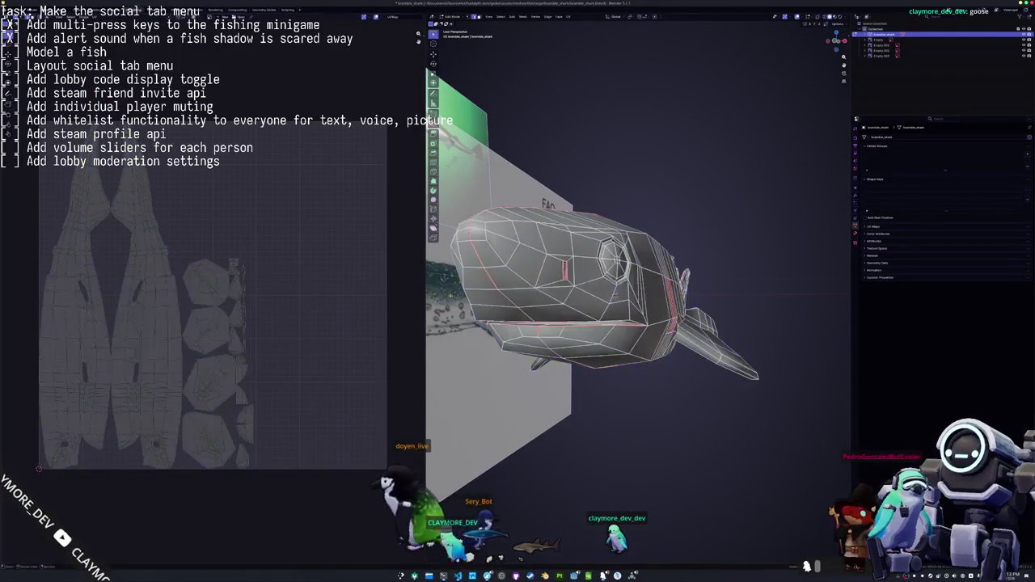
mouse_move(566, 315)
middle_down()
mouse_move(591, 324)
mouse_move(584, 295)
mouse_move(547, 295)
mouse_move(571, 316)
mouse_move(540, 261)
mouse_move(458, 268)
middle_up()
alt+click(584, 295)
right_click(584, 295)
key(Escape)
scroll(558, 299, up, 2)
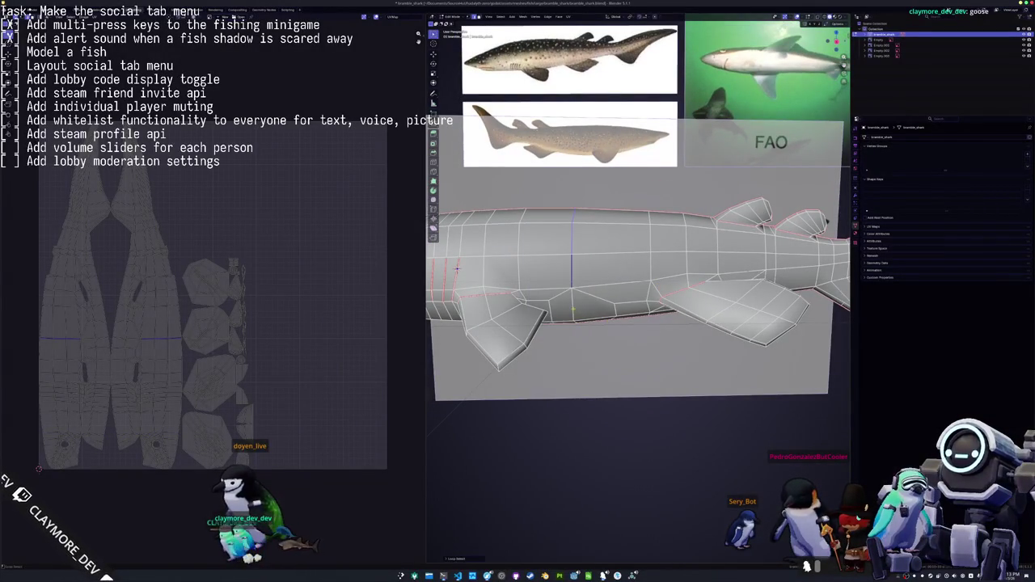
Mark the edge loop around the shark's fin as a seam
middle_drag(458, 268, 758, 278)
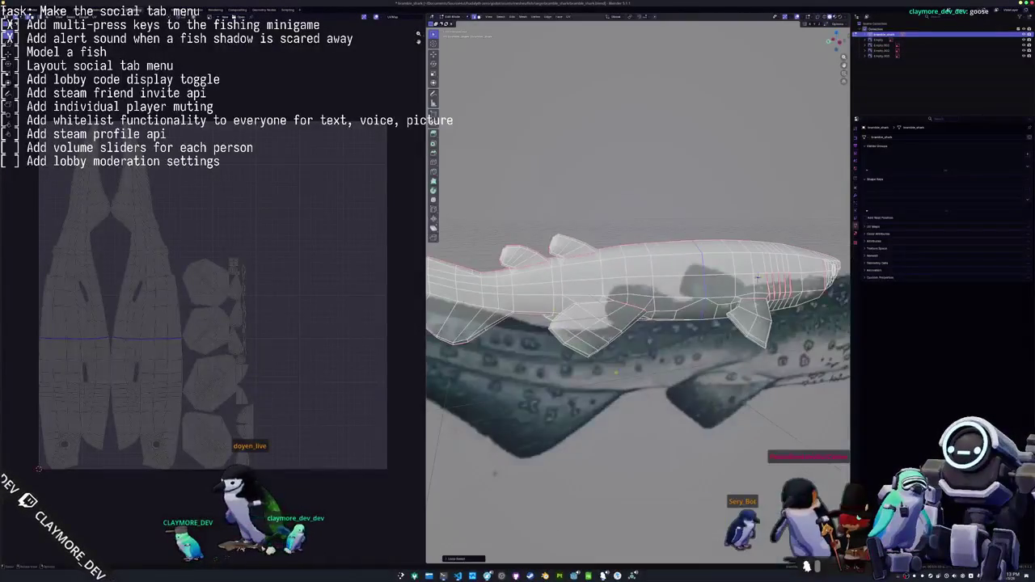
mouse_move(759, 278)
middle_down()
mouse_move(537, 318)
mouse_move(560, 354)
mouse_move(567, 231)
mouse_move(615, 258)
mouse_move(688, 275)
mouse_move(663, 243)
mouse_move(614, 275)
middle_up()
right_click(568, 231)
mouse_move(598, 346)
middle_down()
mouse_move(670, 363)
mouse_move(647, 300)
middle_up()
scroll(669, 362, up, 5)
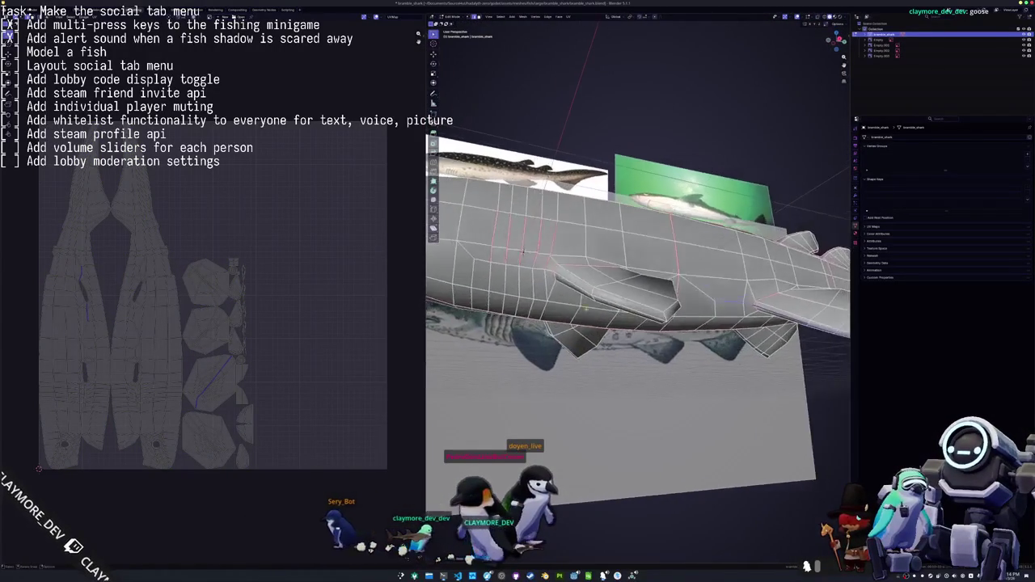
right_click(523, 251)
click(523, 251)
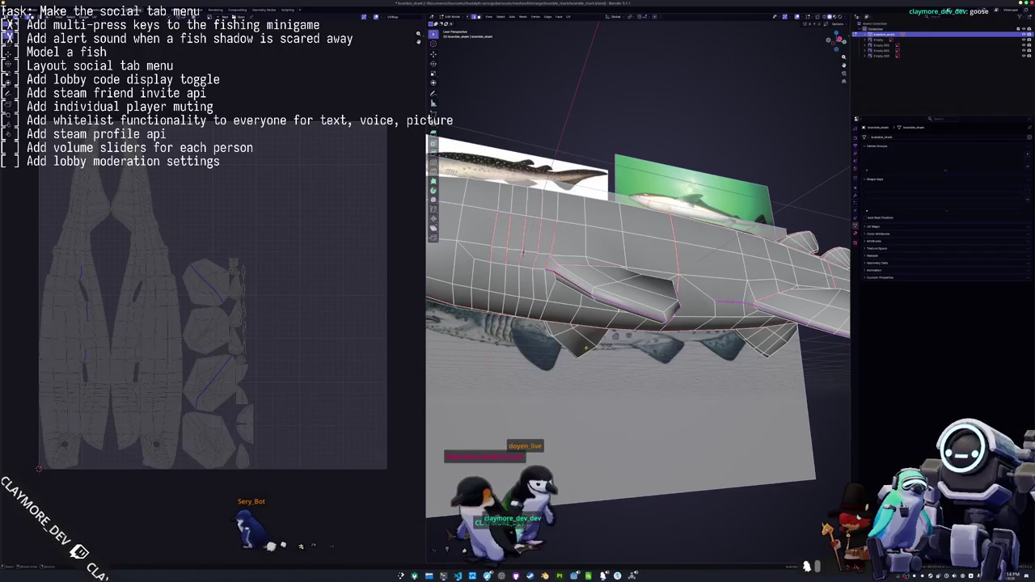
Check the edges at the front of the head, then select the entire mesh for unwrapping
mouse_move(524, 252)
middle_down()
mouse_move(692, 235)
mouse_move(735, 285)
middle_up()
right_click(533, 186)
key(Escape)
scroll(566, 283, down, 4)
mouse_move(567, 283)
middle_down()
mouse_move(596, 375)
mouse_move(568, 260)
middle_up()
key(a)
click(564, 16)
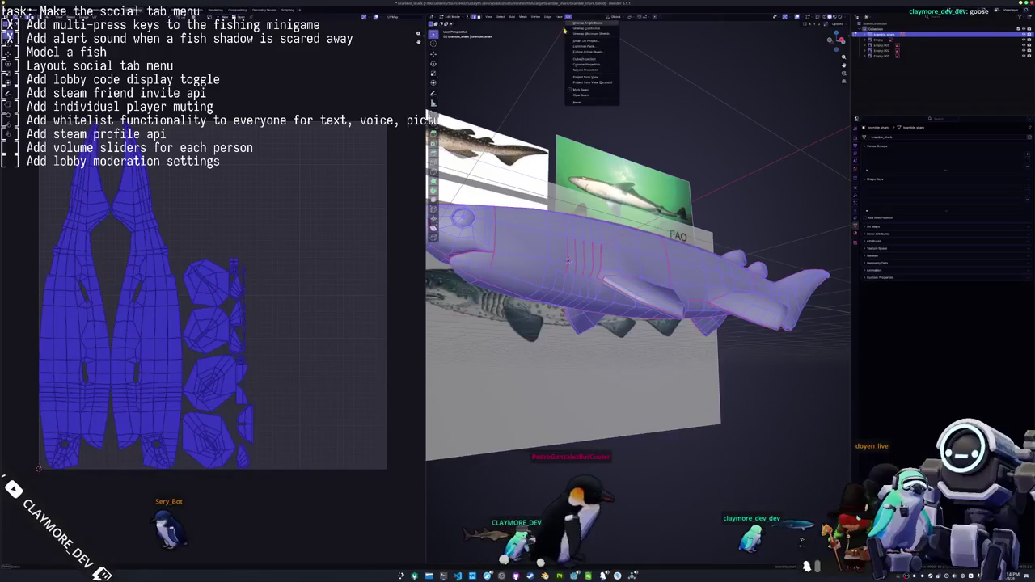
Unwrap the shark and pack its UV islands tightly with UVPackmaster
click(586, 35)
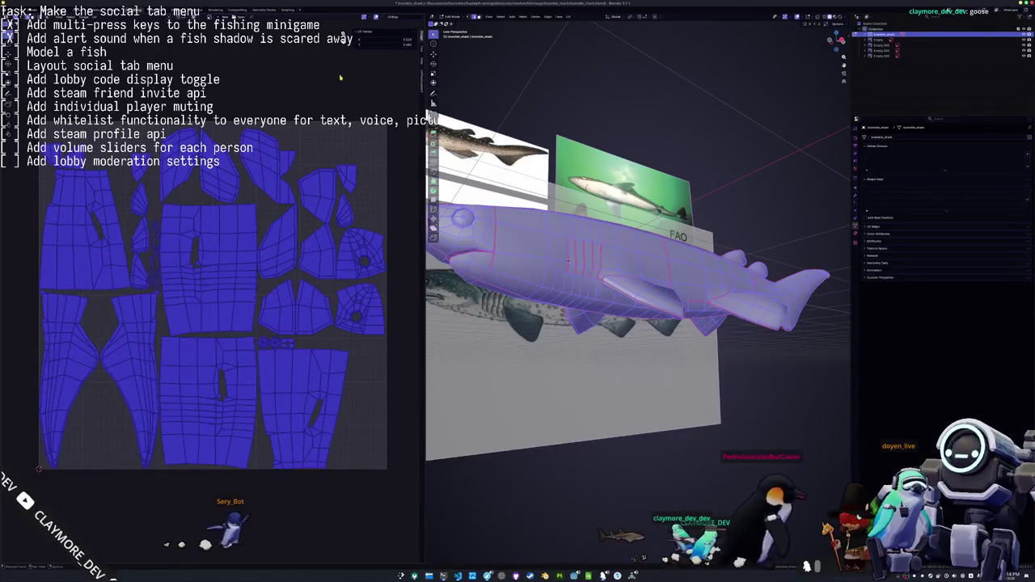
key(n)
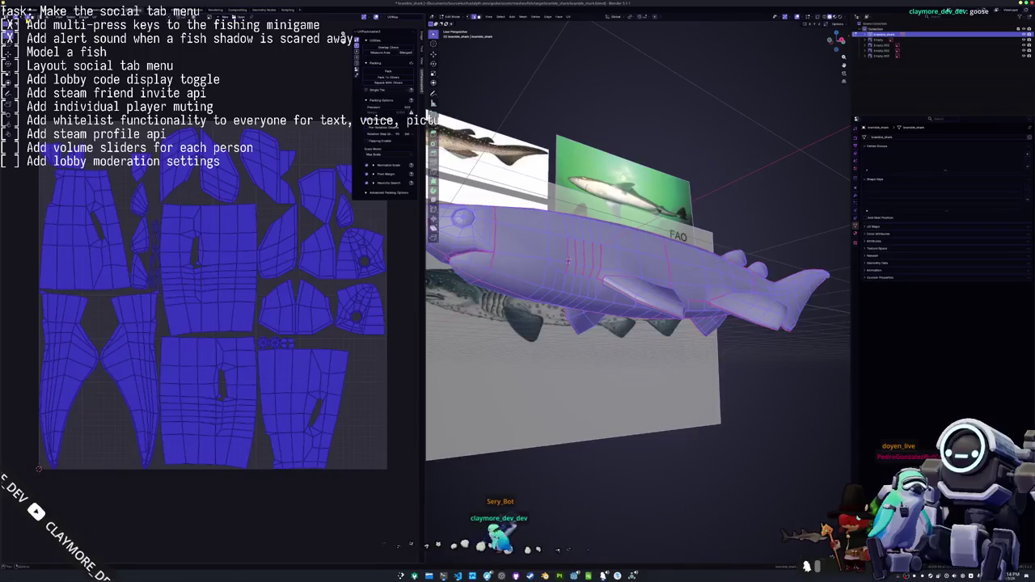
click(400, 73)
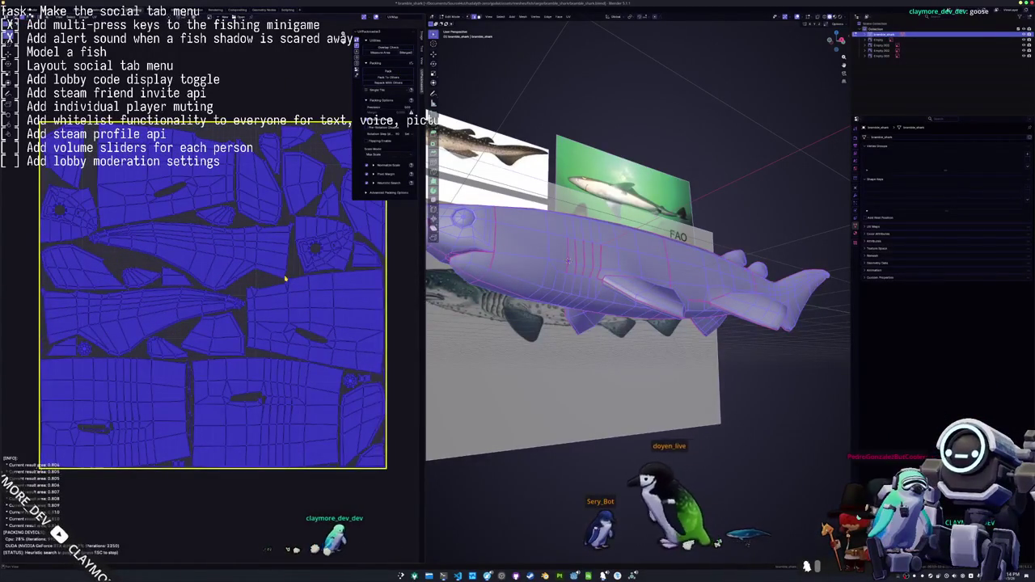
Return to Object Mode and apply all transforms to the shark
key(Tab)
mouse_move(582, 340)
middle_down()
mouse_move(608, 346)
mouse_move(673, 294)
middle_up()
key(ctrl+a)
click(674, 293)
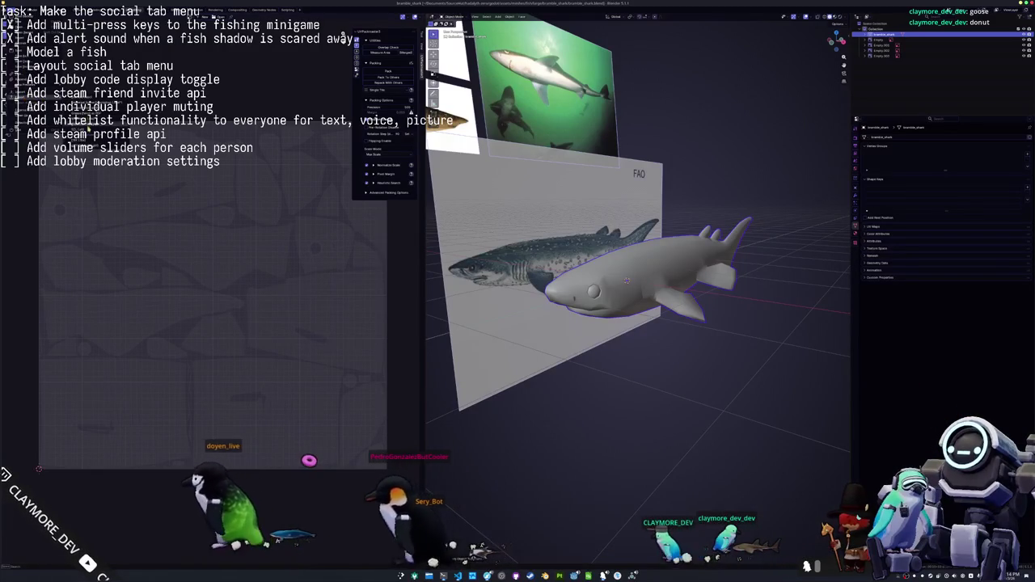
Export the shark as FBX, then close fish.cfg and discard its unsaved changes
click(363, 30)
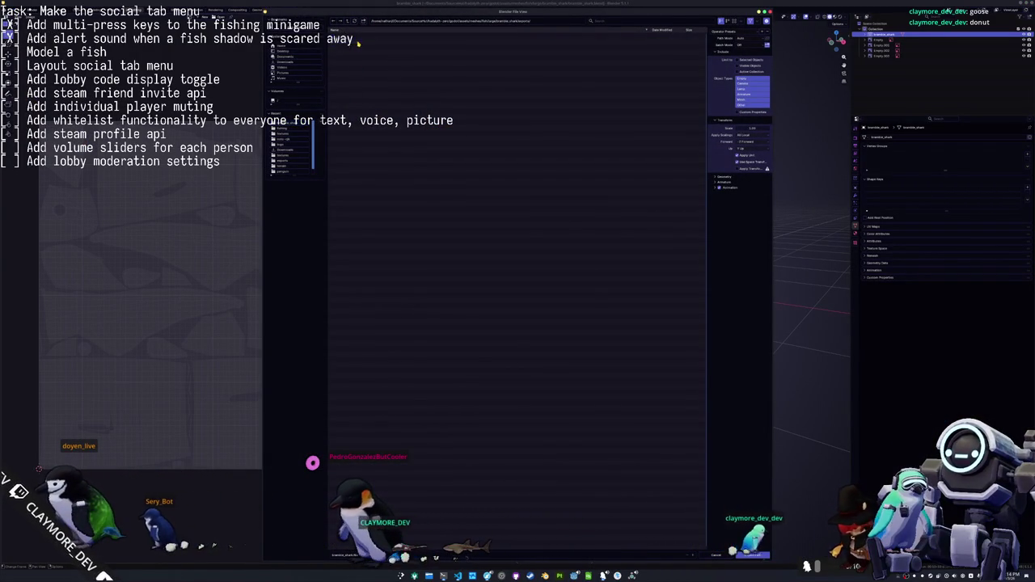
click(752, 555)
key(alt+Tab)
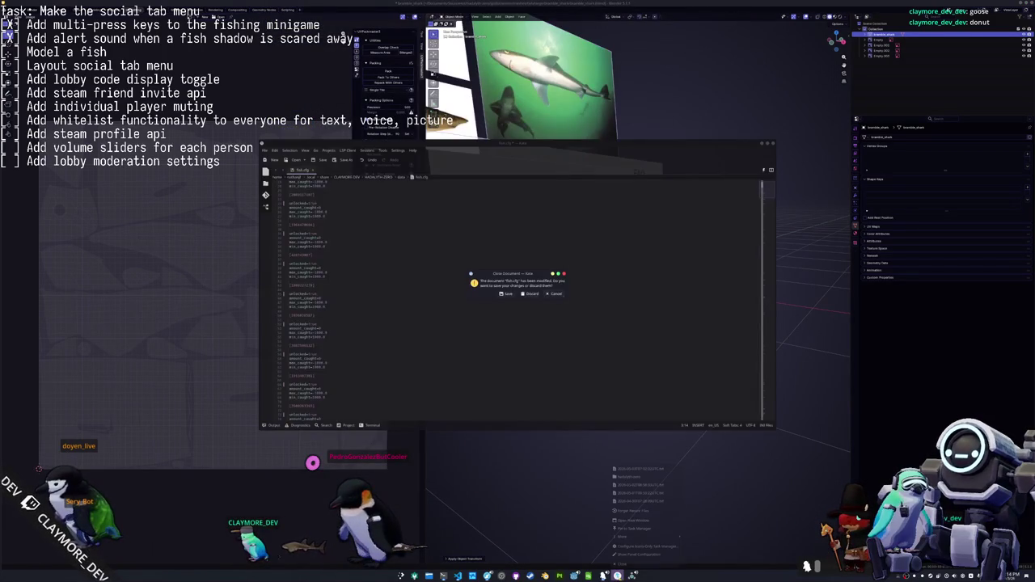
click(531, 296)
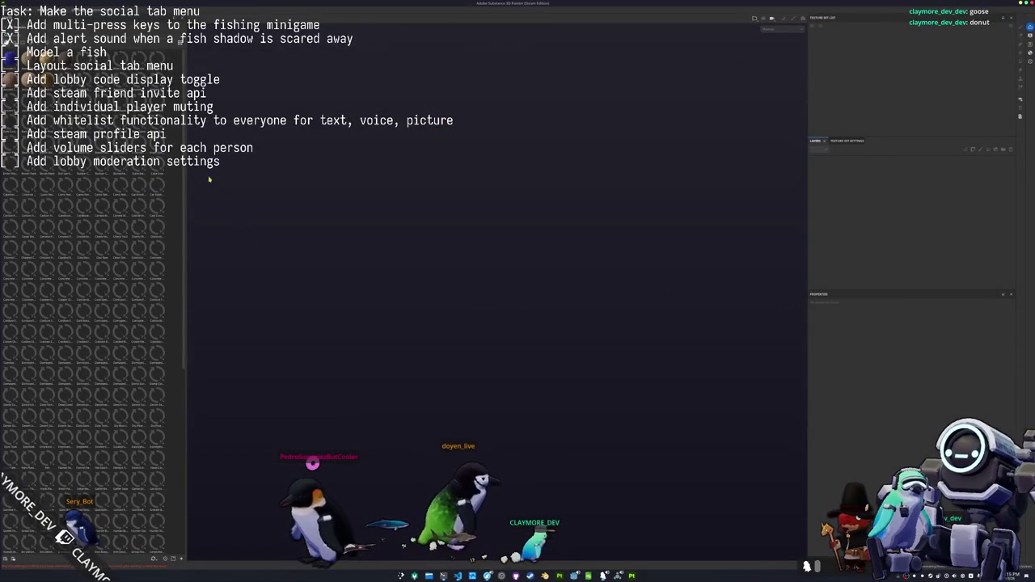
Create a new Substance Painter project using the exported shark mesh file
key(ctrl+n)
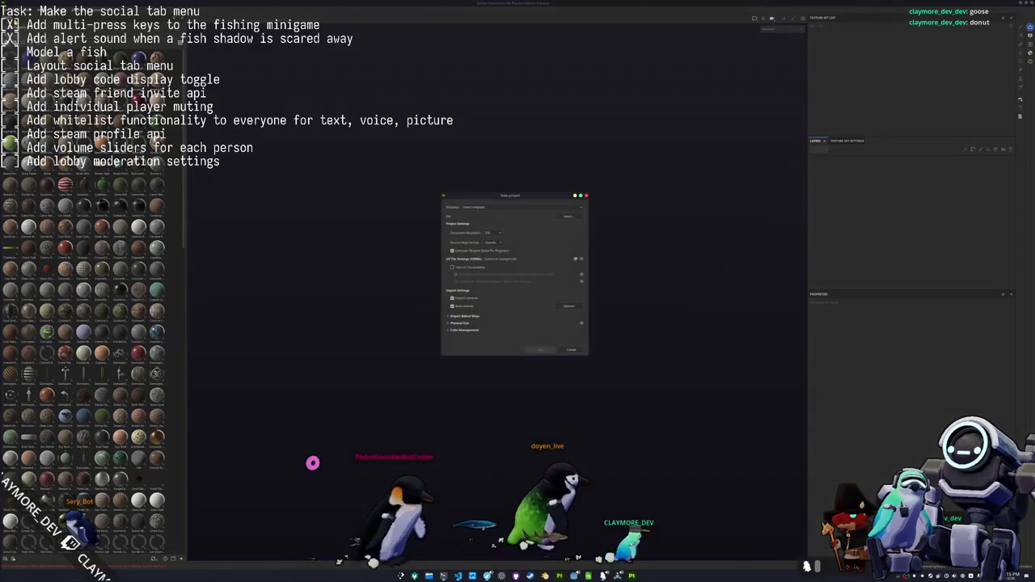
click(565, 218)
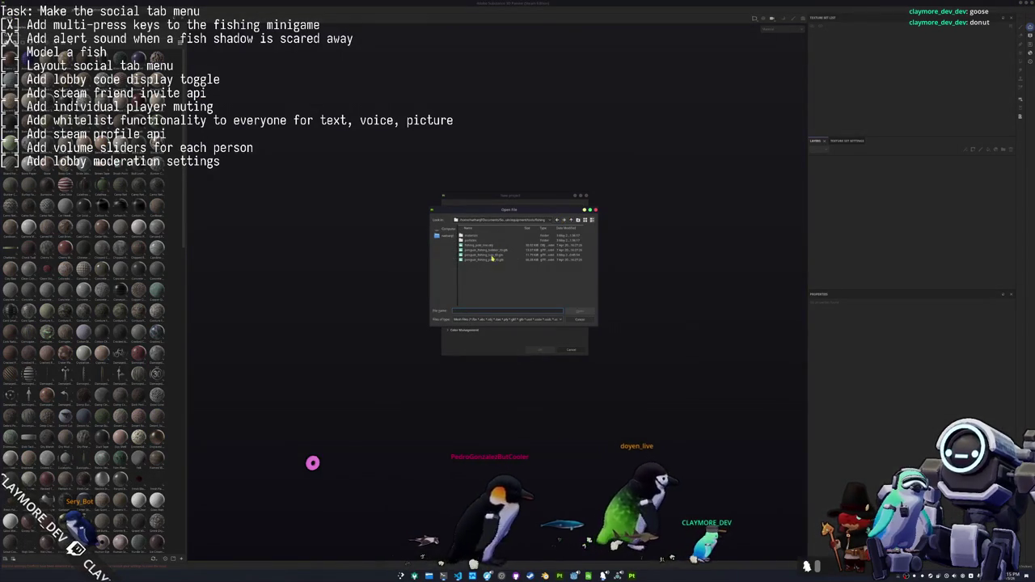
click(572, 221)
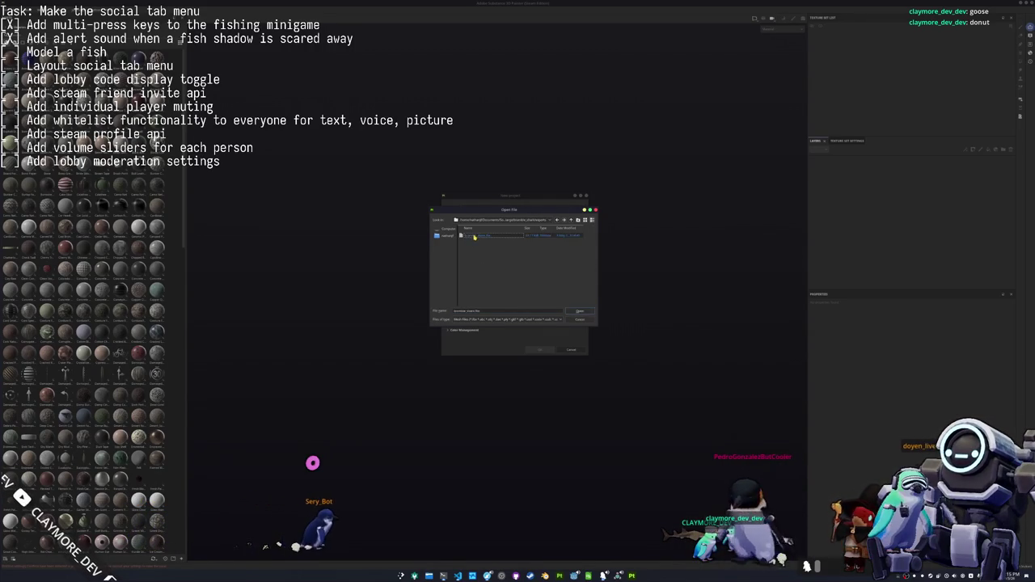
double_click(475, 237)
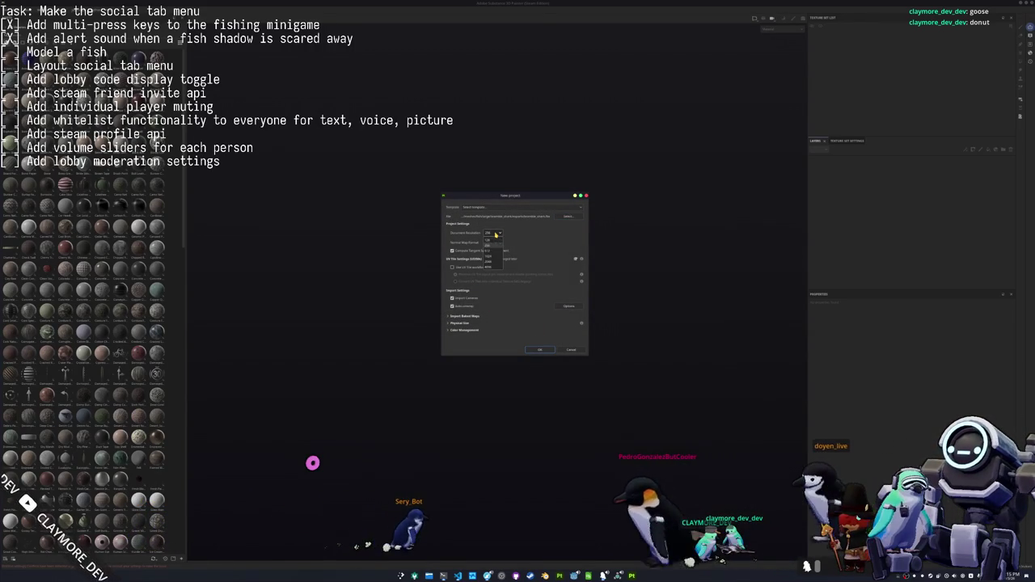
click(541, 350)
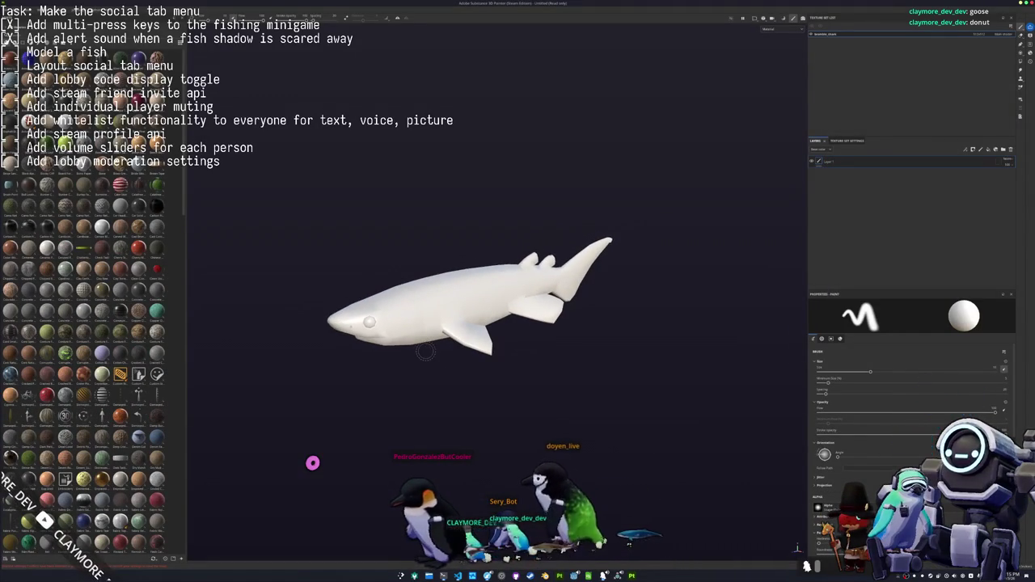
Bake the shark's mesh maps and return to painting
key(ctrl+shift+b)
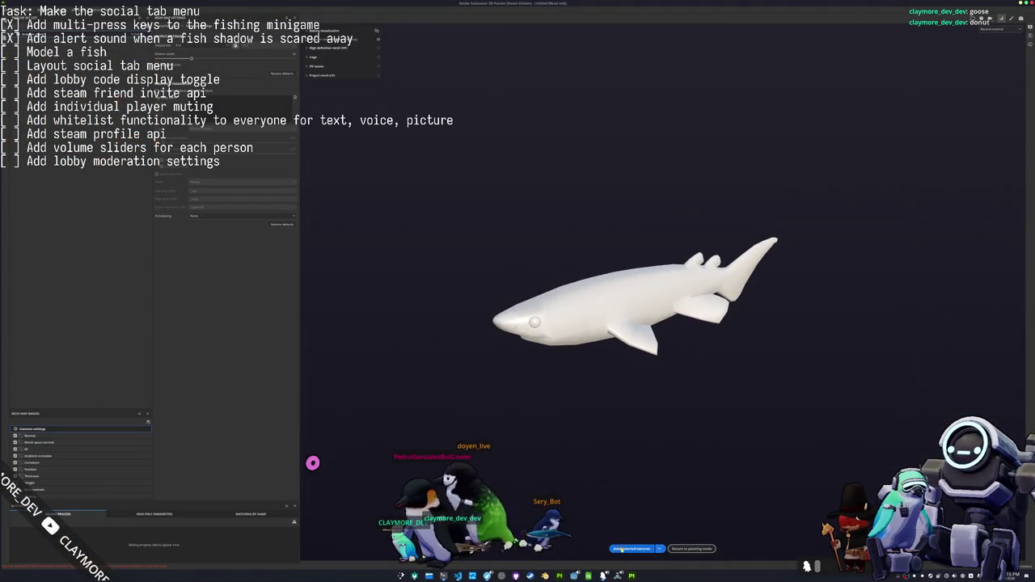
click(620, 549)
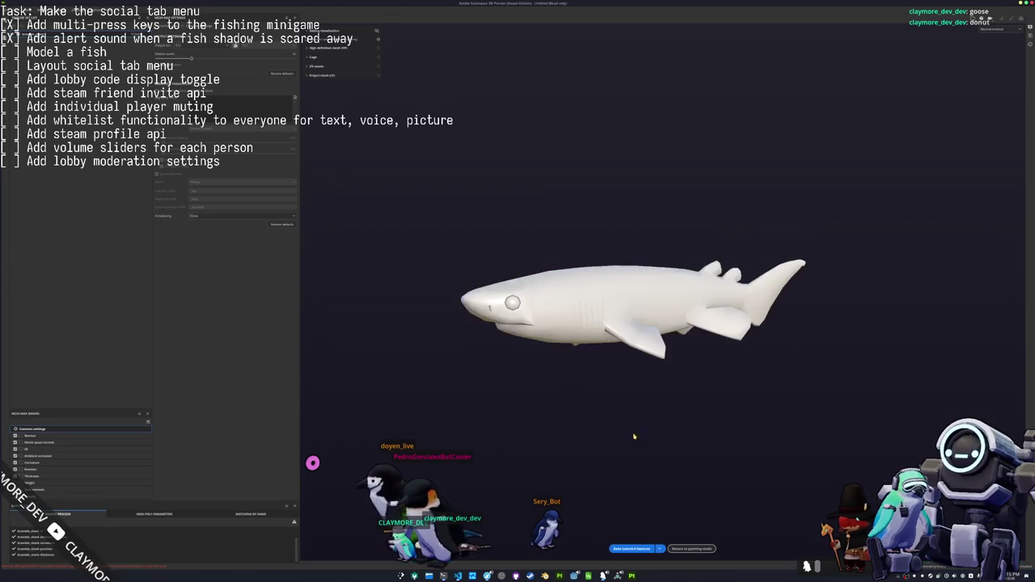
click(691, 548)
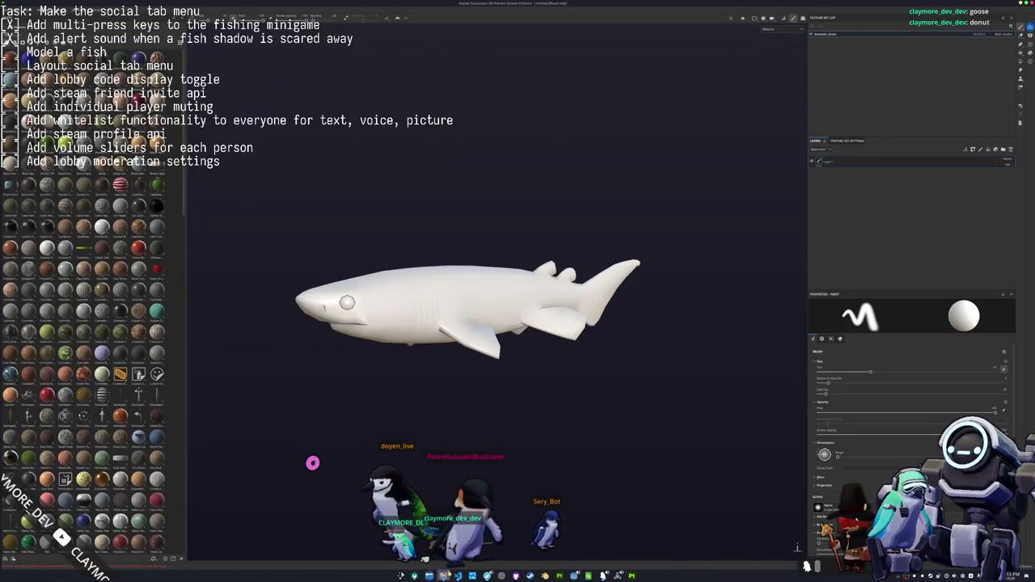
key(alt+Tab)
Preview the shark reference JPGs in Dolphin and open them in the image viewer
drag(631, 110, 662, 97)
click(630, 139)
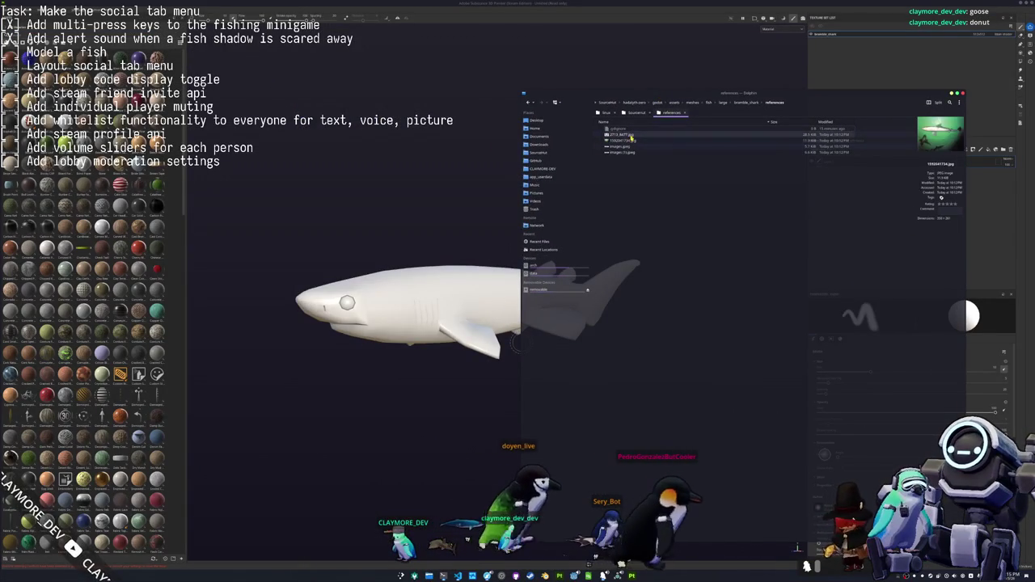
click(623, 153)
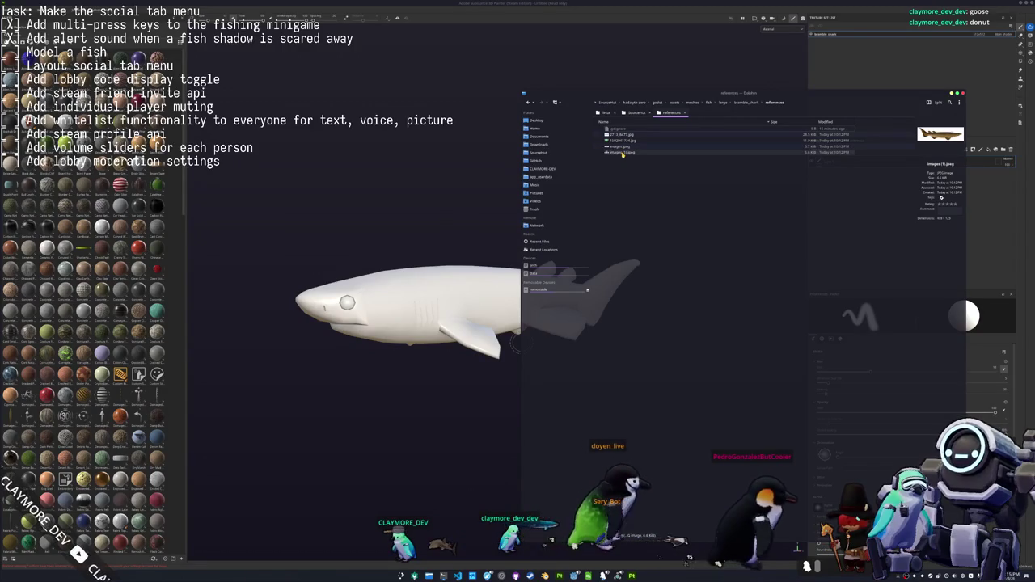
double_click(621, 134)
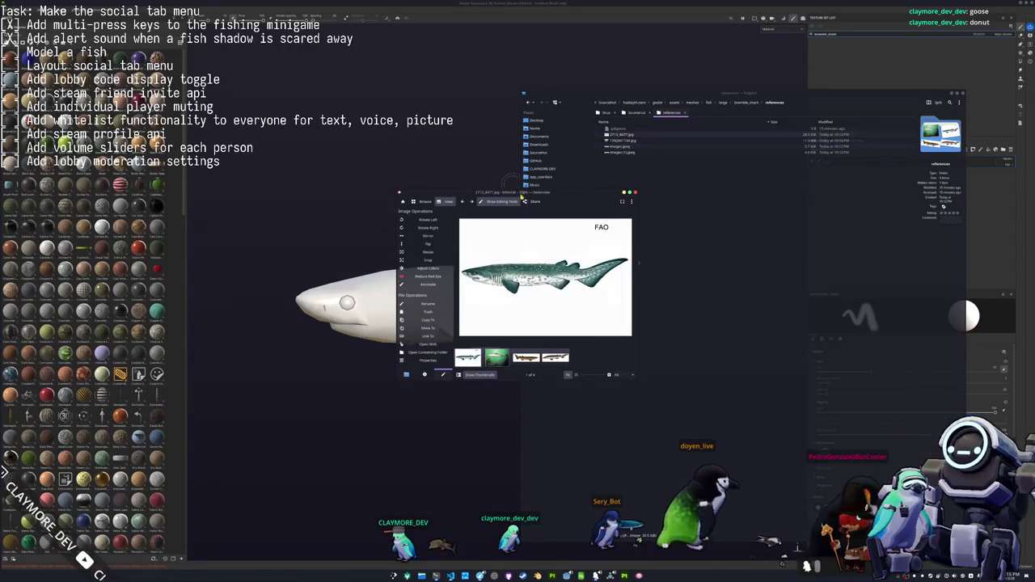
Browse the references back to the FAO shark illustration and view it at 100%
drag(519, 196, 323, 42)
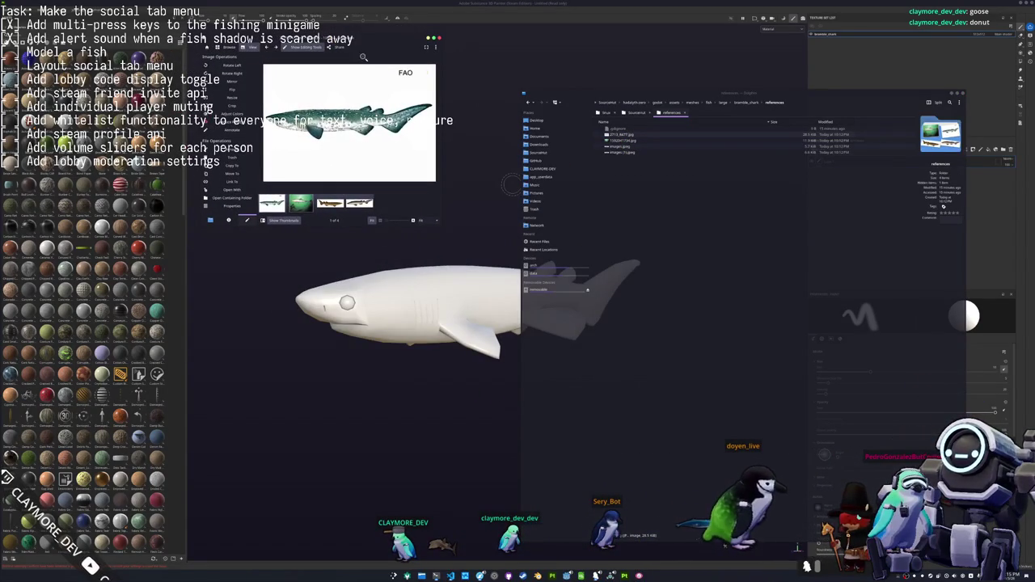
click(356, 197)
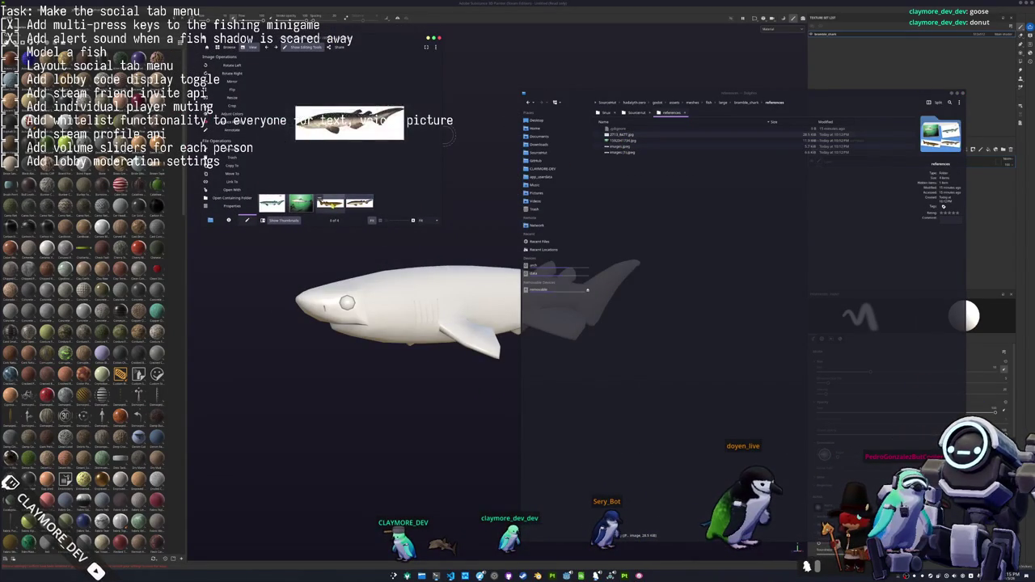
key(Left)
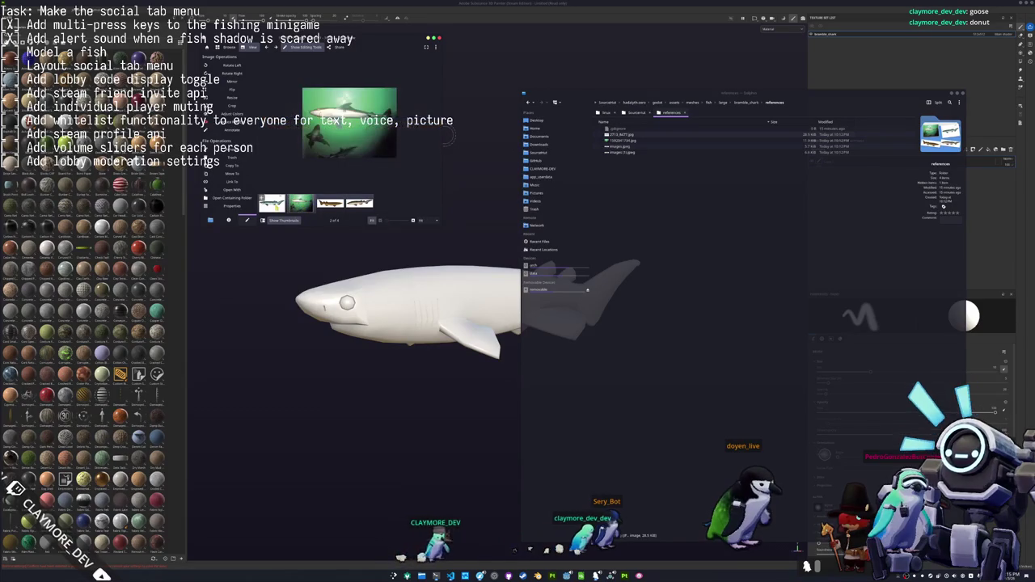
key(Left)
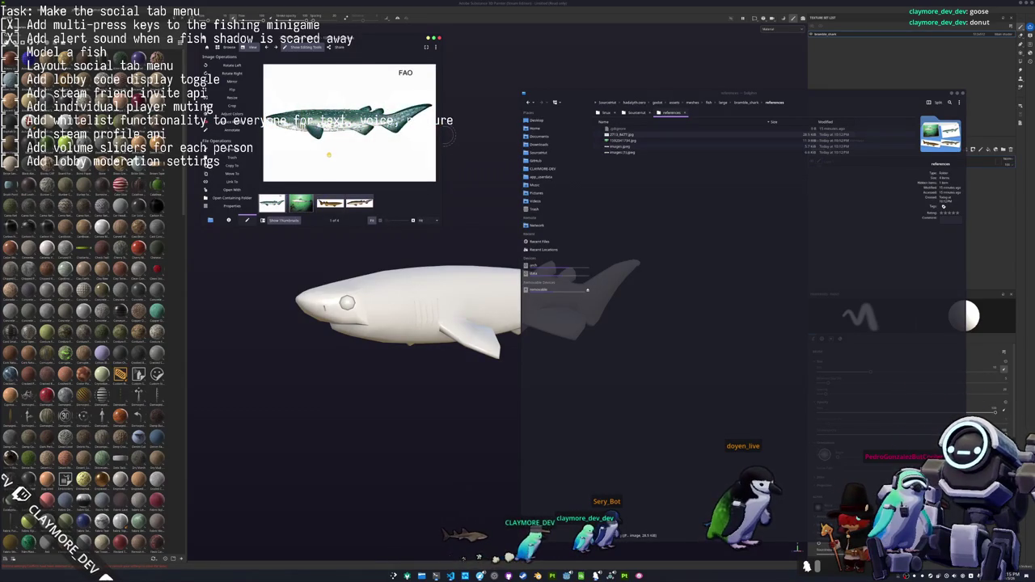
key(ctrl+0)
drag(354, 38, 343, 30)
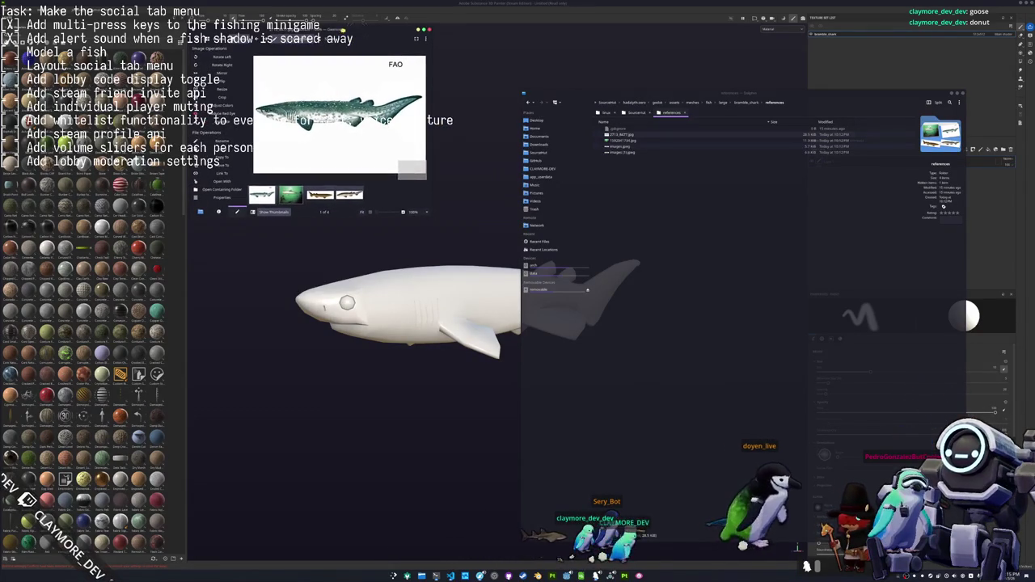
Launch KColorChooser at the top of the screen and drop a tan material fill onto the shark
key(super)
text(k)
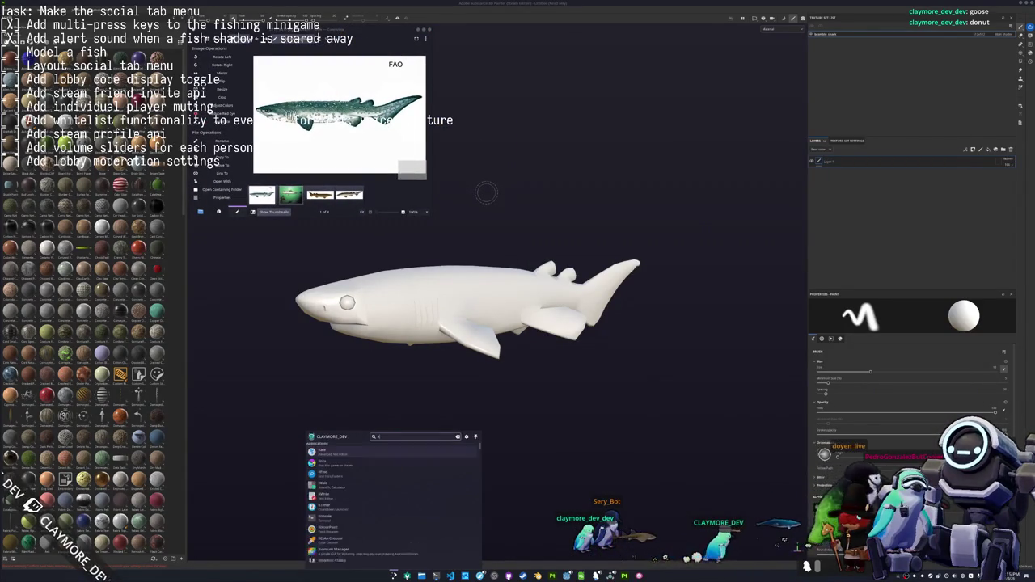
key(Return)
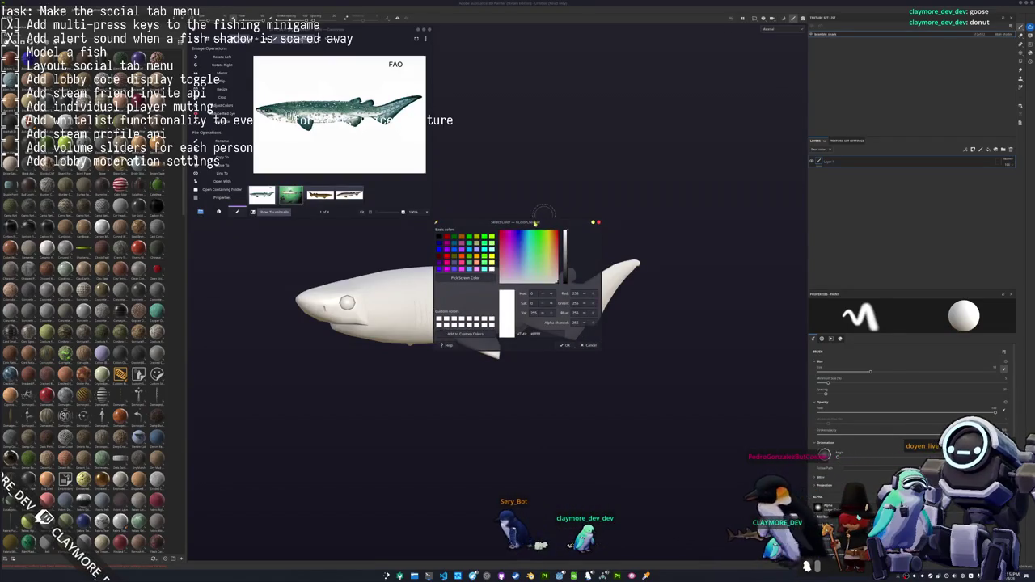
drag(535, 223, 535, 29)
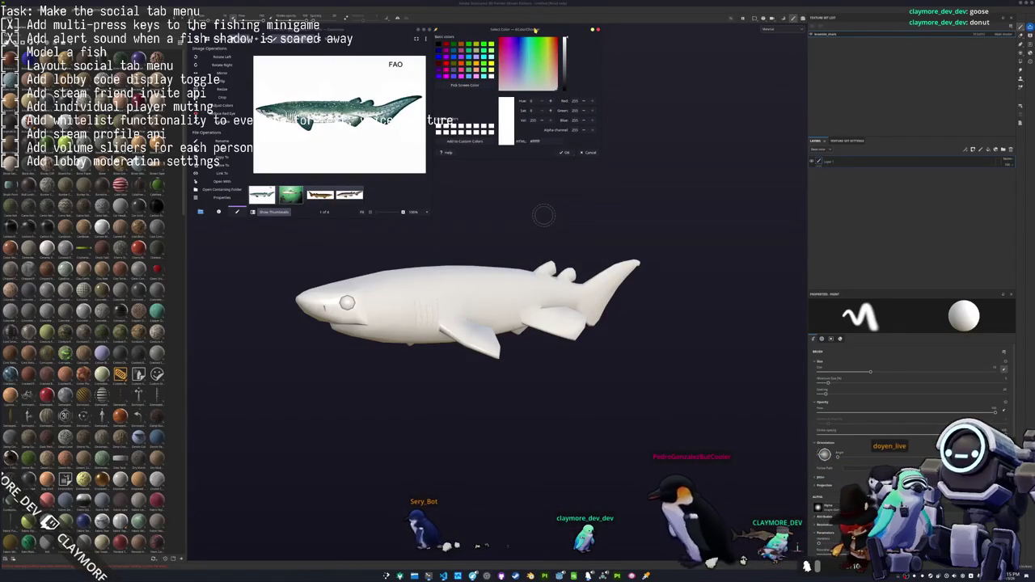
alt+drag(453, 247, 449, 260)
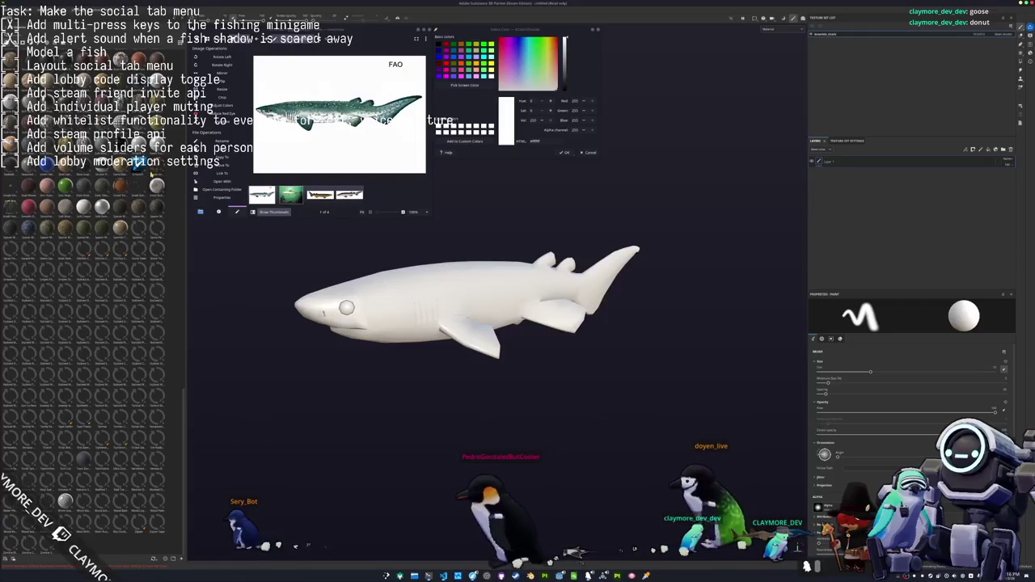
drag(29, 396, 877, 165)
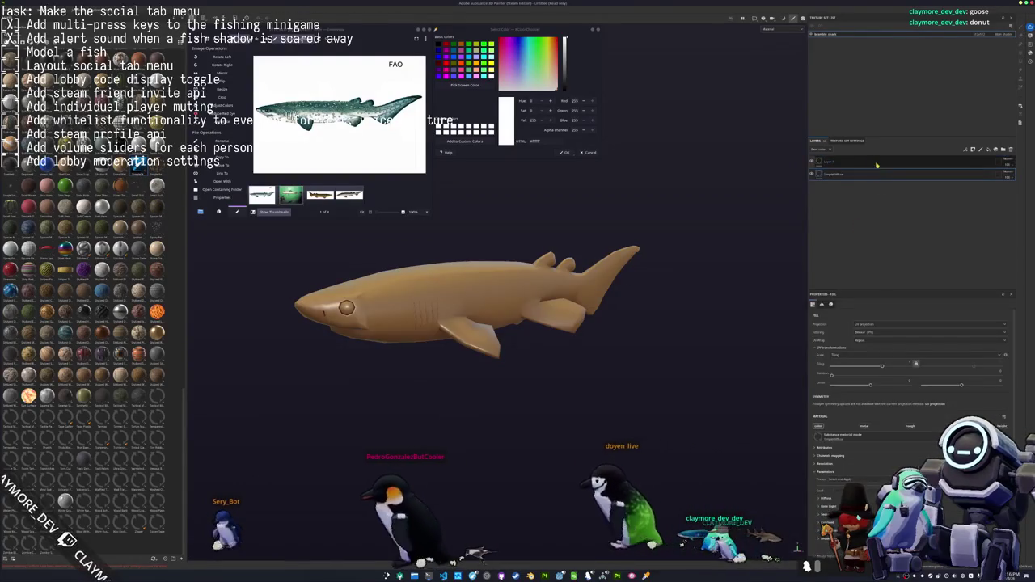
Change the fill layer's base colour to white
click(770, 30)
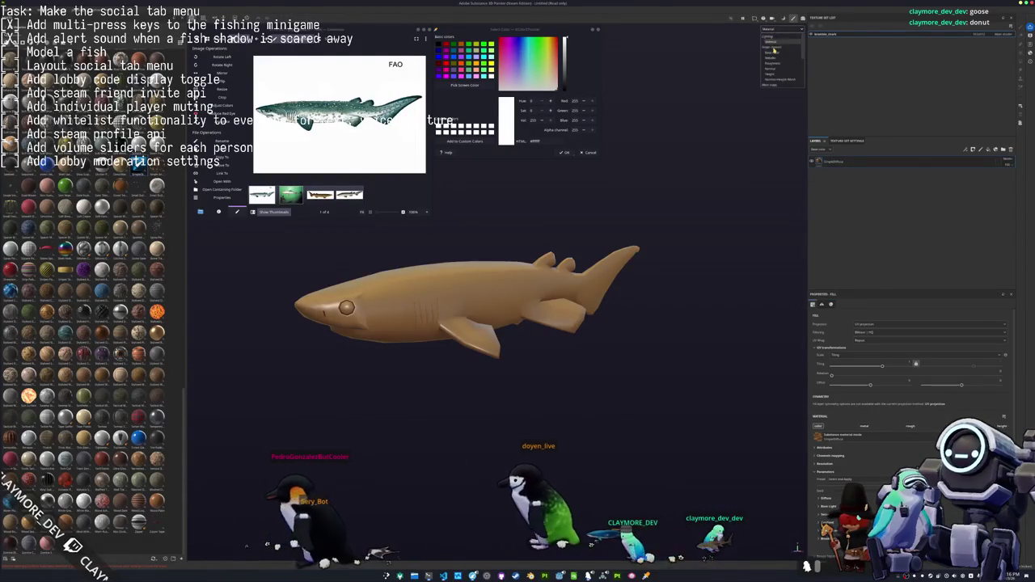
click(773, 49)
alt+drag(502, 275, 549, 256)
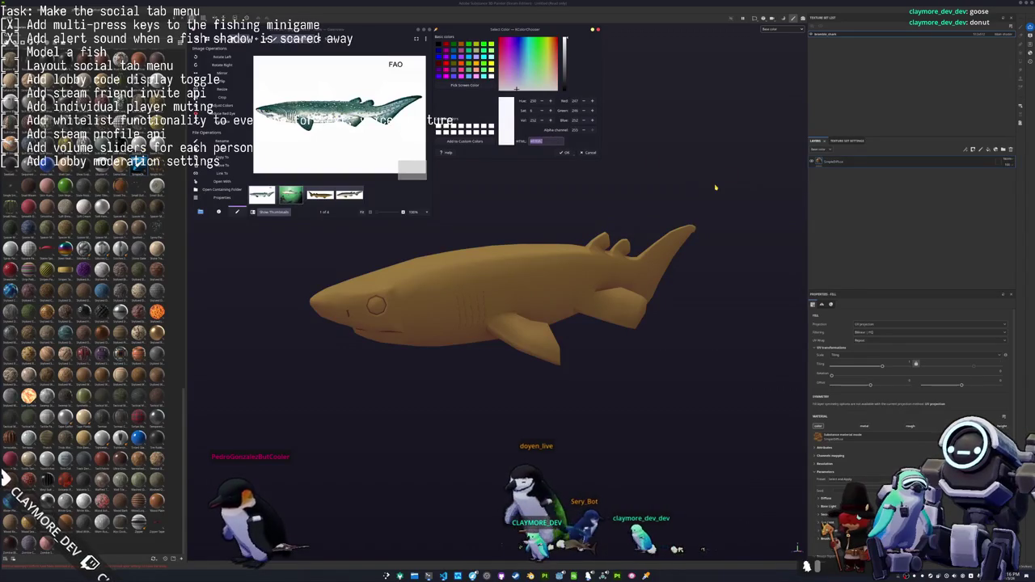
scroll(838, 421, down, 2)
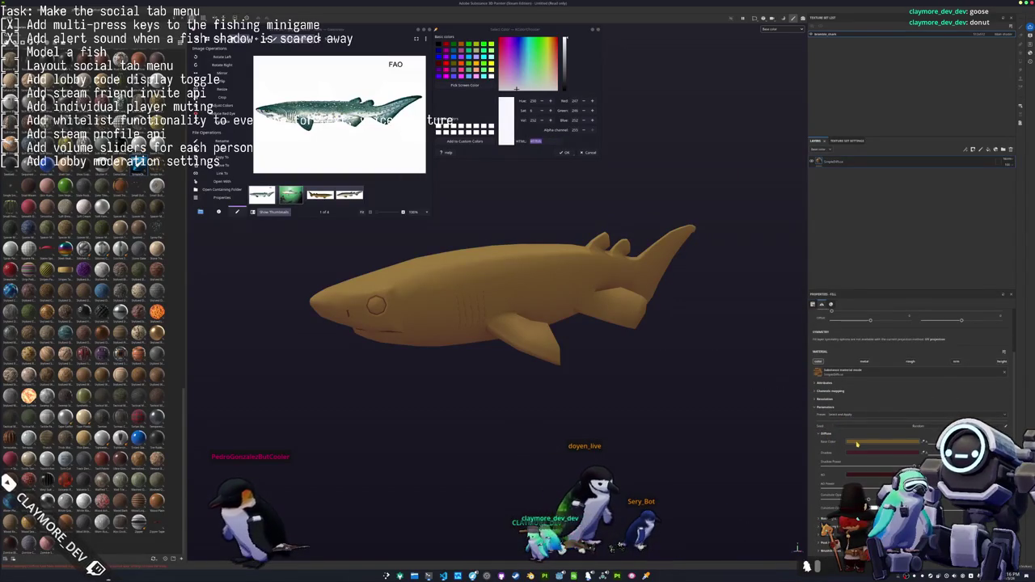
mouse_move(899, 467)
mouse_down()
mouse_move(855, 455)
mouse_move(869, 458)
mouse_up()
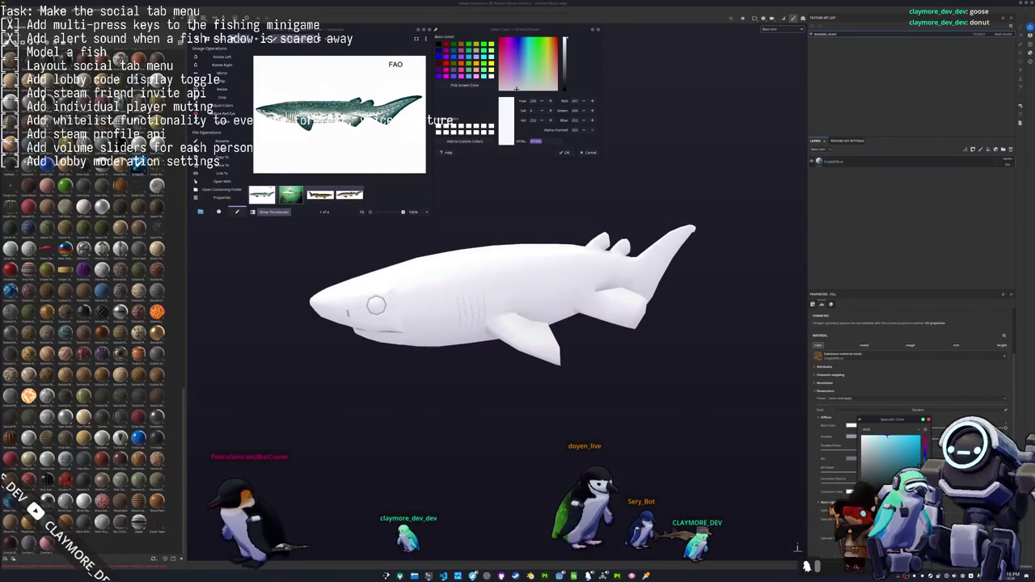
Duplicate the fill layer and paste a teal hex sampled from the reference into its Base Color
mouse_move(566, 315)
alt+mouse_down()
mouse_move(705, 312)
mouse_move(642, 321)
alt+mouse_up()
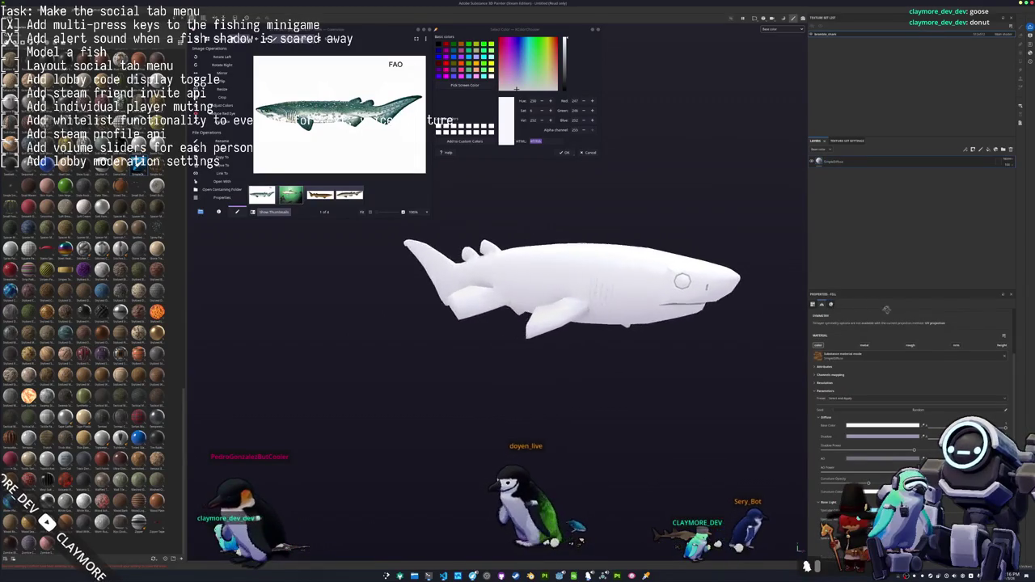
key(ctrl+d)
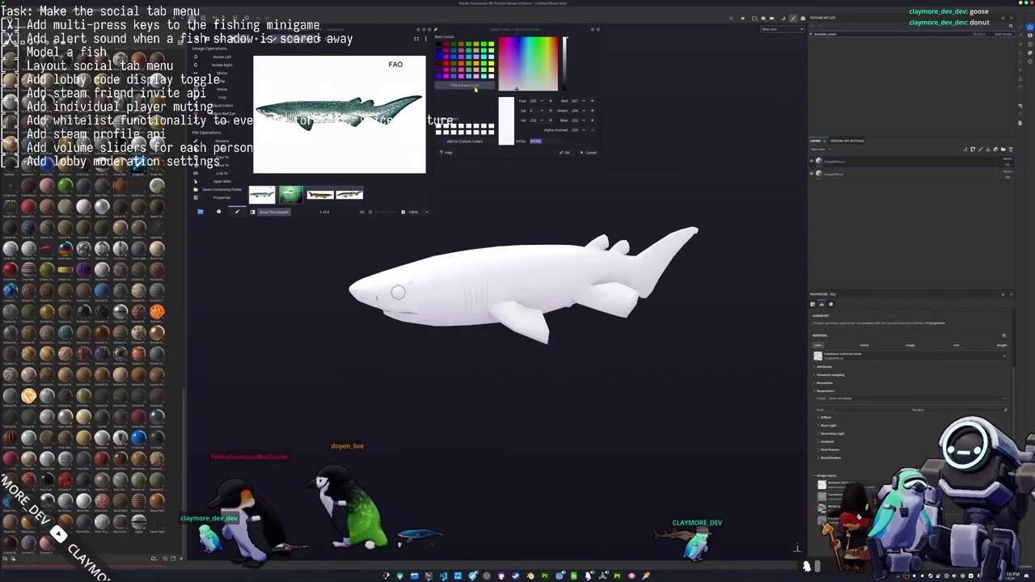
click(475, 86)
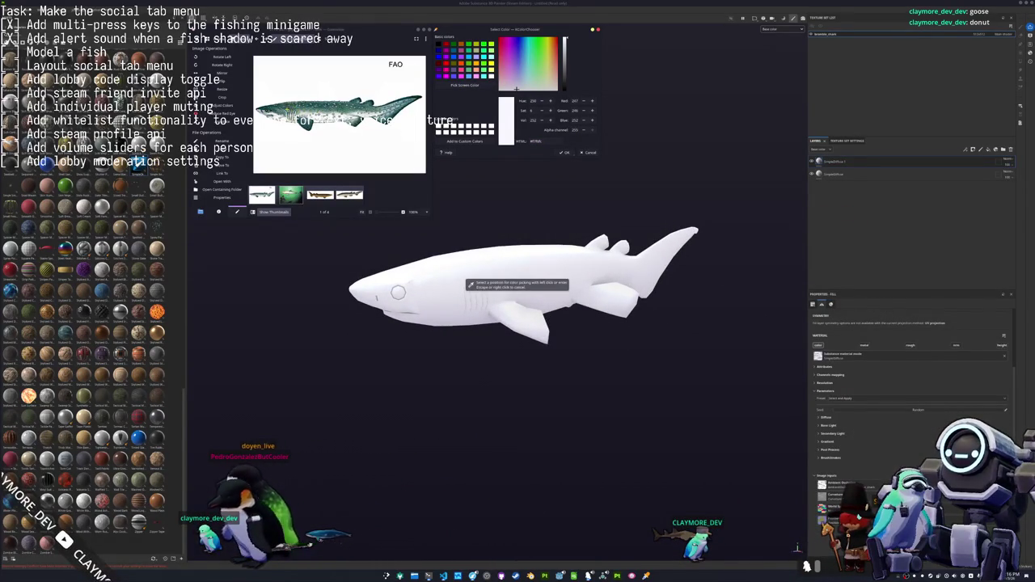
click(850, 426)
key(ctrl+v)
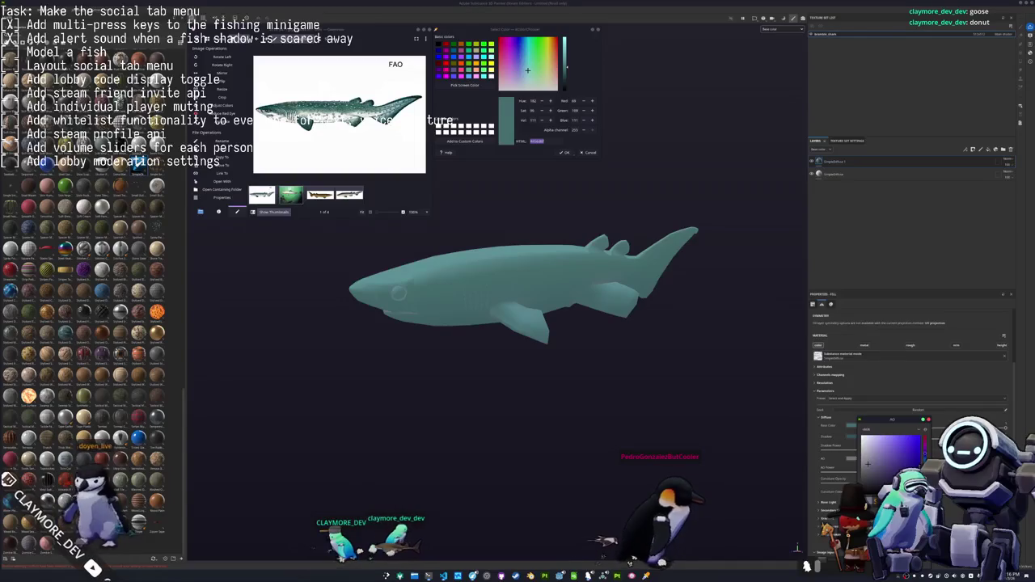
Add a black mask with a Light generator to the teal layer
right_click(833, 162)
click(845, 165)
right_click(833, 162)
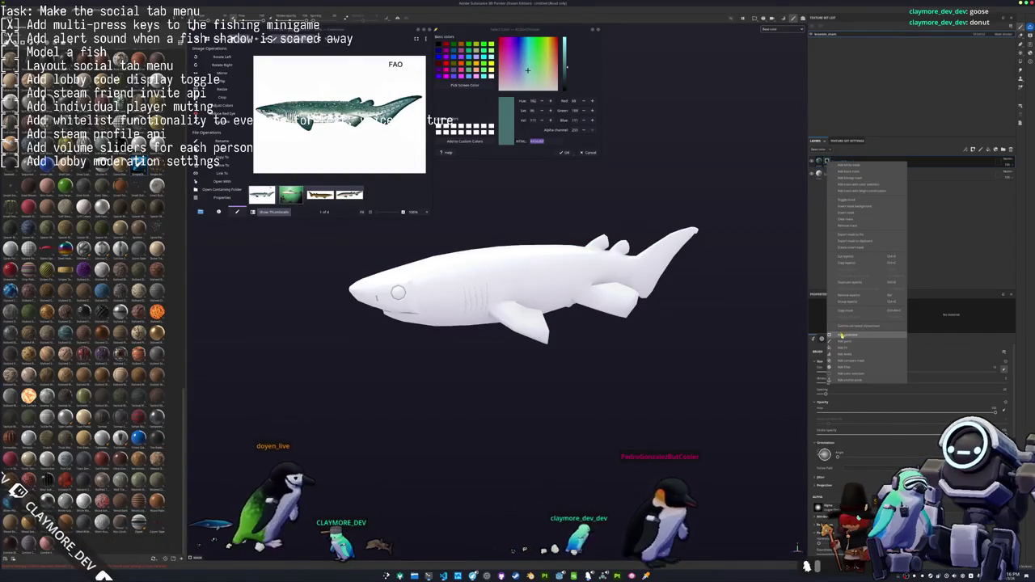
click(847, 334)
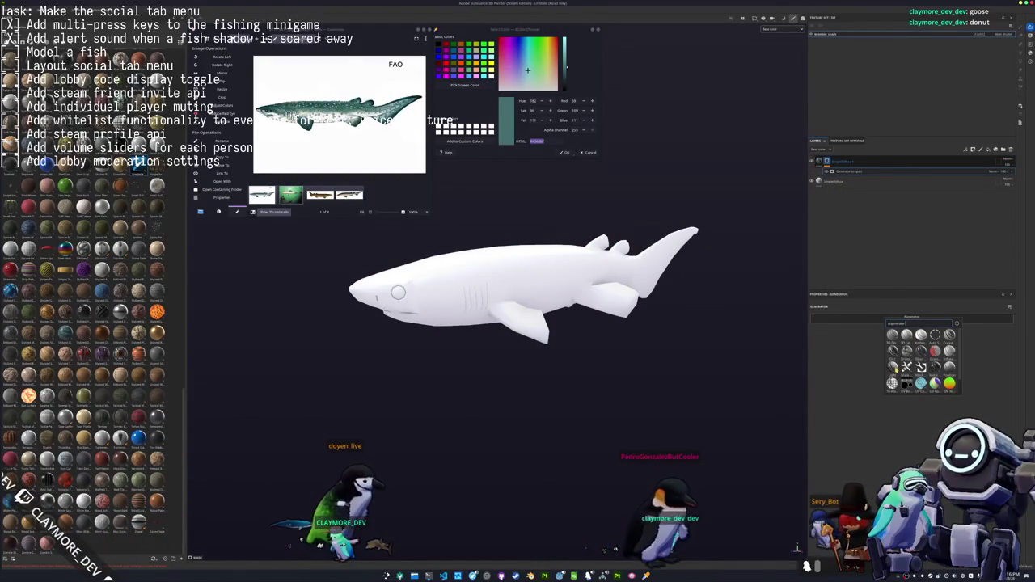
click(900, 380)
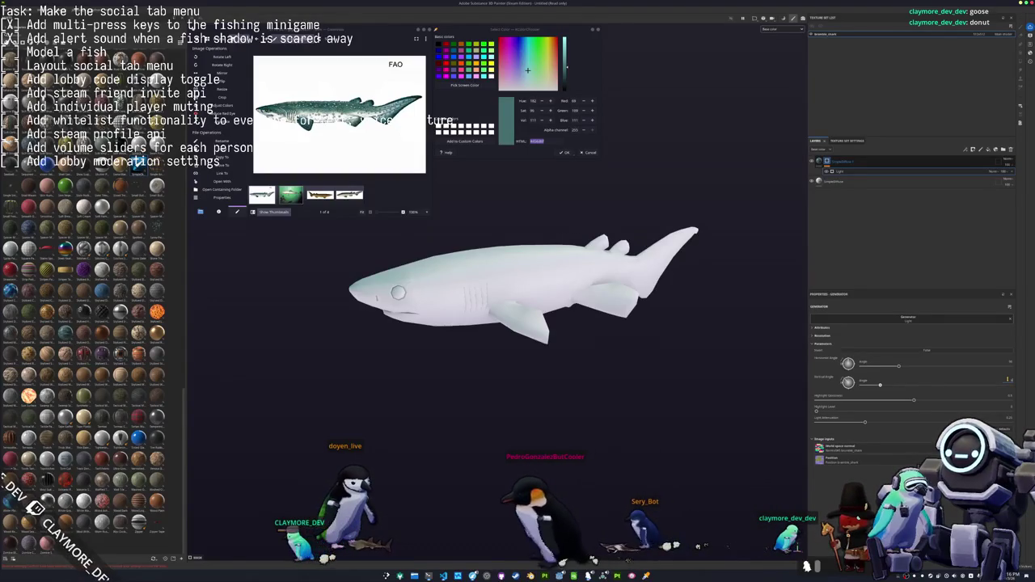
Adjust the light's vertical angle, Light Attenuation and Highlight so teal covers only the back
click(898, 385)
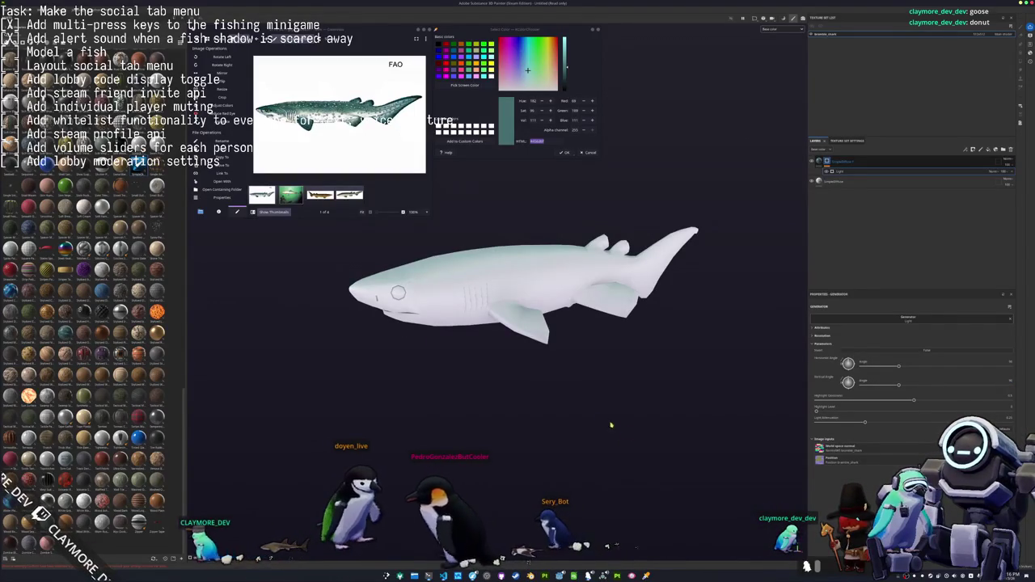
alt+drag(621, 443, 618, 400)
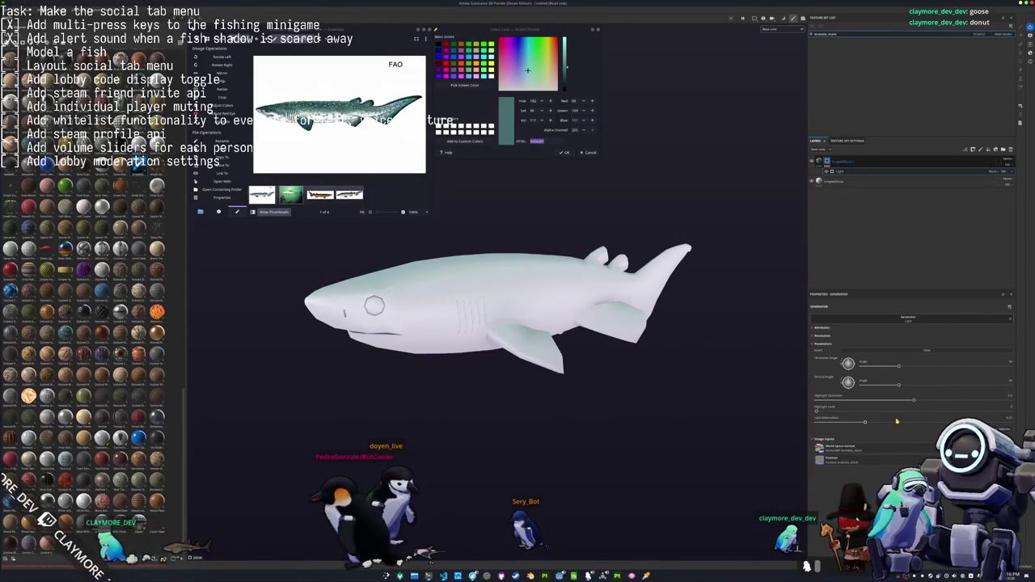
drag(866, 424, 819, 422)
mouse_move(911, 402)
mouse_down()
mouse_move(792, 402)
mouse_move(899, 408)
mouse_up()
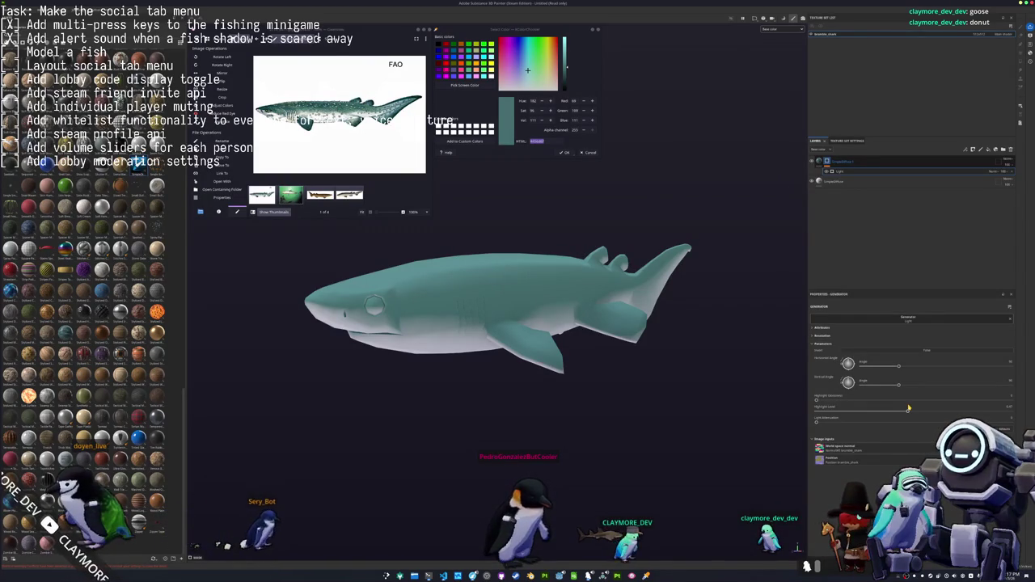
mouse_move(679, 344)
alt+mouse_down()
mouse_move(665, 205)
mouse_move(575, 320)
alt+mouse_up()
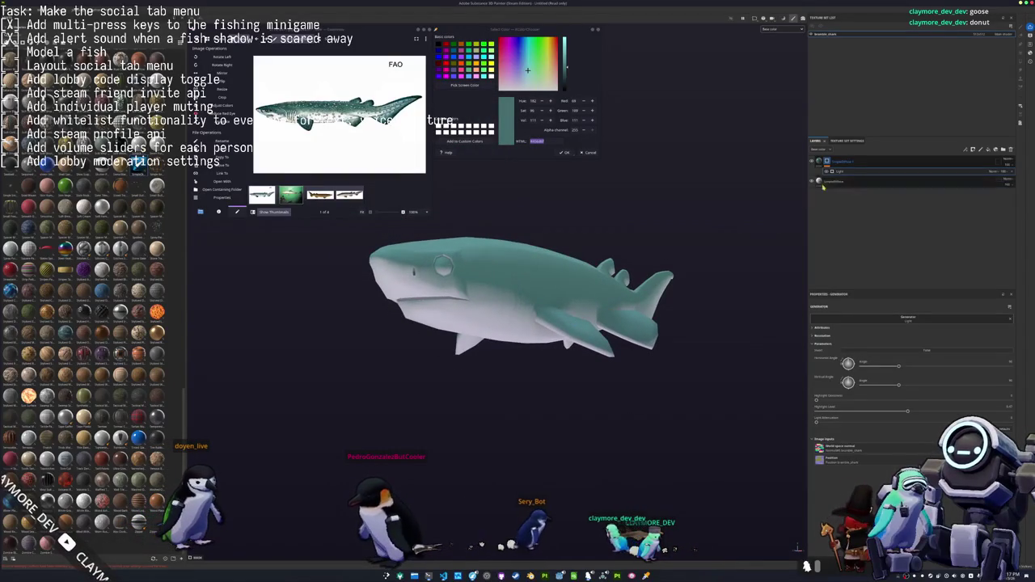
click(842, 161)
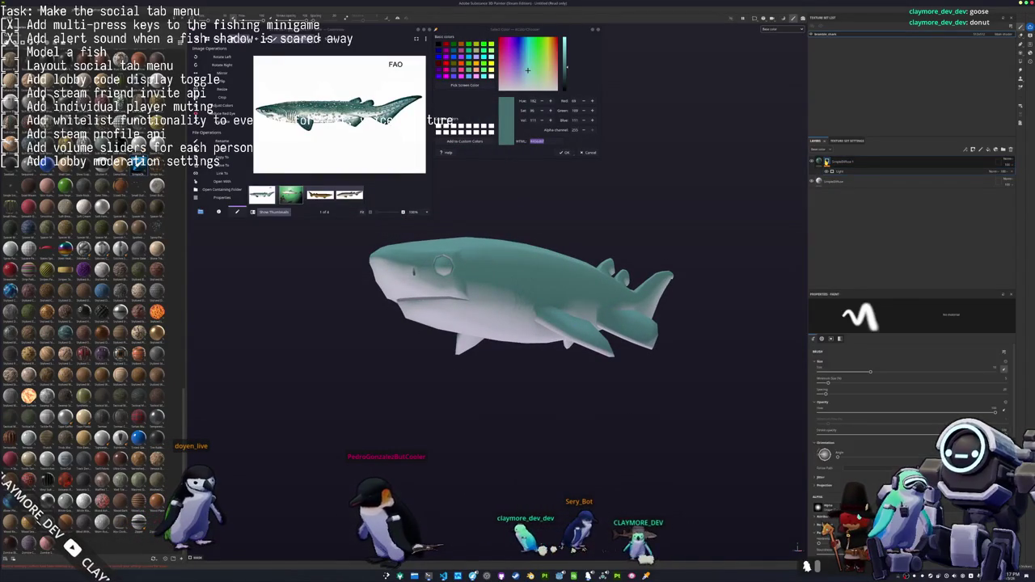
Pick a darker teal from the reference shark in KColorChooser, then switch to the fishing game
mouse_move(615, 242)
alt+mouse_down()
mouse_move(635, 230)
mouse_move(615, 234)
alt+mouse_up()
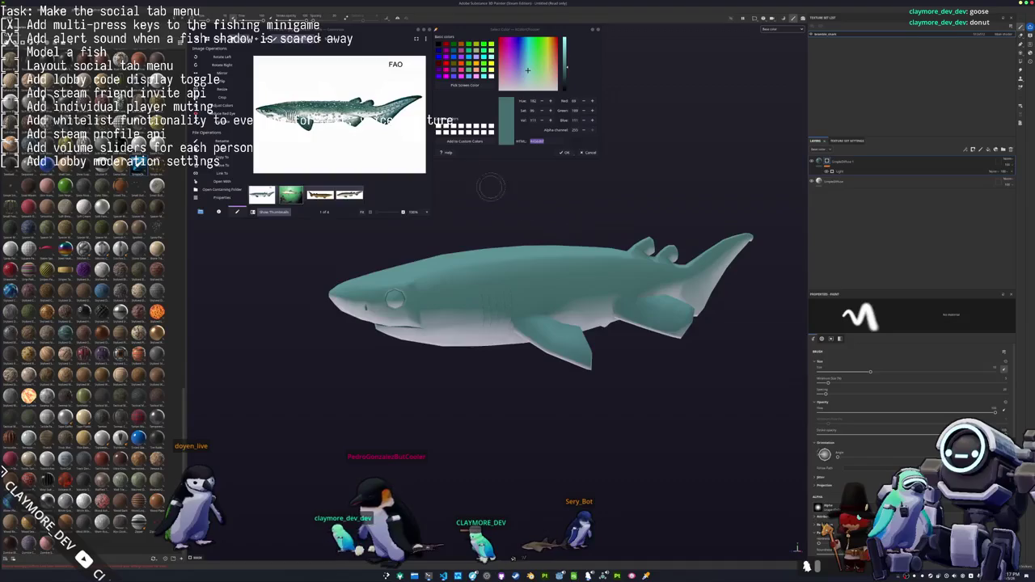
click(458, 87)
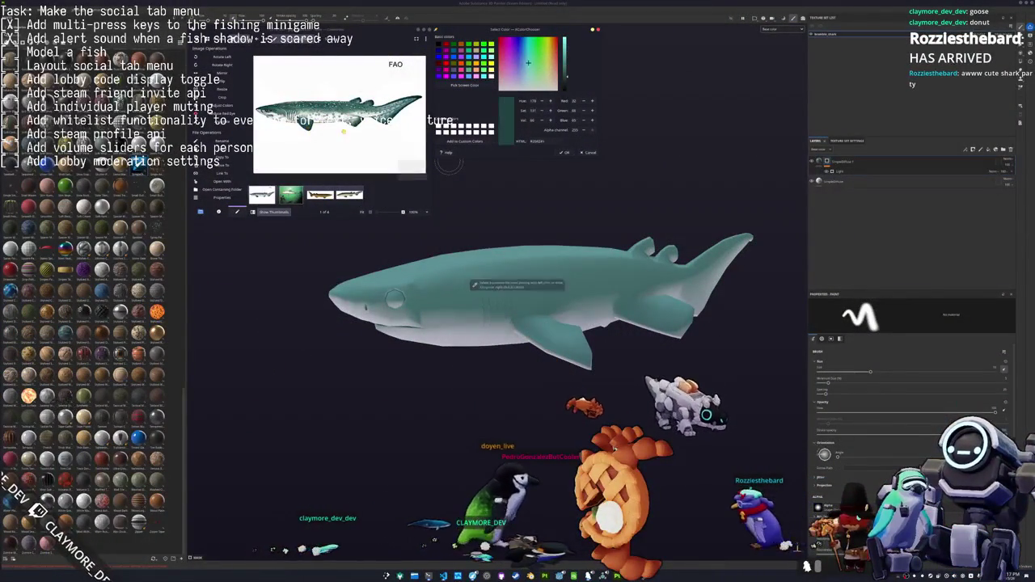
click(471, 283)
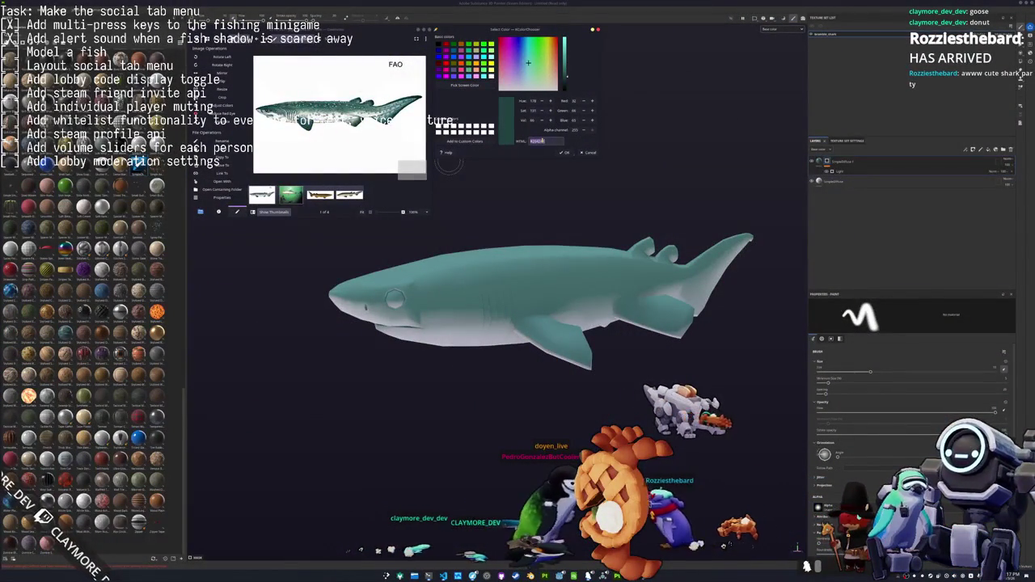
key(alt+Tab)
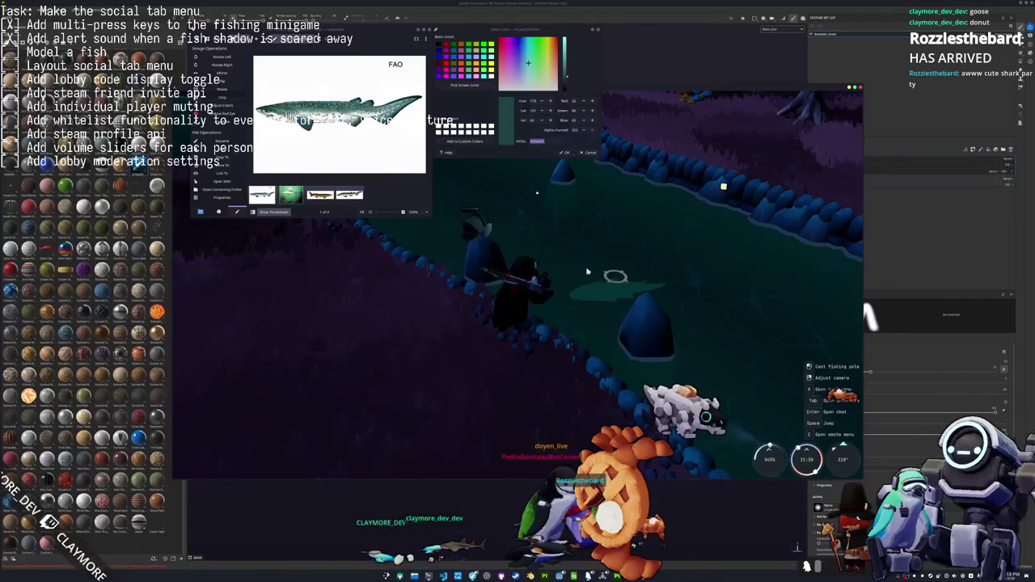
Cast the fishing line and enter the first arrows: Left, Down, Right, Left, Right
click(587, 271)
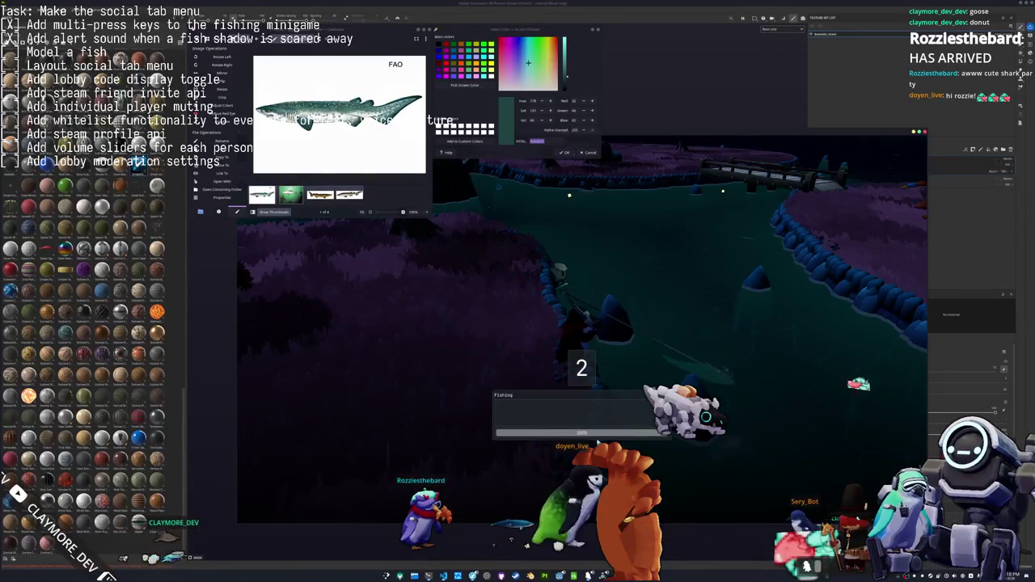
key(Left)
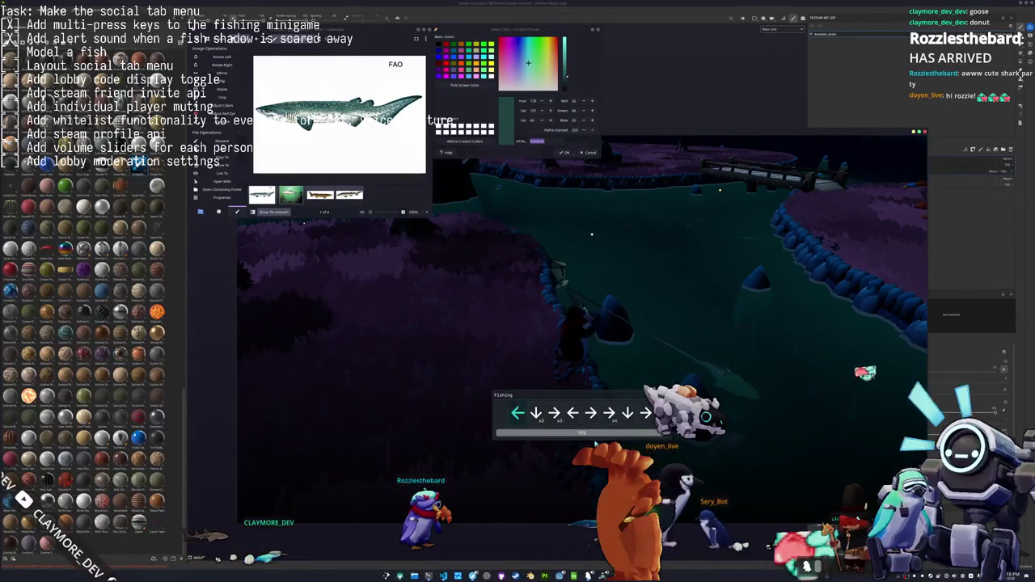
key(Down)
key(Right)
key(Left)
key(Right)
Continue the fishing minigame with the arrows Down, Right, Down, Left, Right
key(Right)
key(Down)
key(Right)
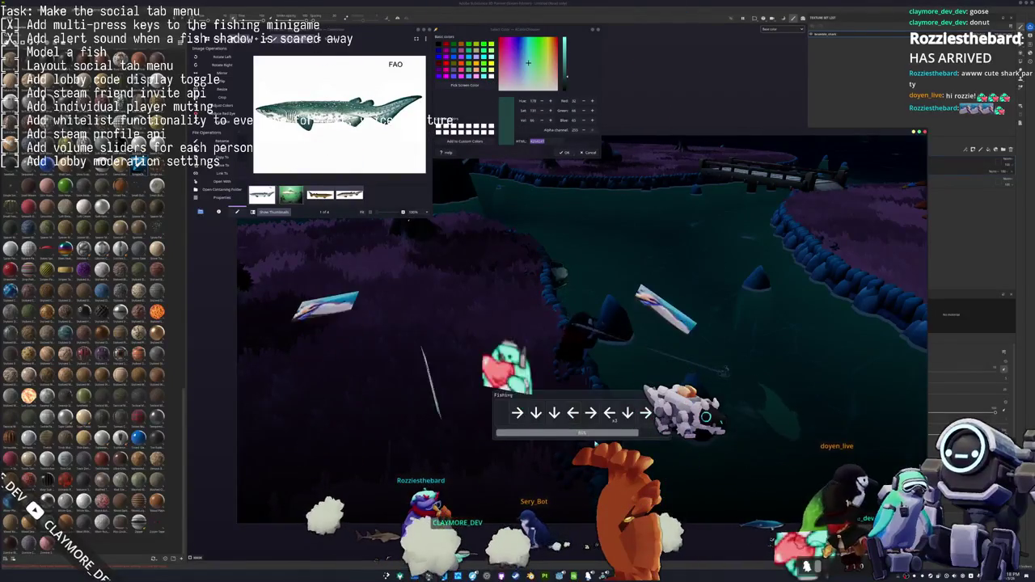
key(Right)
key(Down)
key(Down)
key(Left)
key(Right)
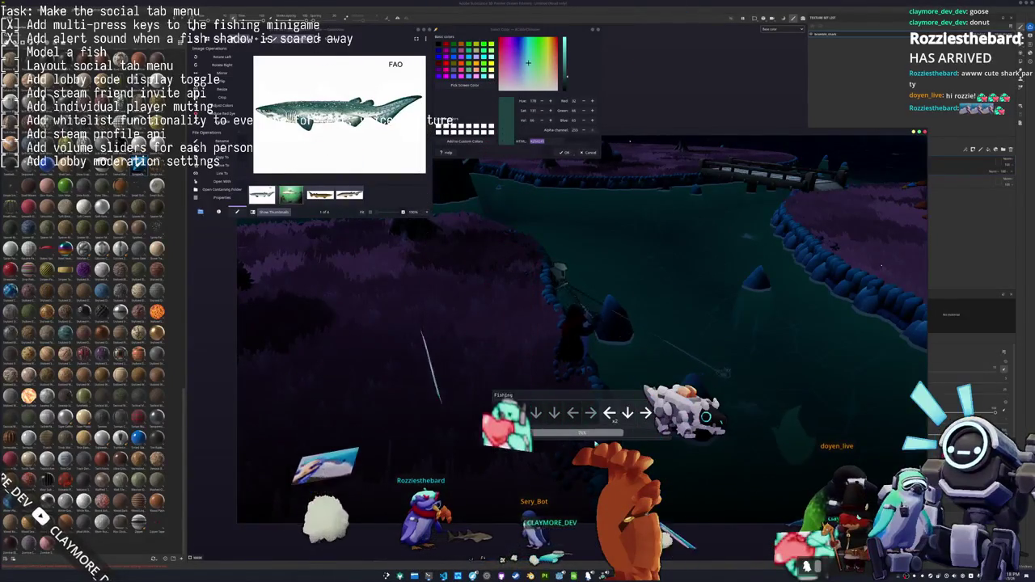